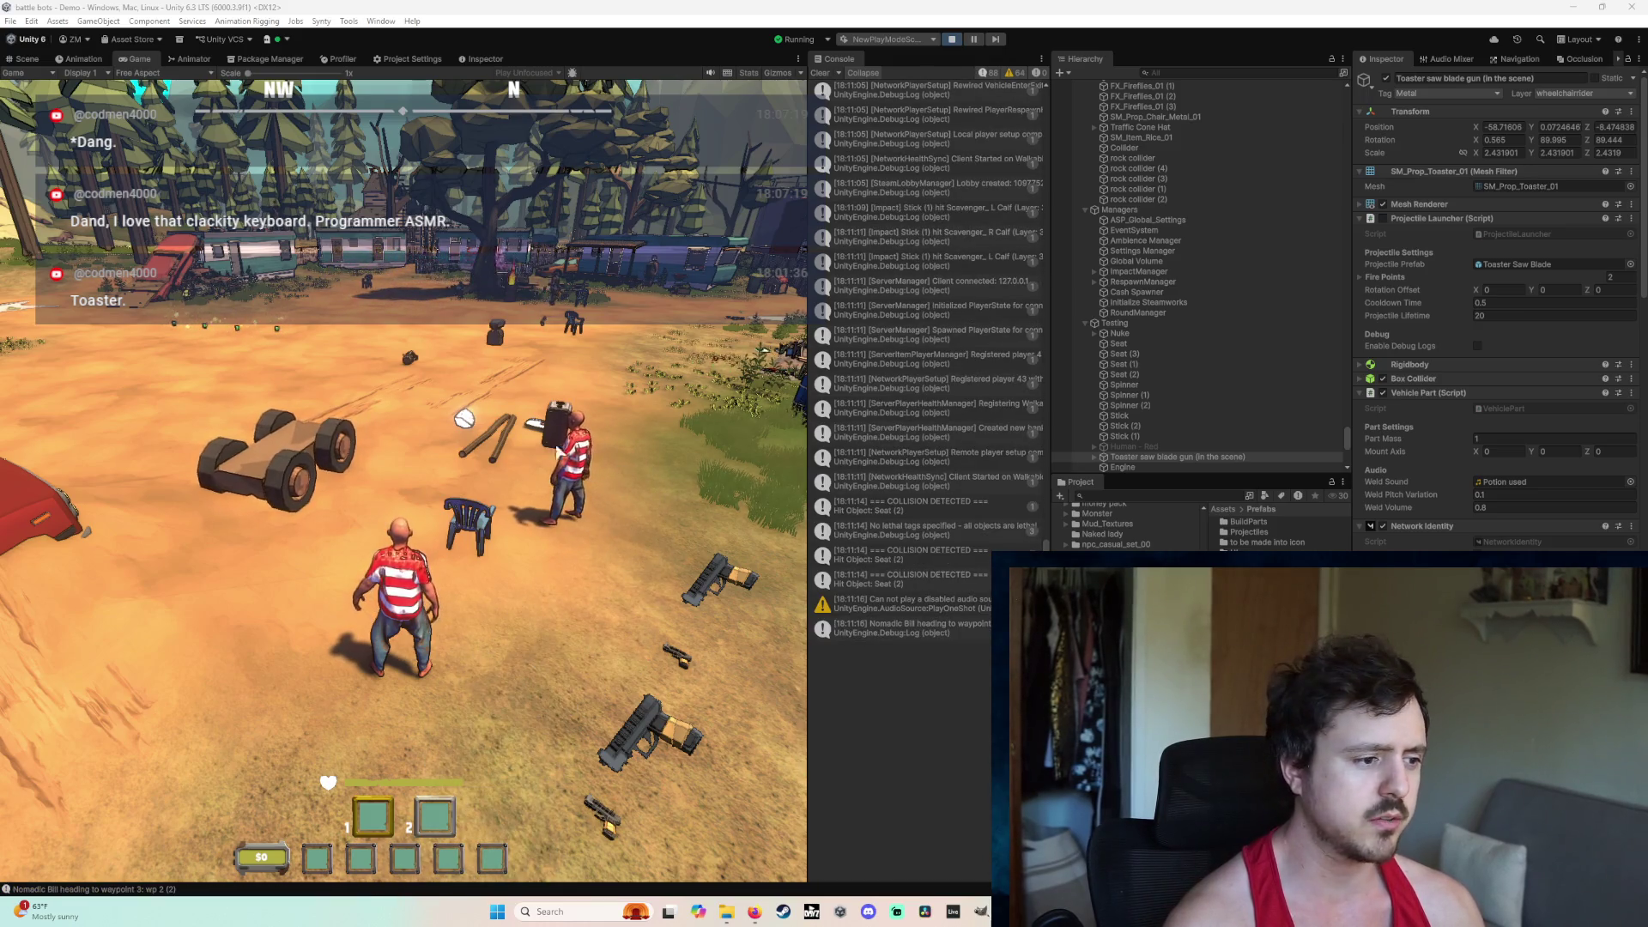
Step: Pick up the blue seat and the toaster saw blade gun, welding both onto vehicle 14
key(w)
drag(403, 480, 403, 481)
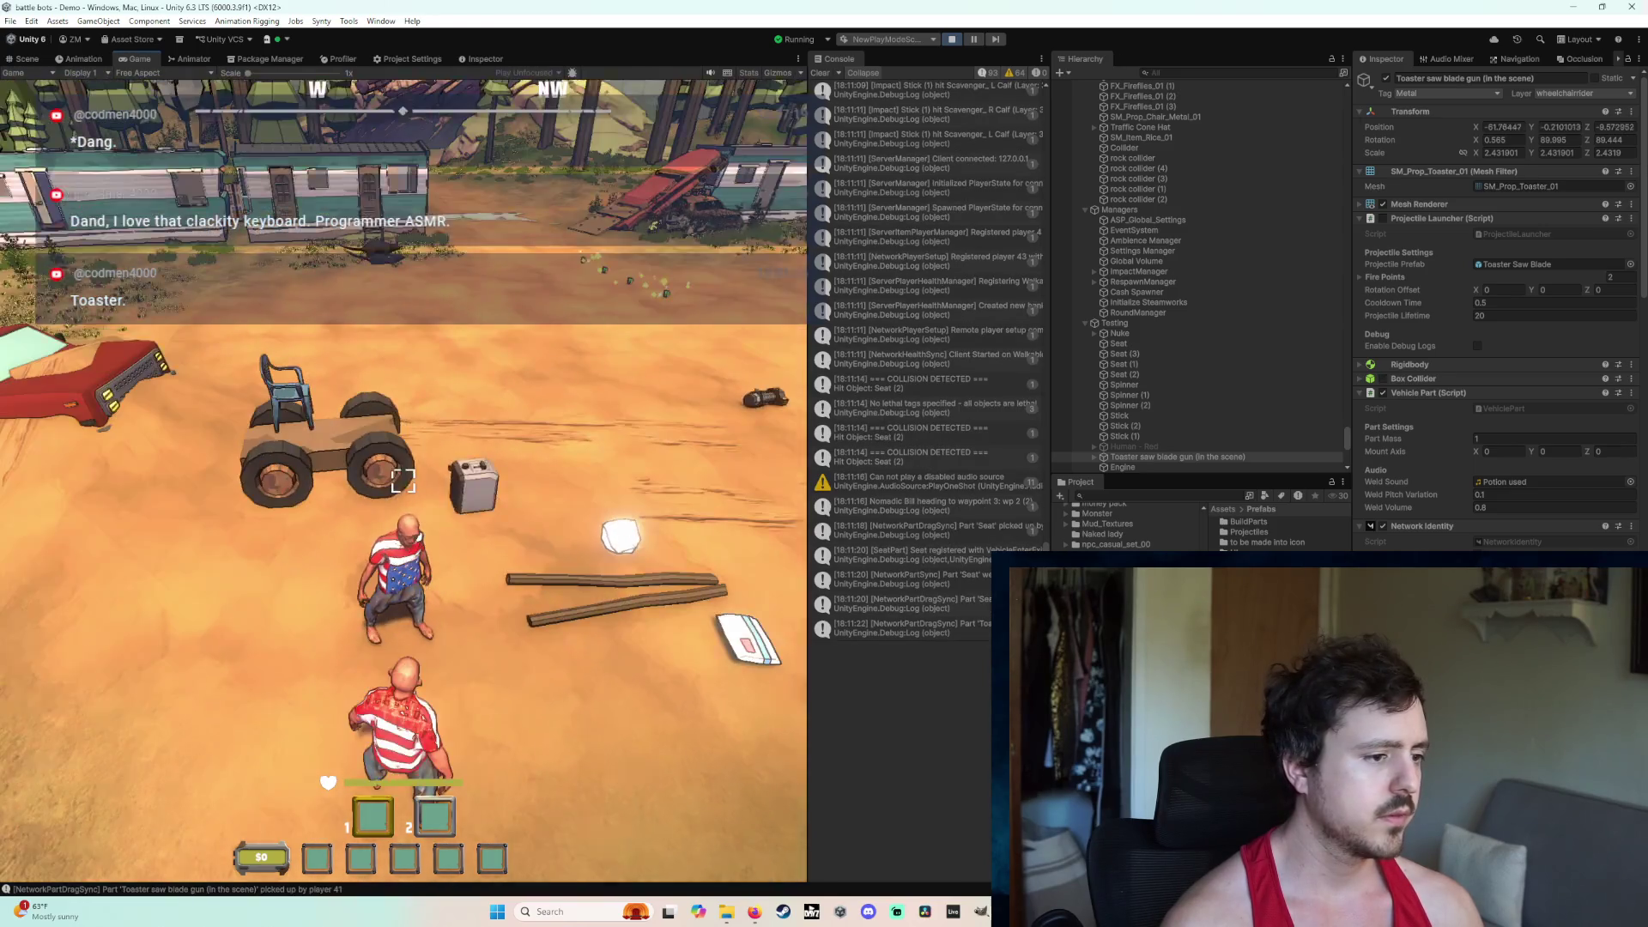
drag(403, 481, 402, 480)
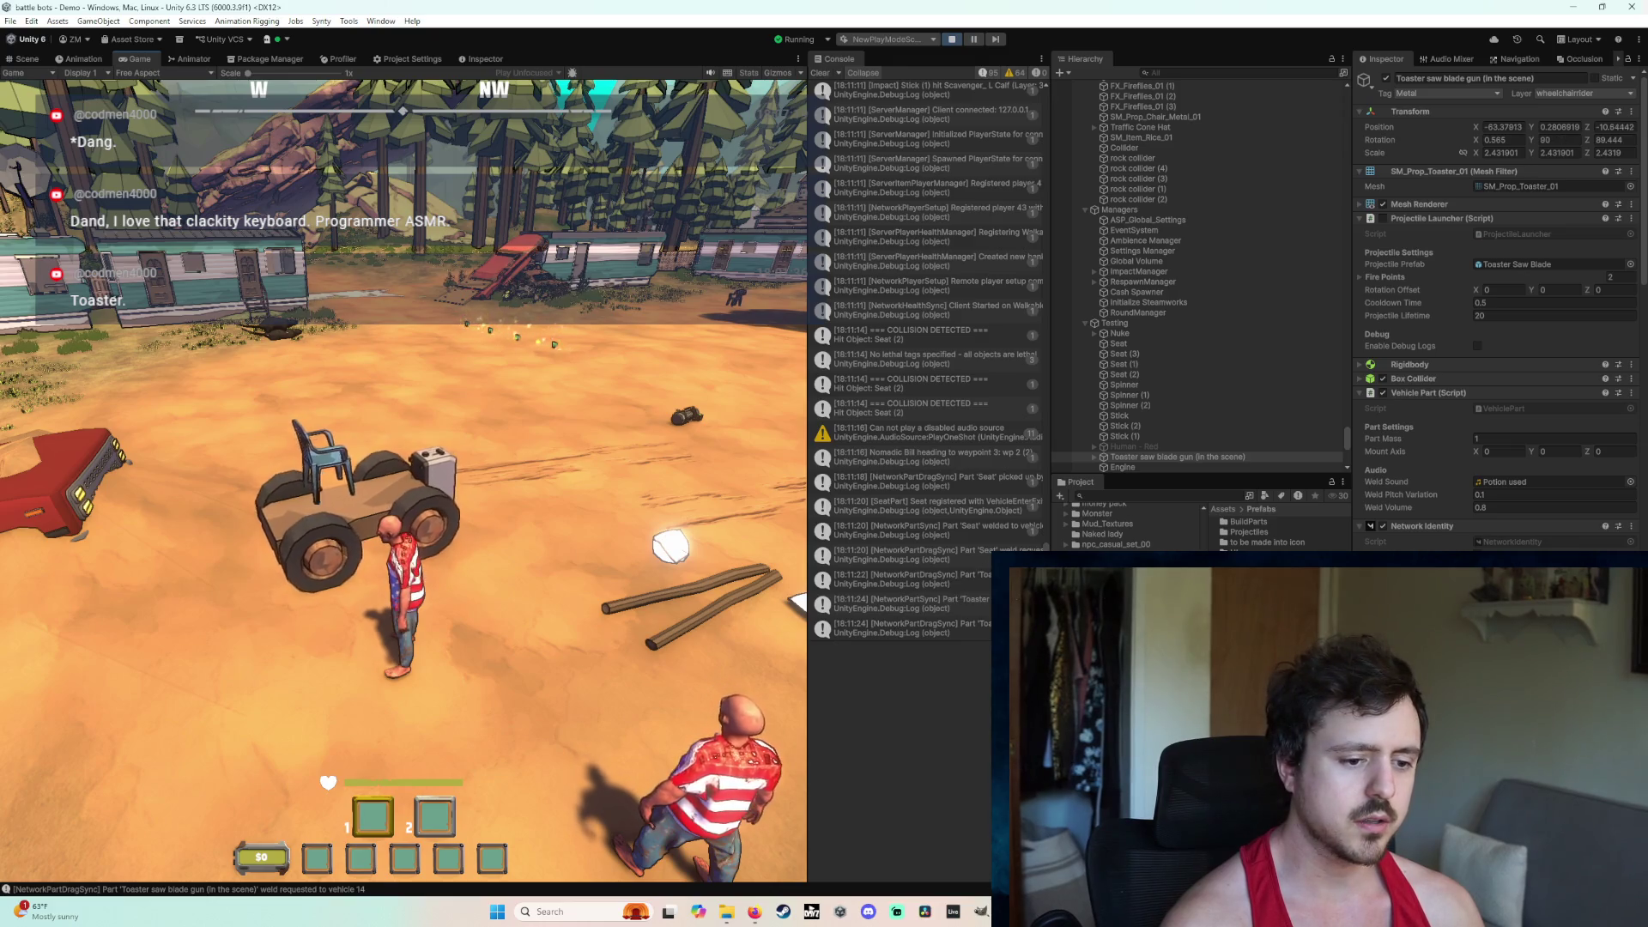
Step: Add the unchecked task 'Change toaster to 3d sound' to the crackheads checklist, then board the cart
click(754, 911)
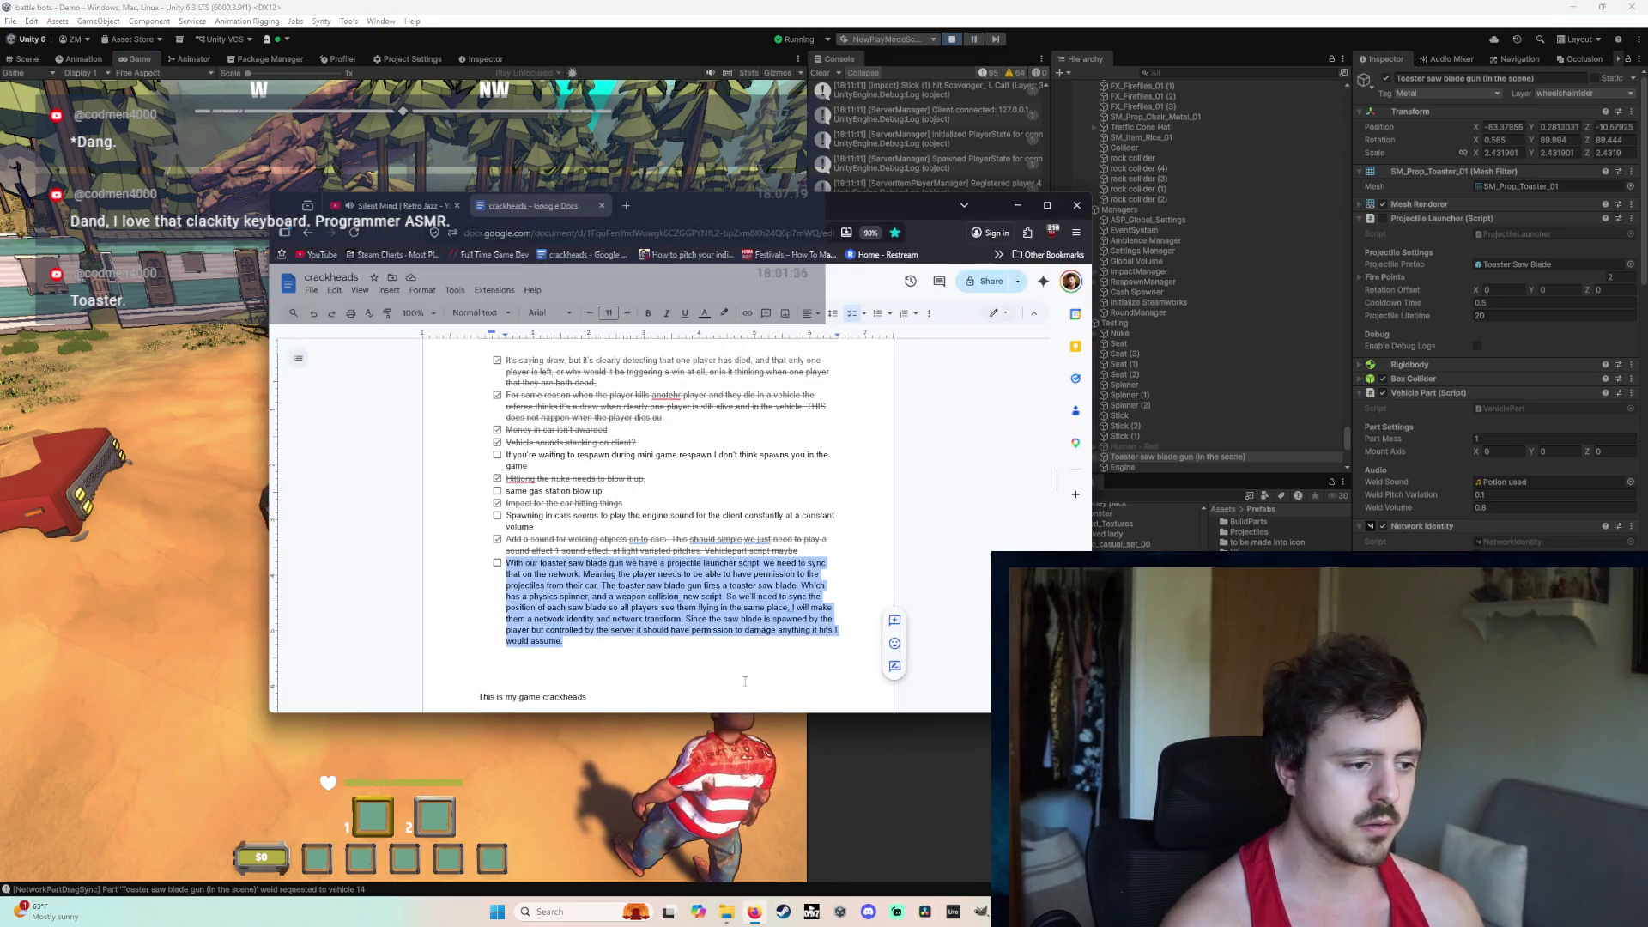
click(602, 657)
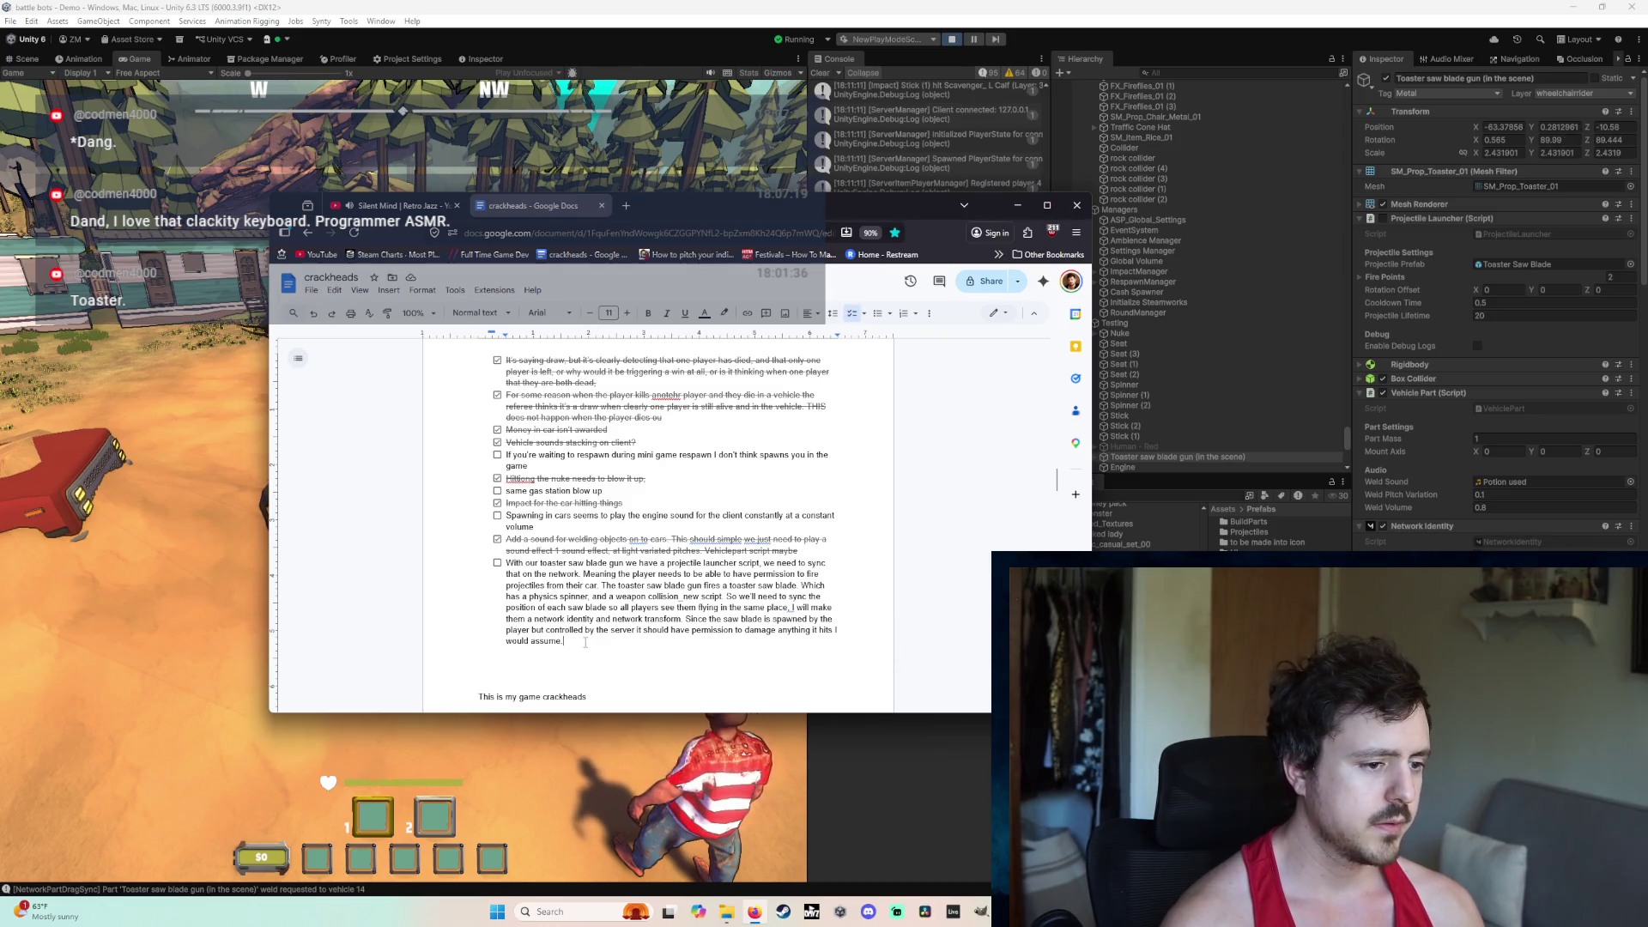
key(Return)
text(Change toaster to 3d sound)
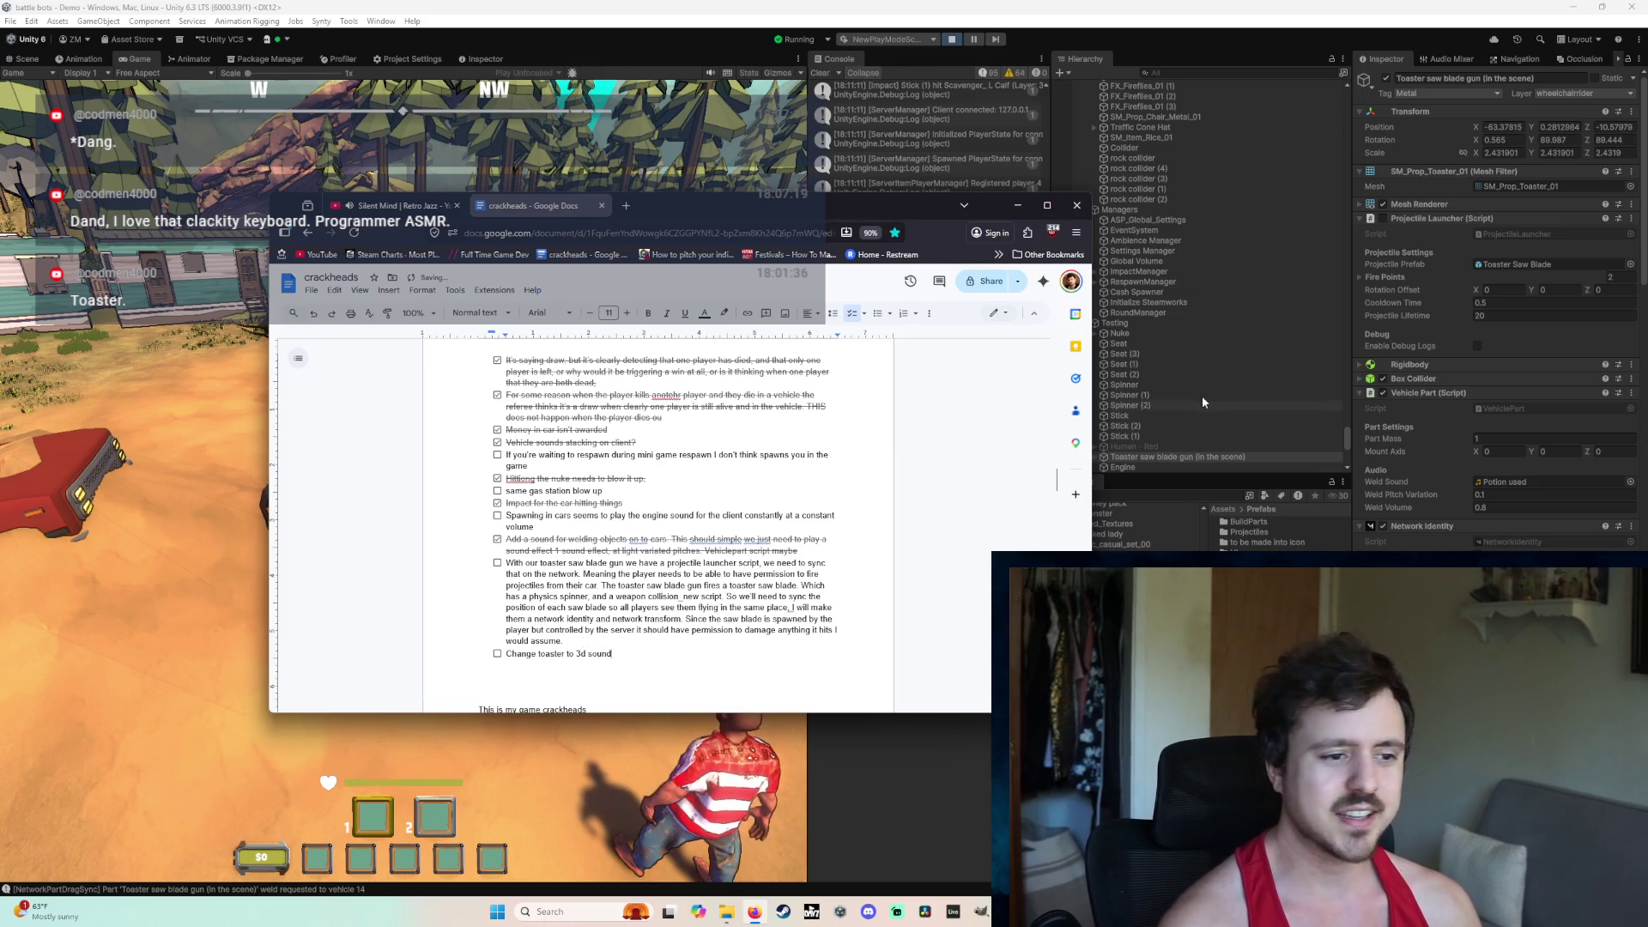
click(1028, 208)
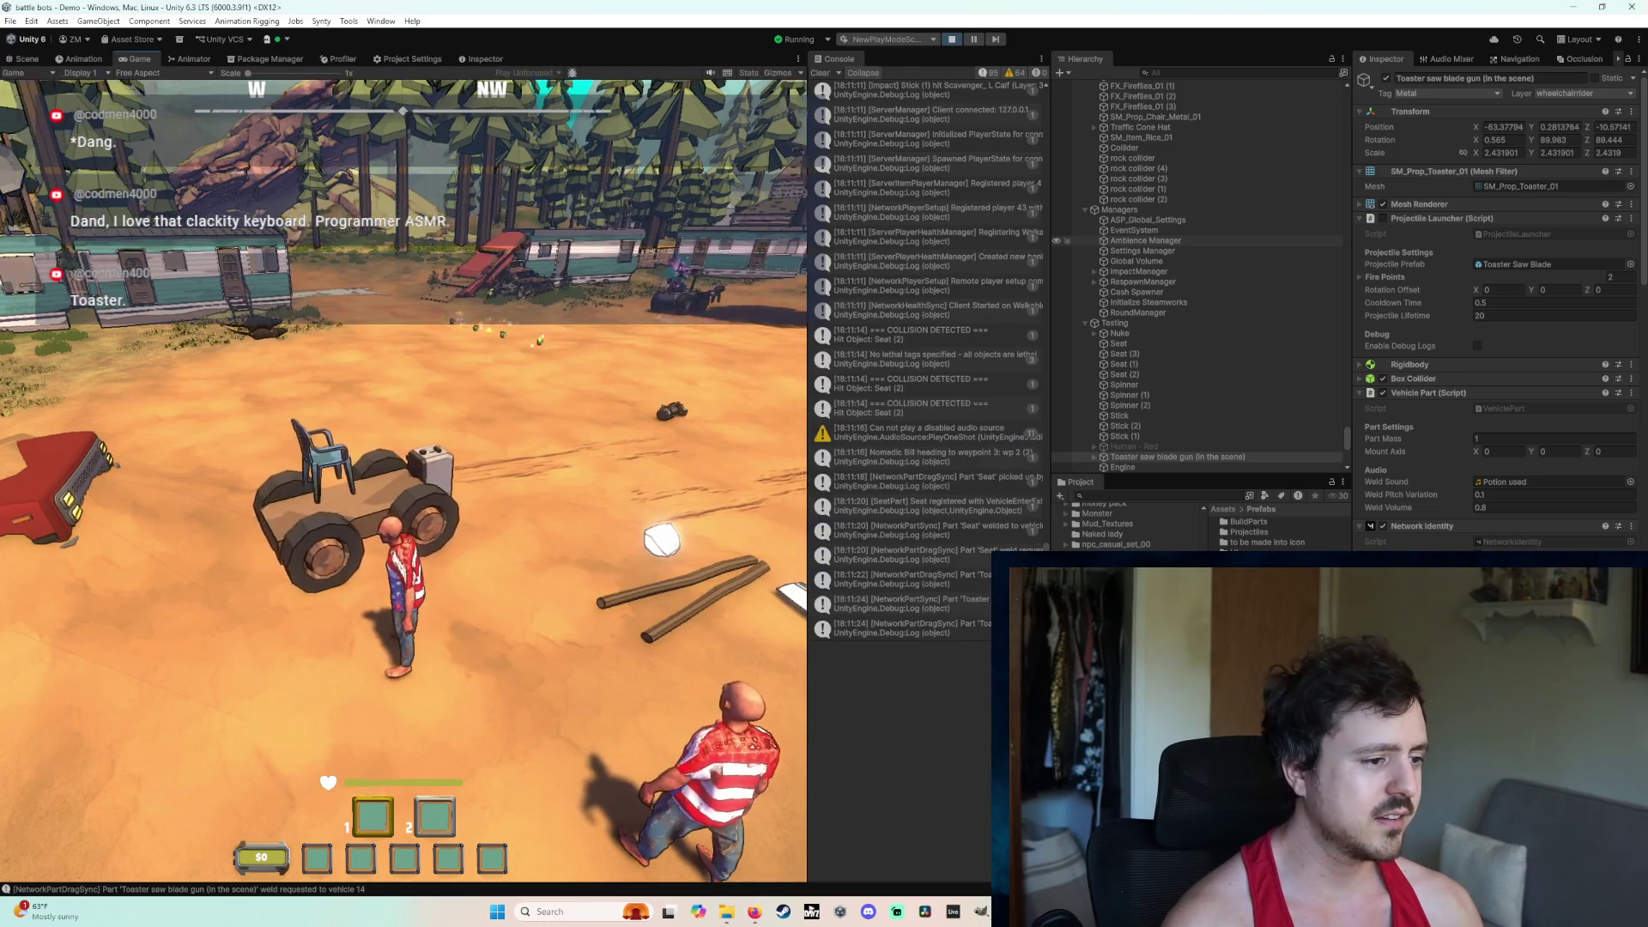
key(e)
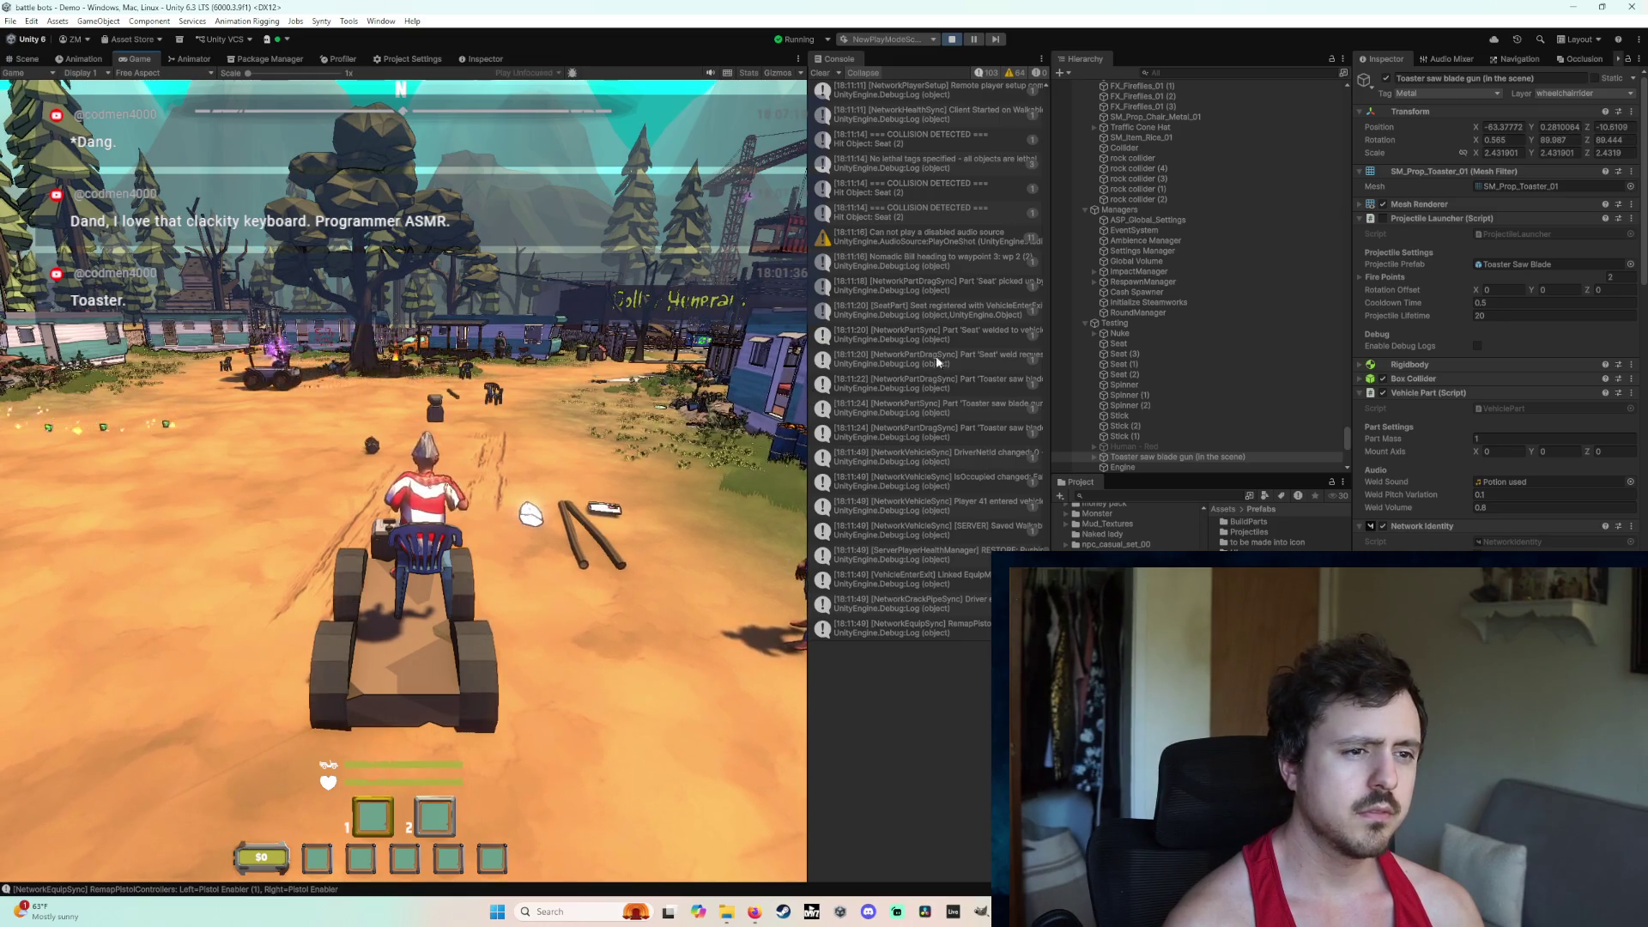
Step: Drive the cart forward toward the trailers, then stop play mode
scroll(867, 443, up, 2)
scroll(865, 443, up, 2)
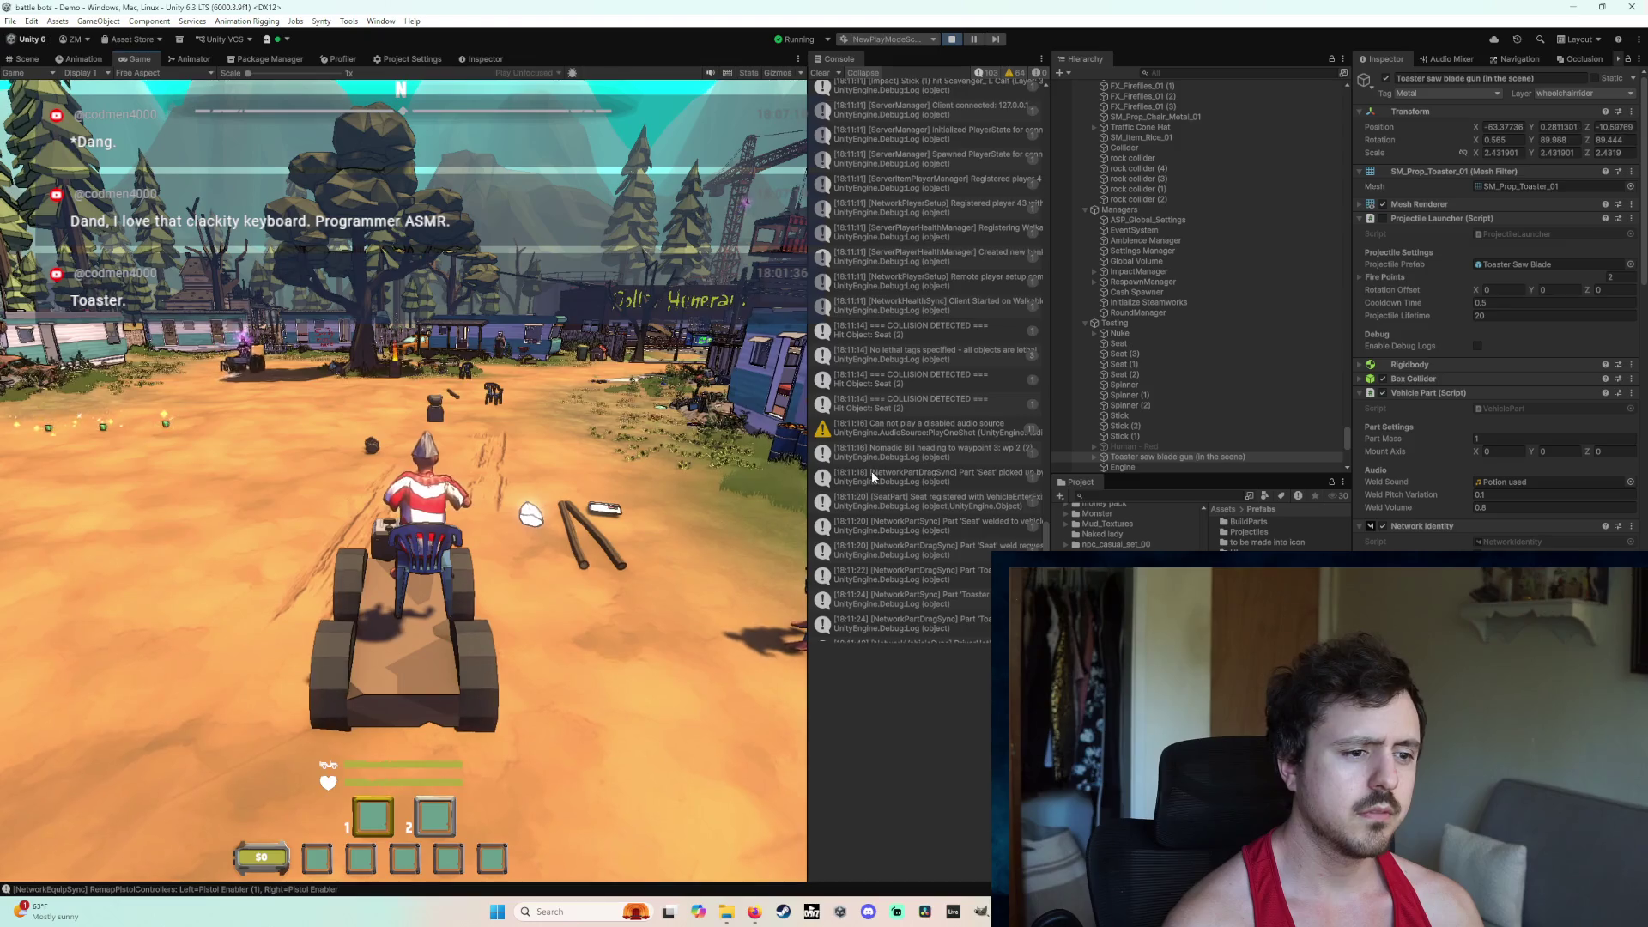
click(619, 477)
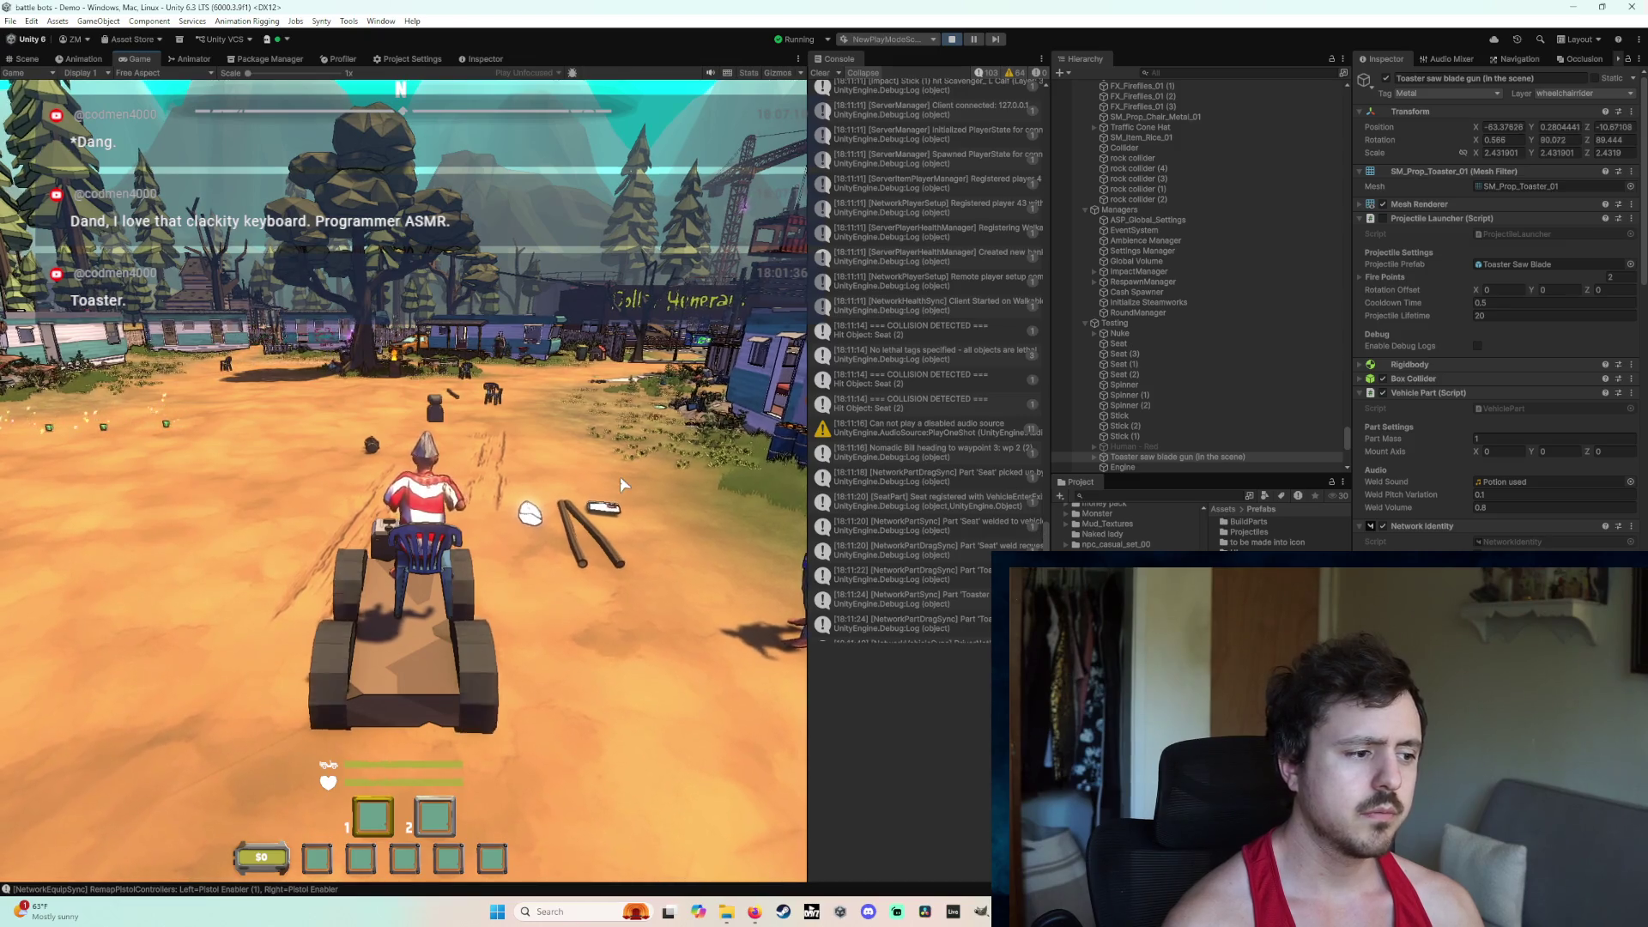
key(w)
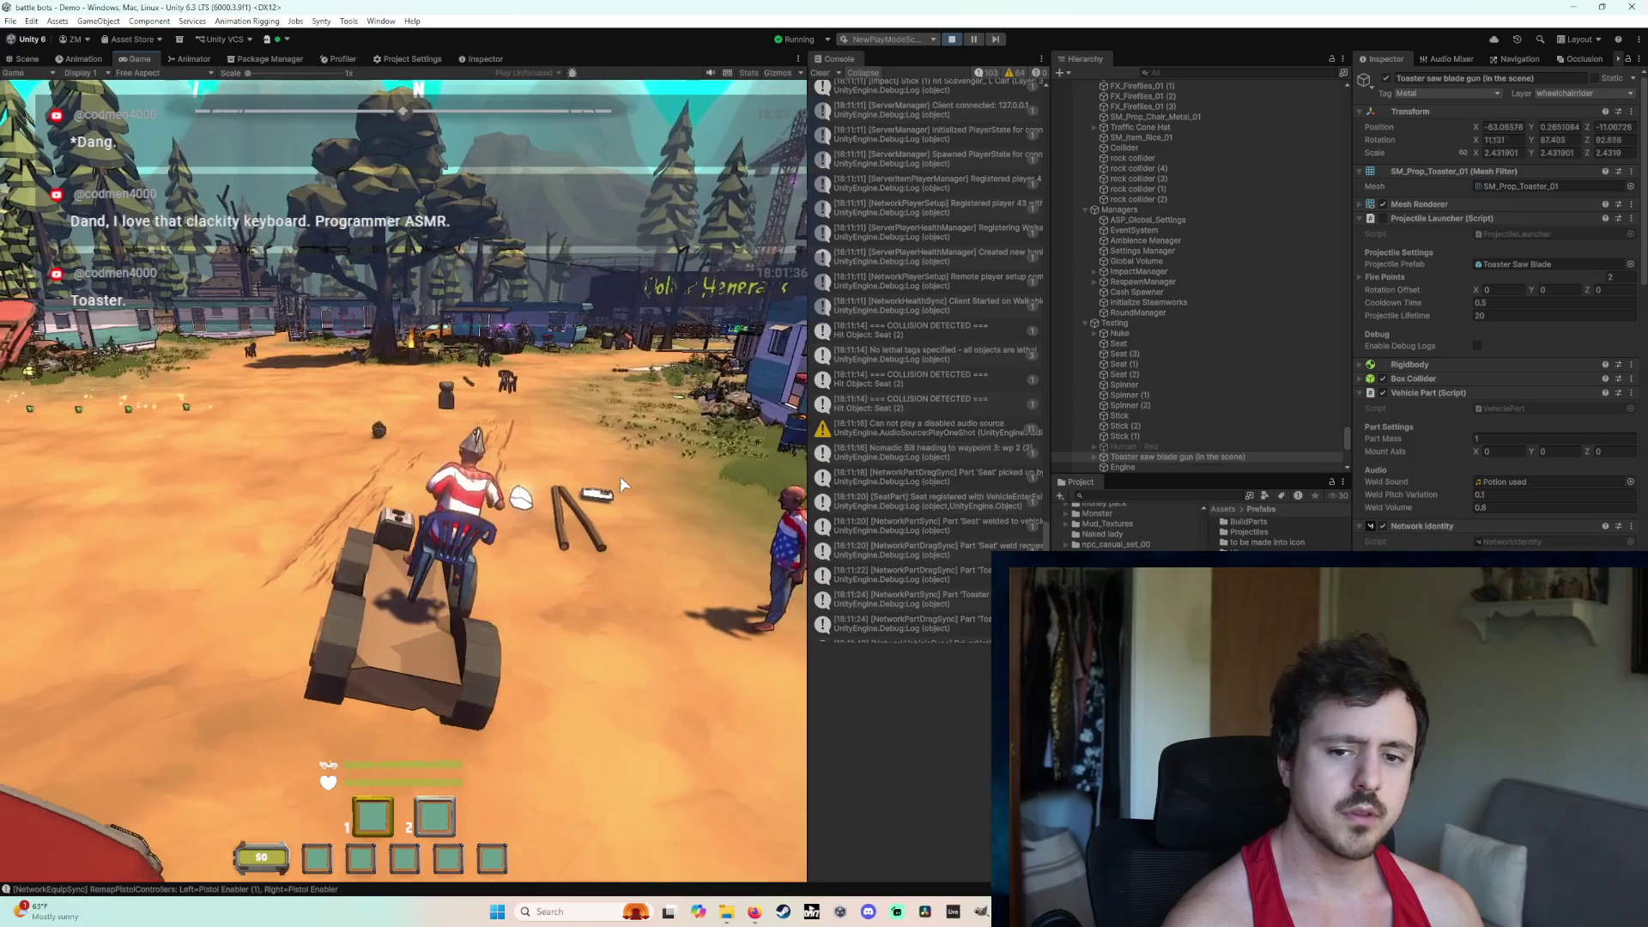
key(w)
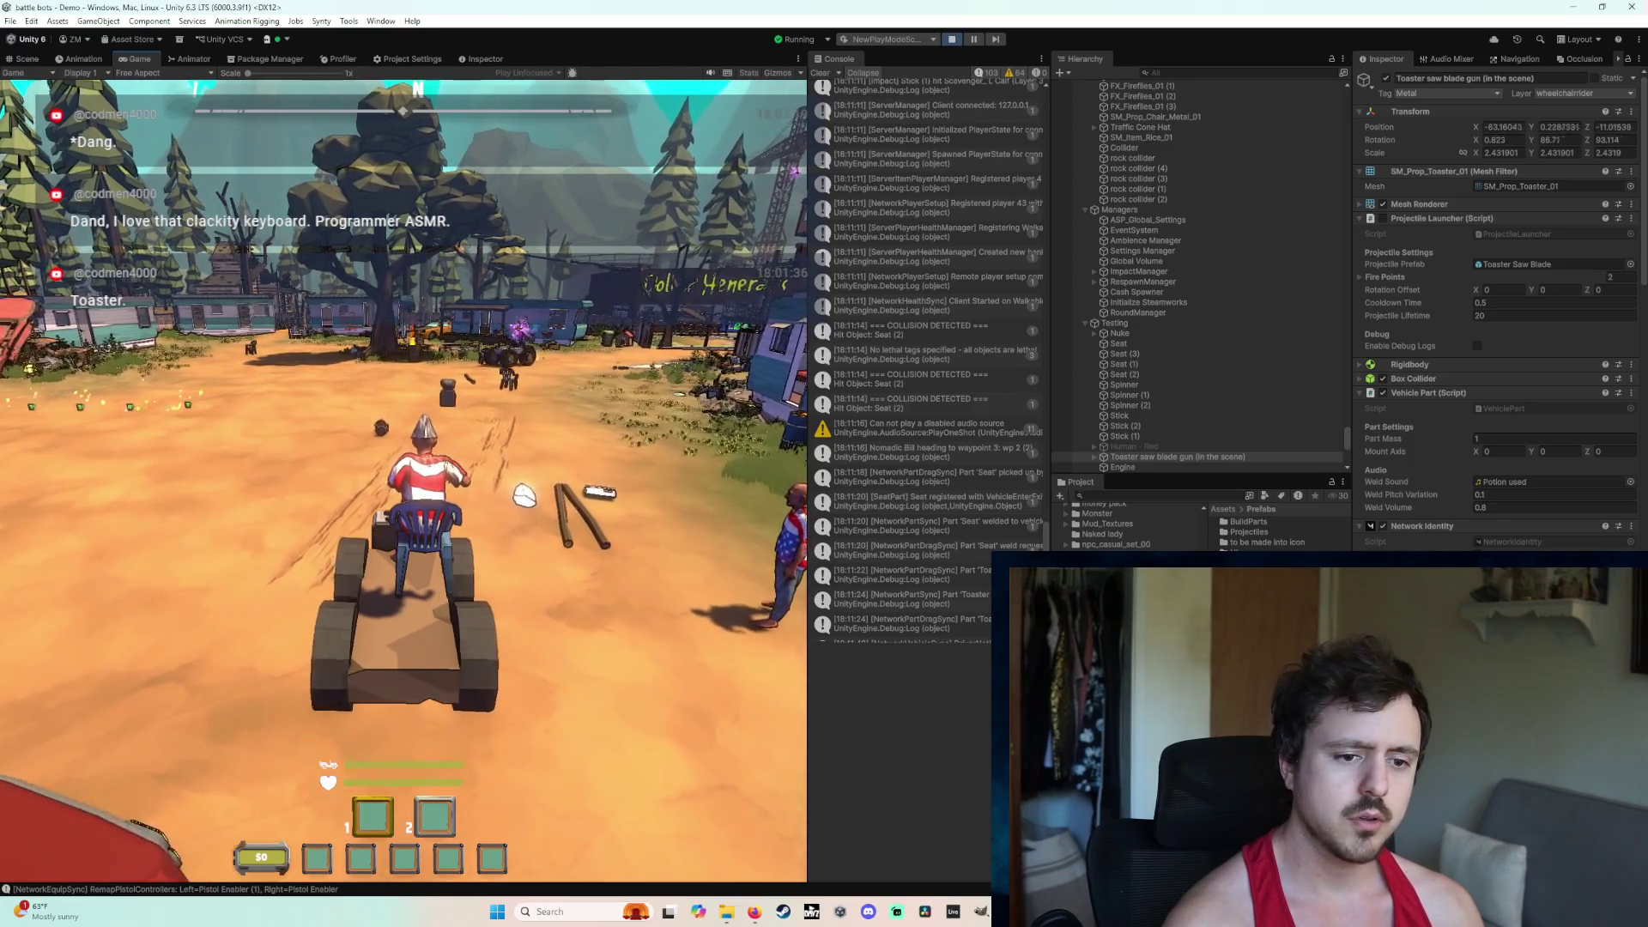
key(w)
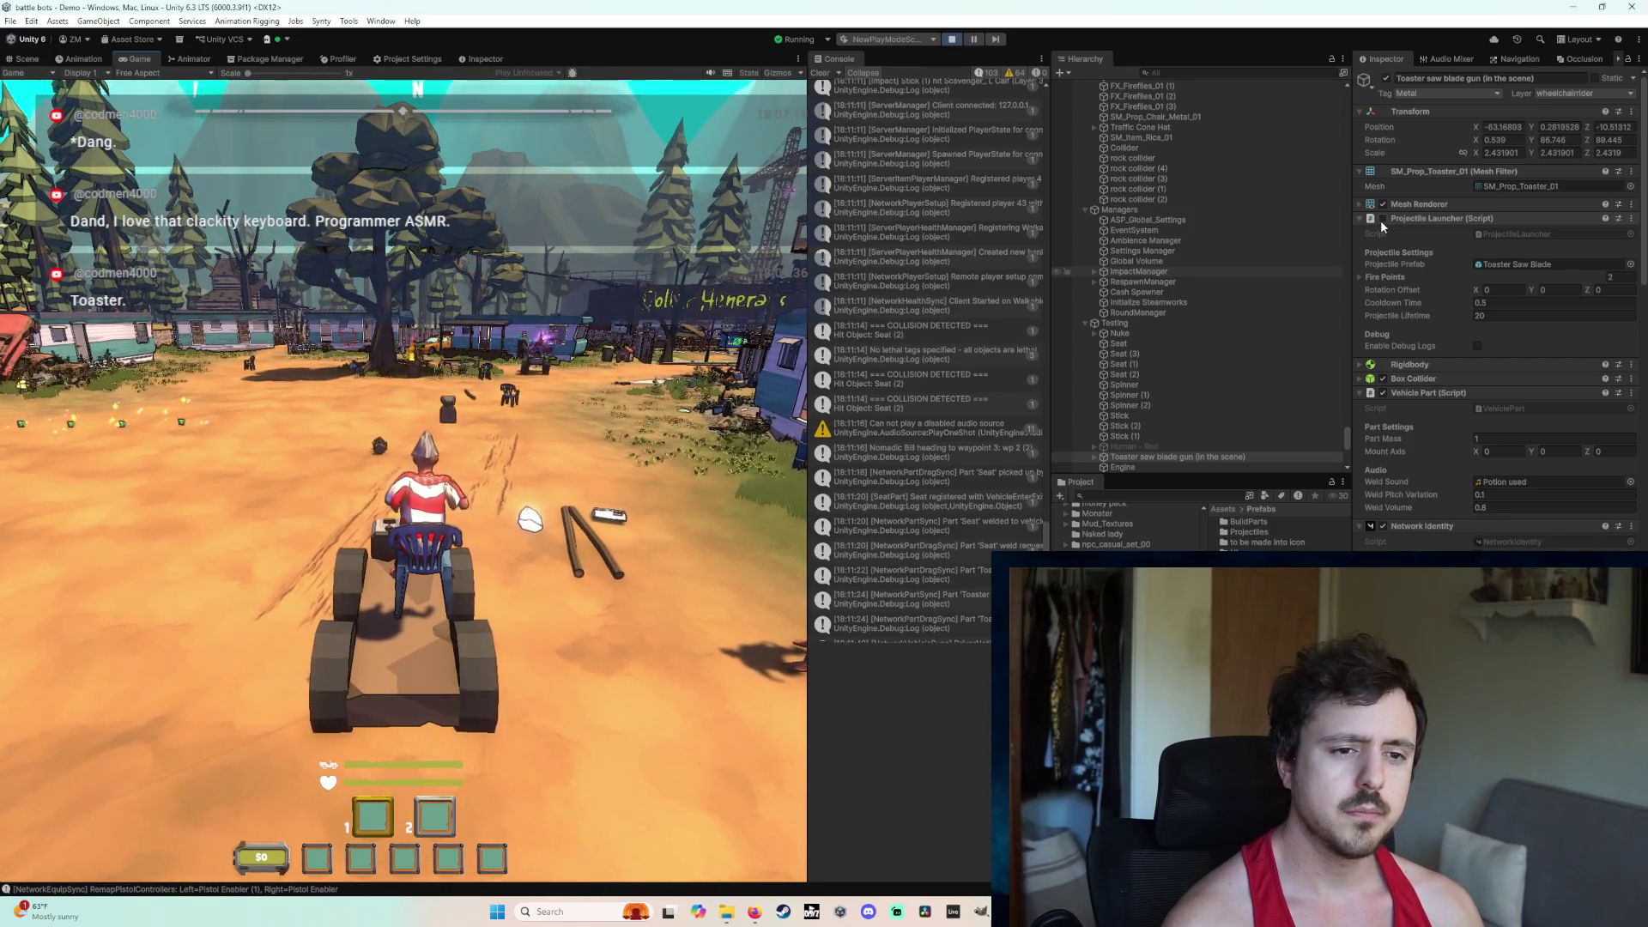
click(952, 39)
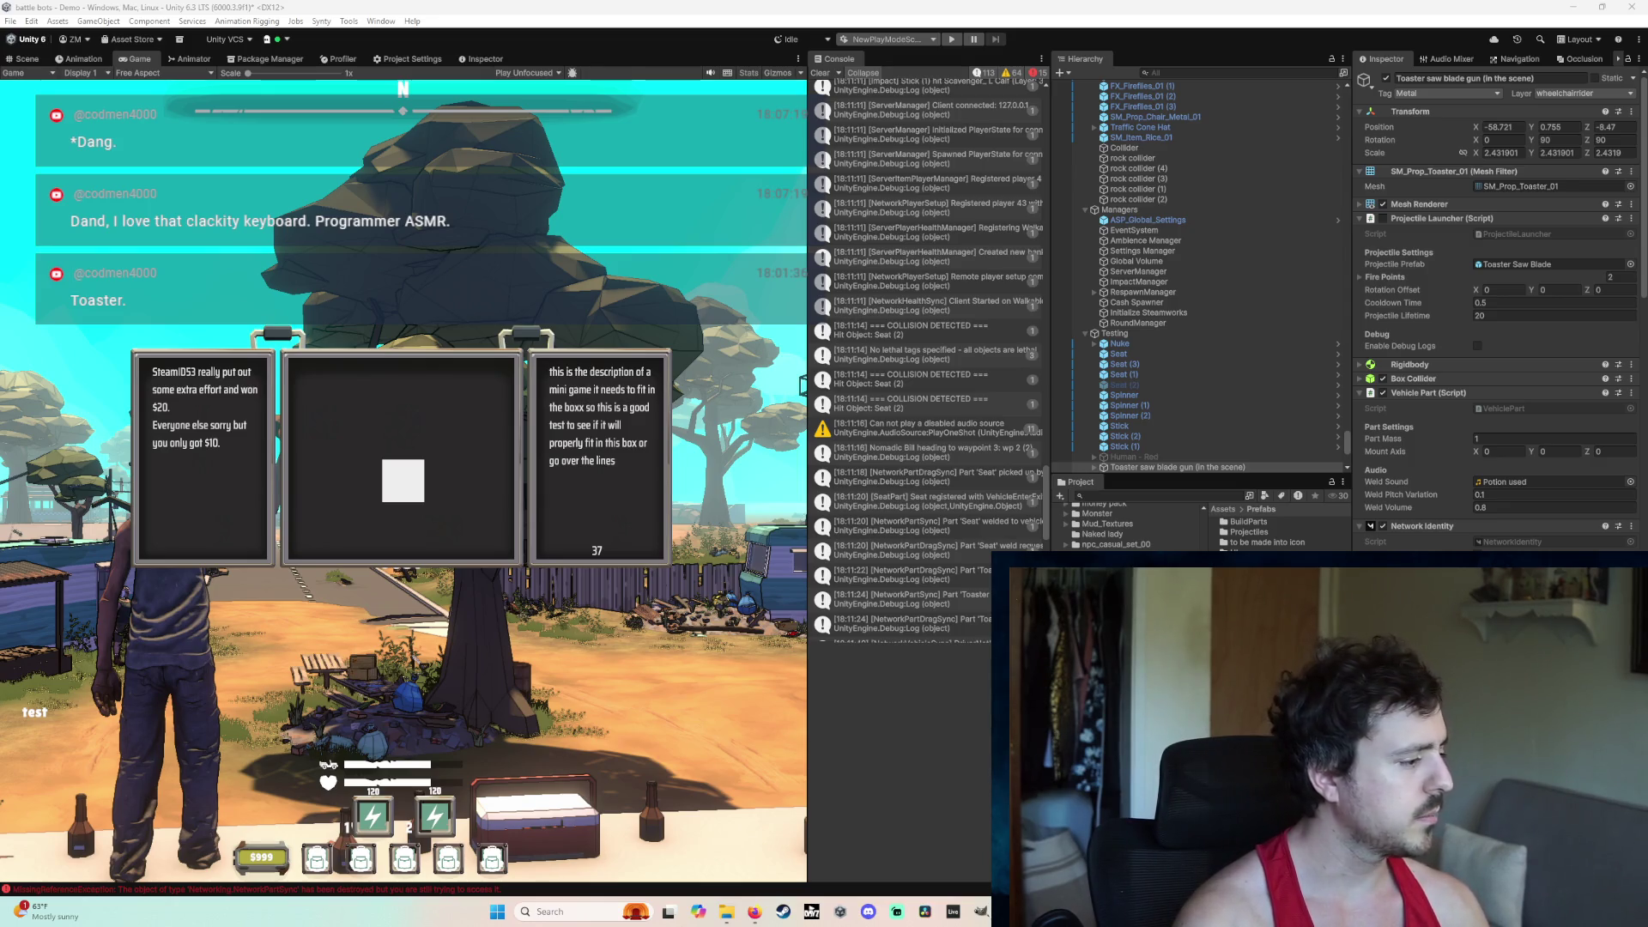
Step: Check off the toaster saw blade gun networking task in the crackheads checklist and return to Unity
click(755, 911)
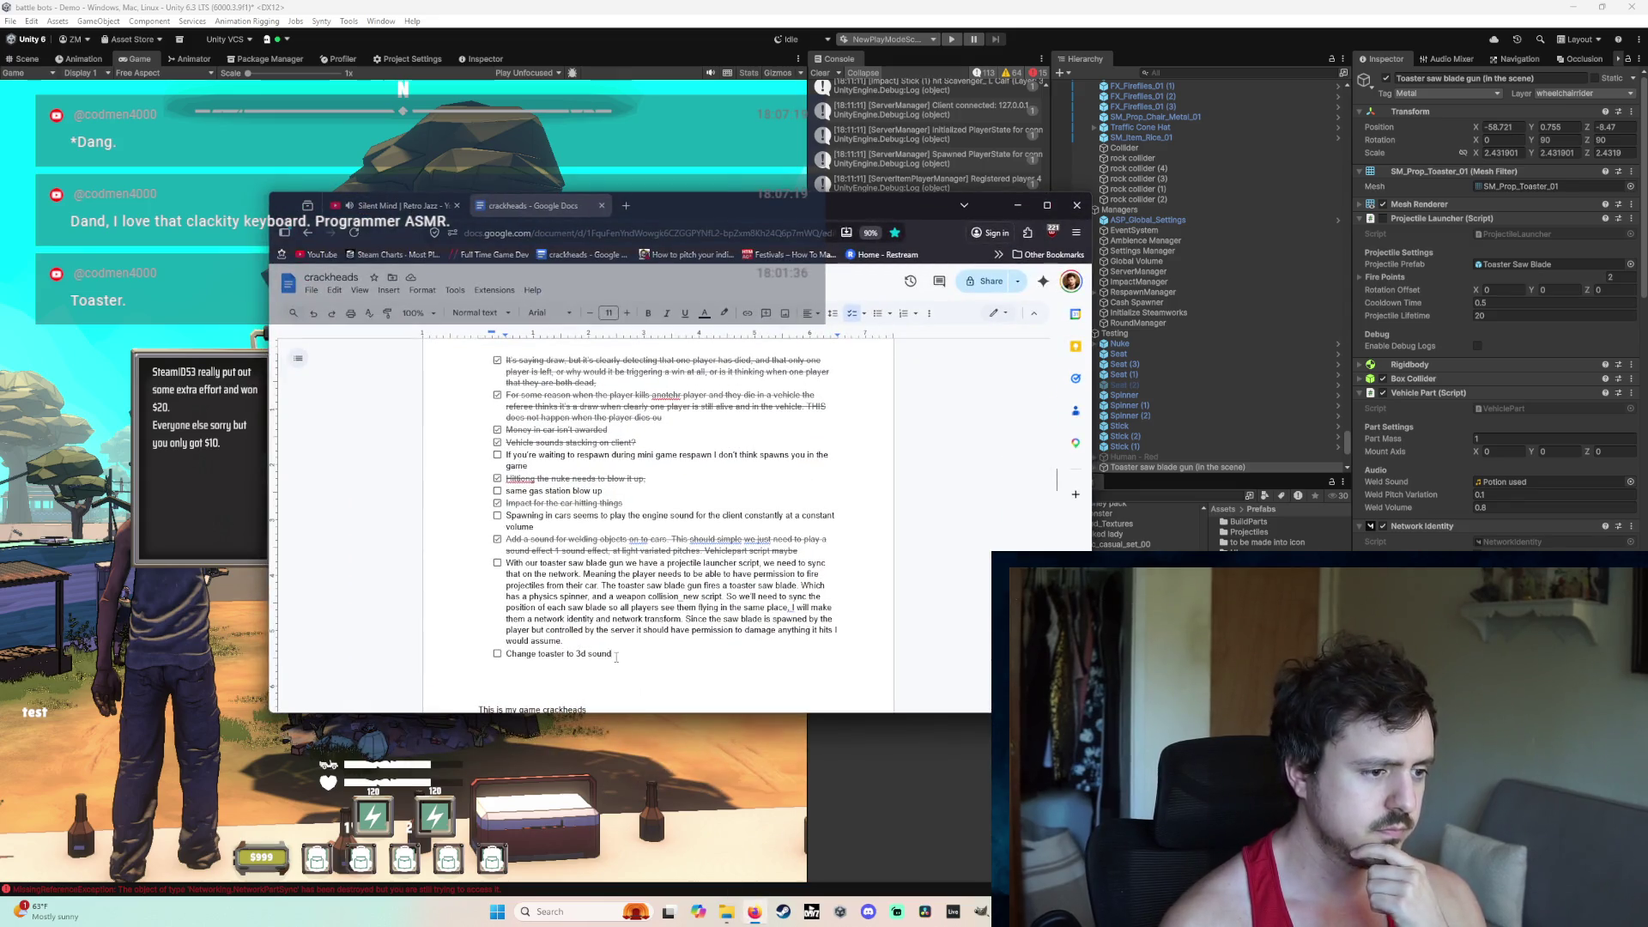
click(497, 564)
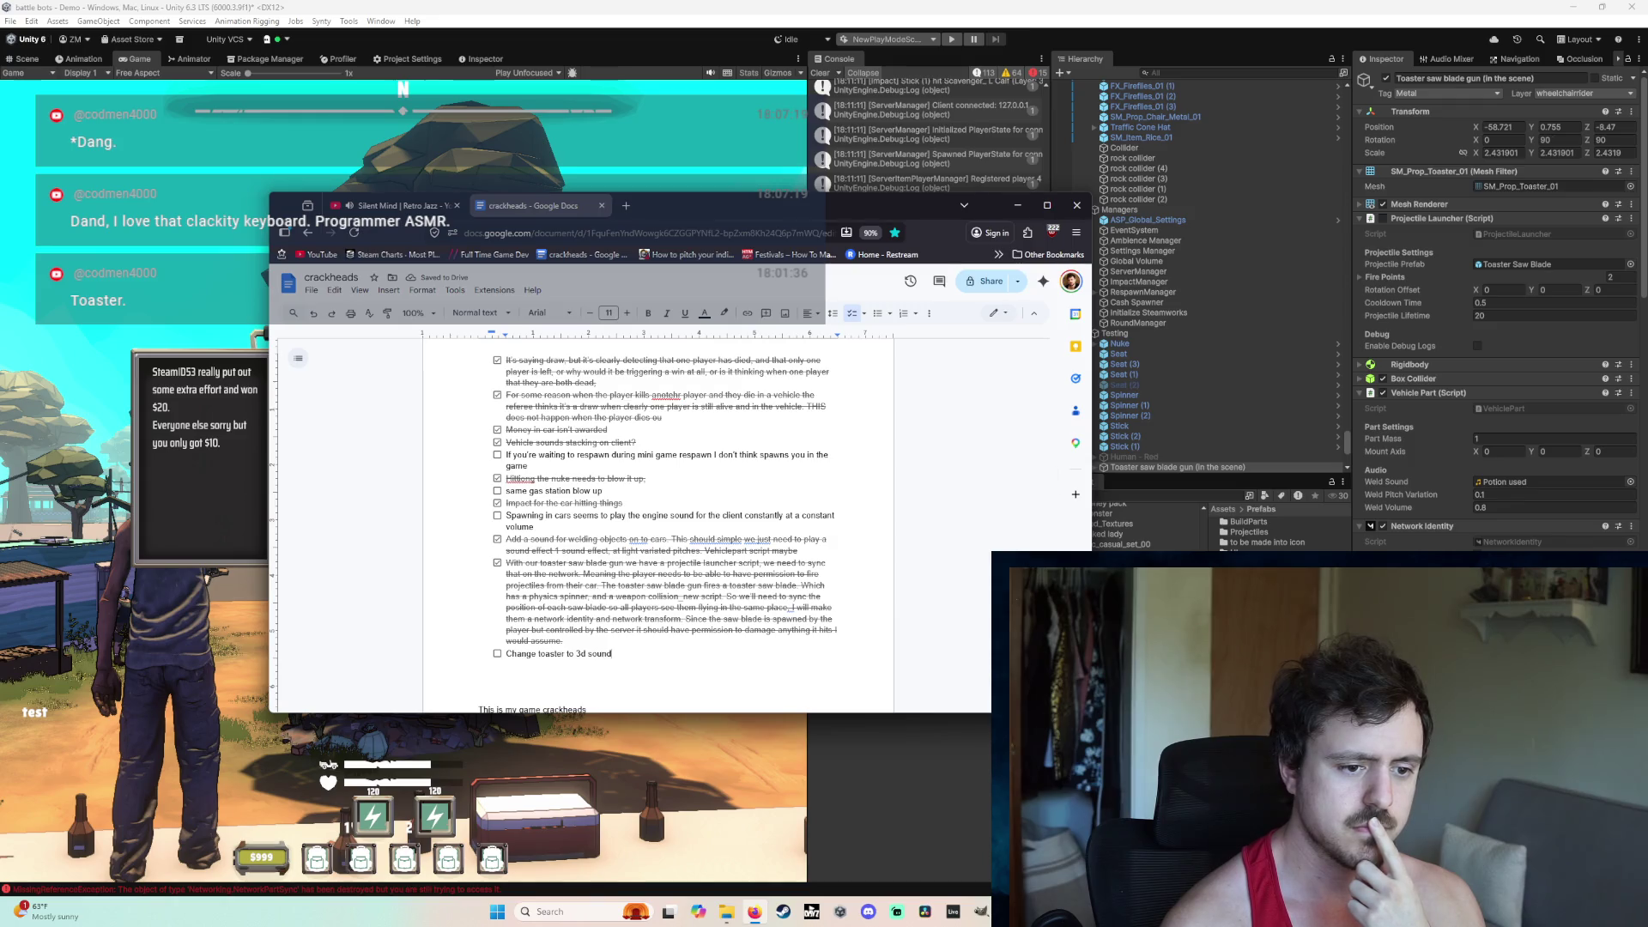
click(1484, 531)
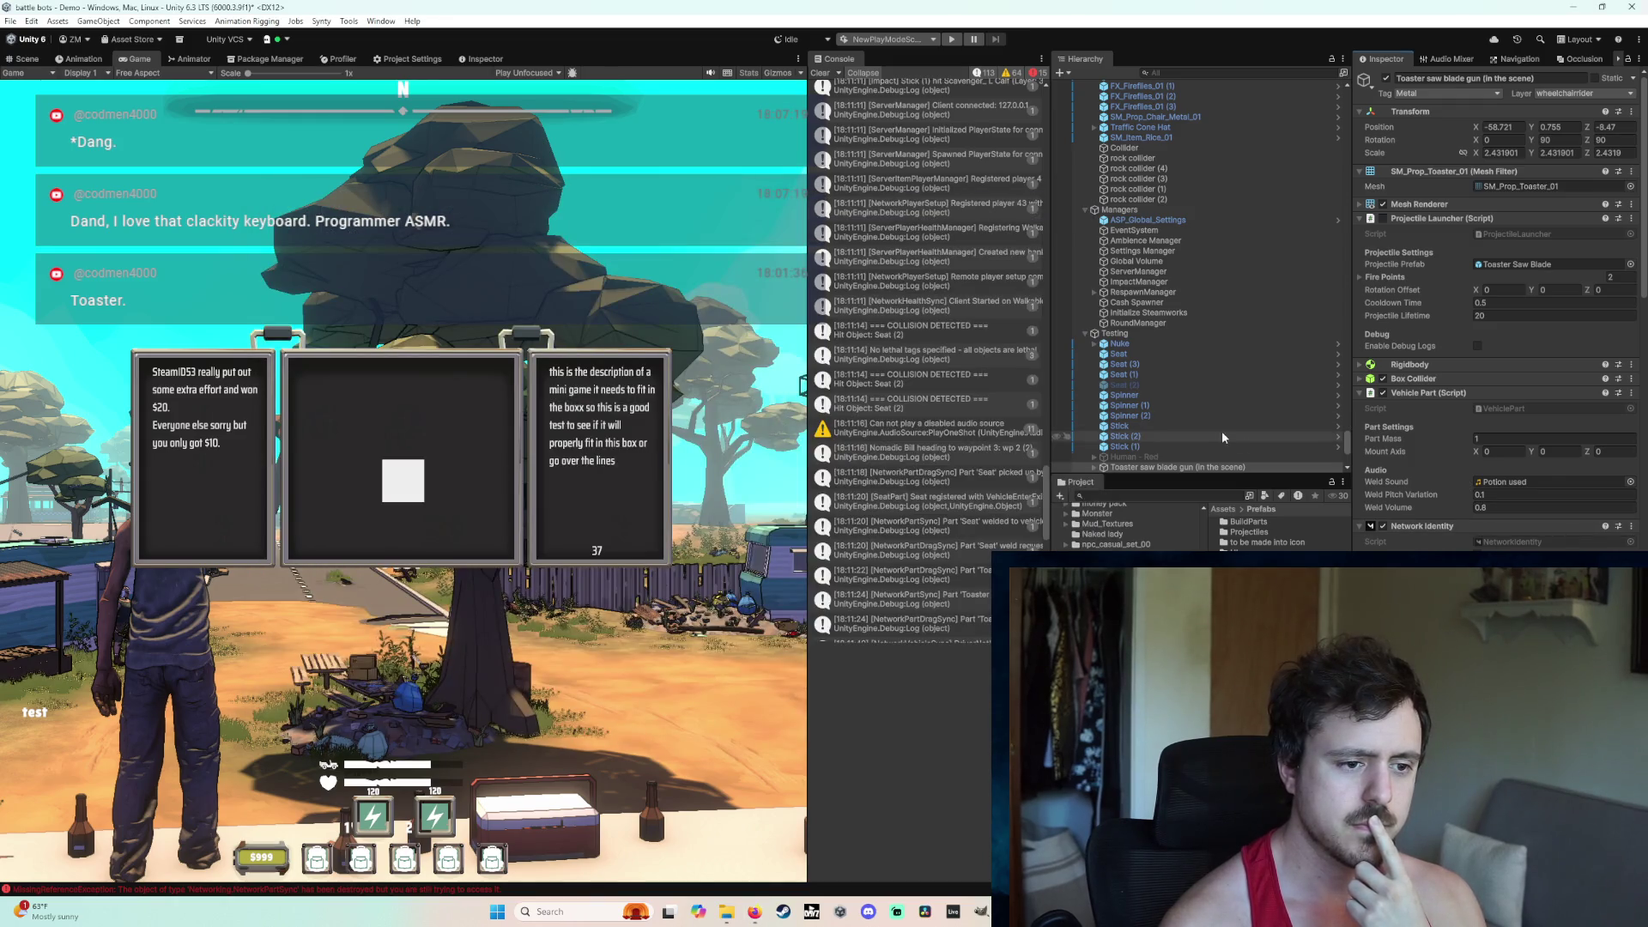
Step: Scroll the Inspector down to the toaster's Audio Source, then bring up the task list
scroll(1533, 486, down, 10)
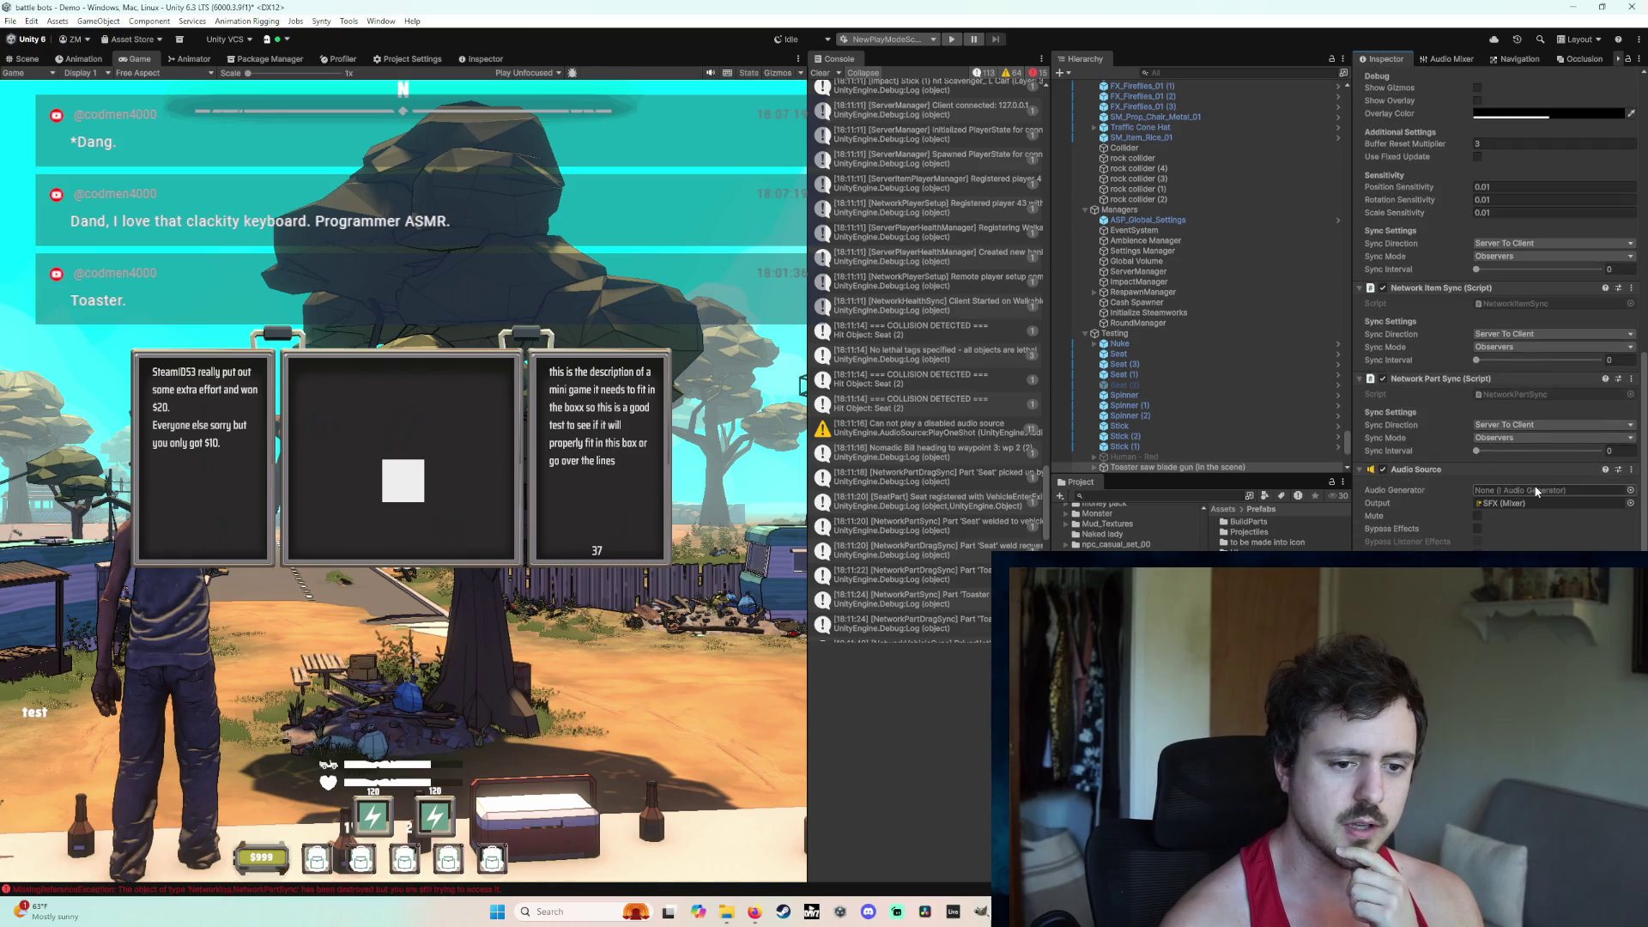
scroll(1536, 491, down, 2)
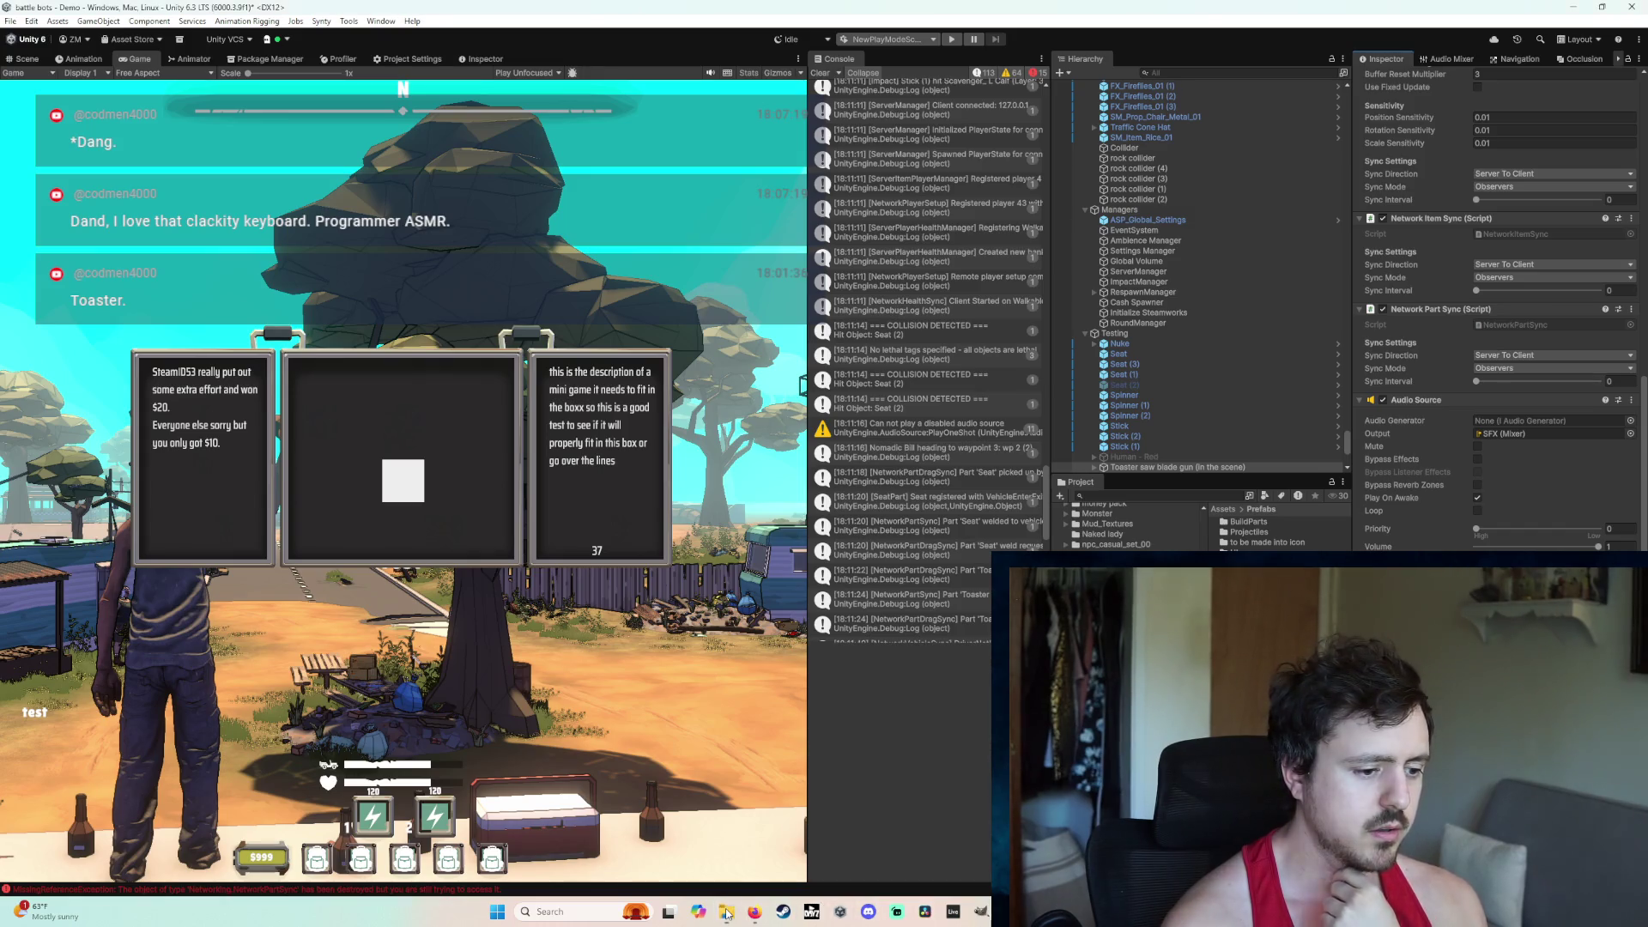
click(755, 913)
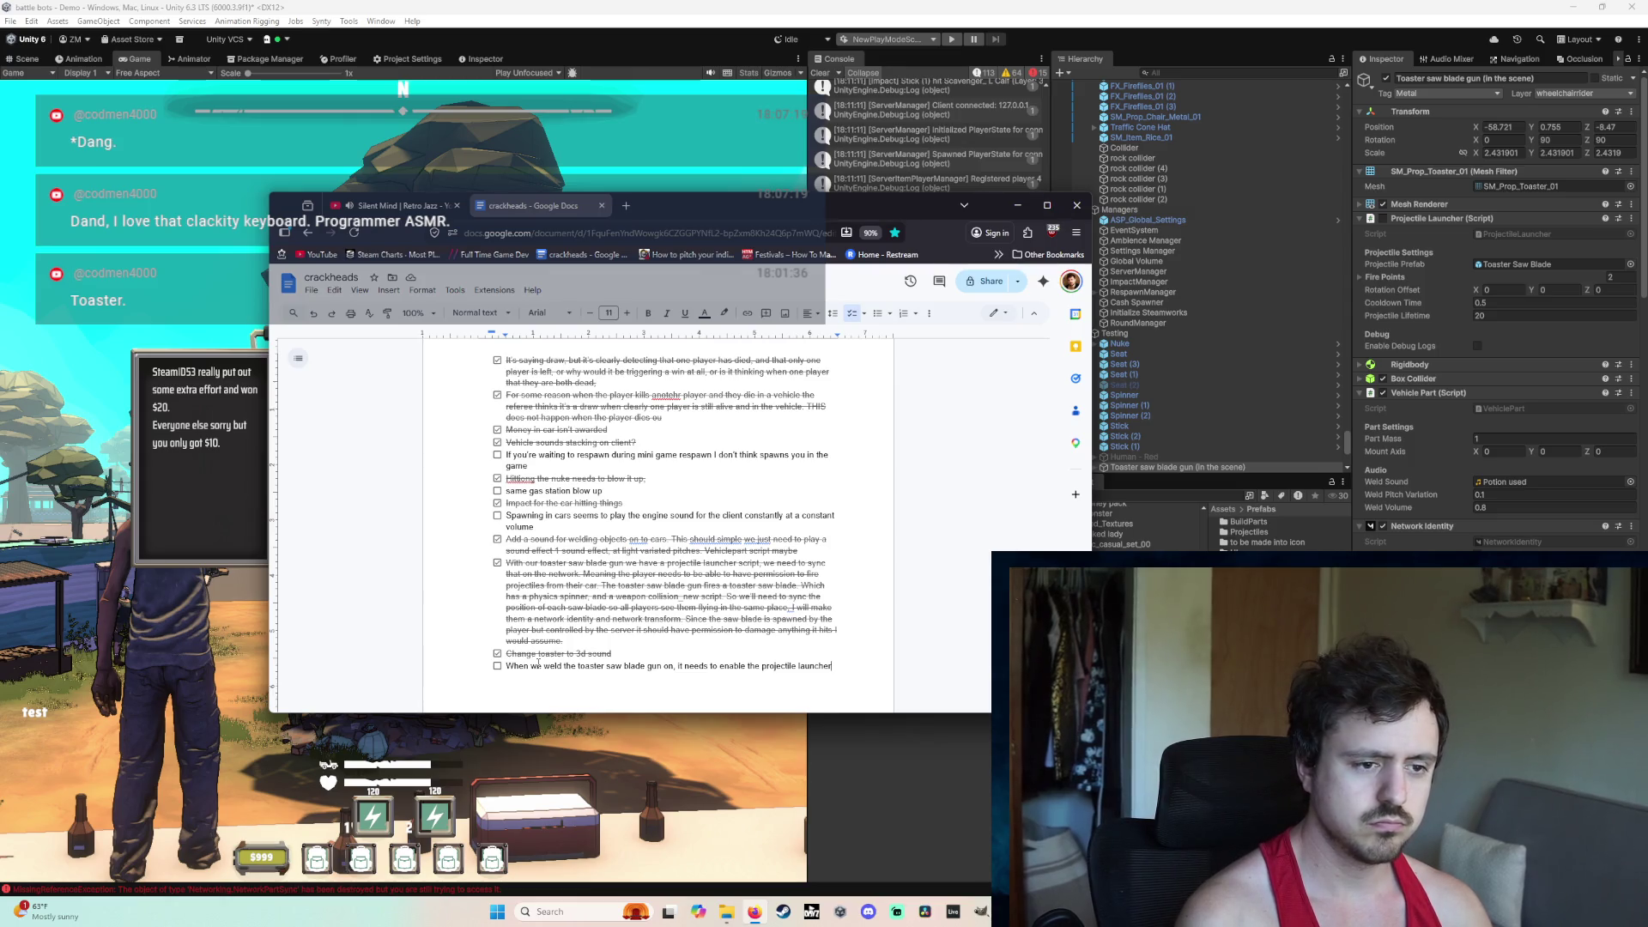
Step: Enable Projectile Launcher on the toaster saw blade gun and start play mode, dismissing the save prompt
click(1174, 354)
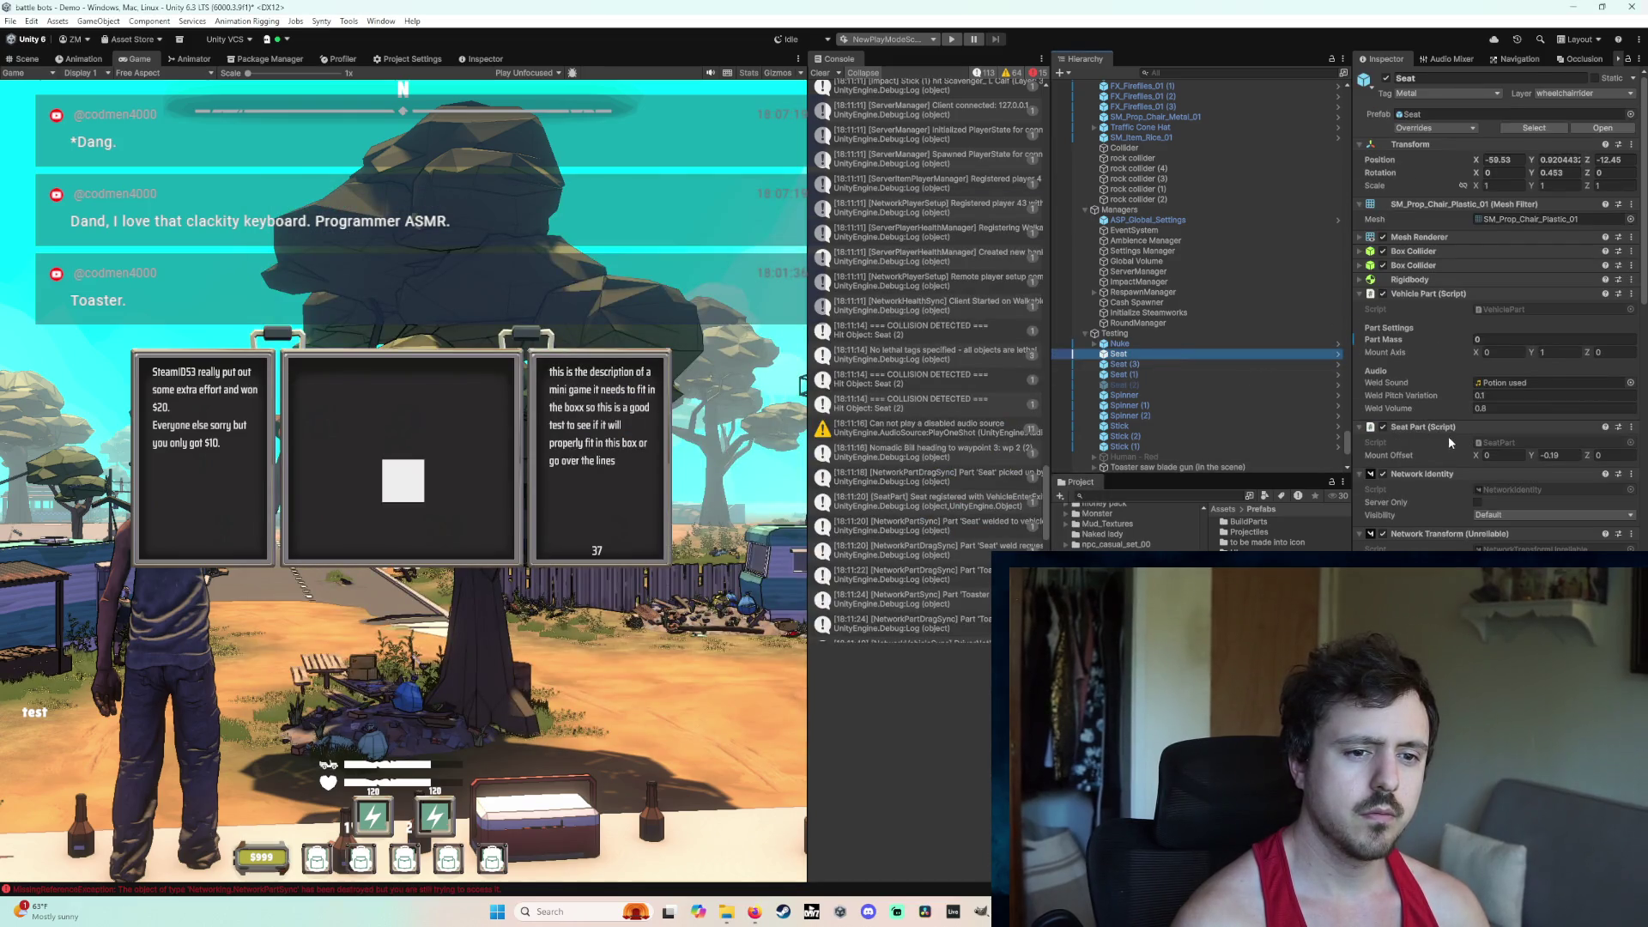
scroll(1448, 436, down, 6)
scroll(1449, 436, up, 6)
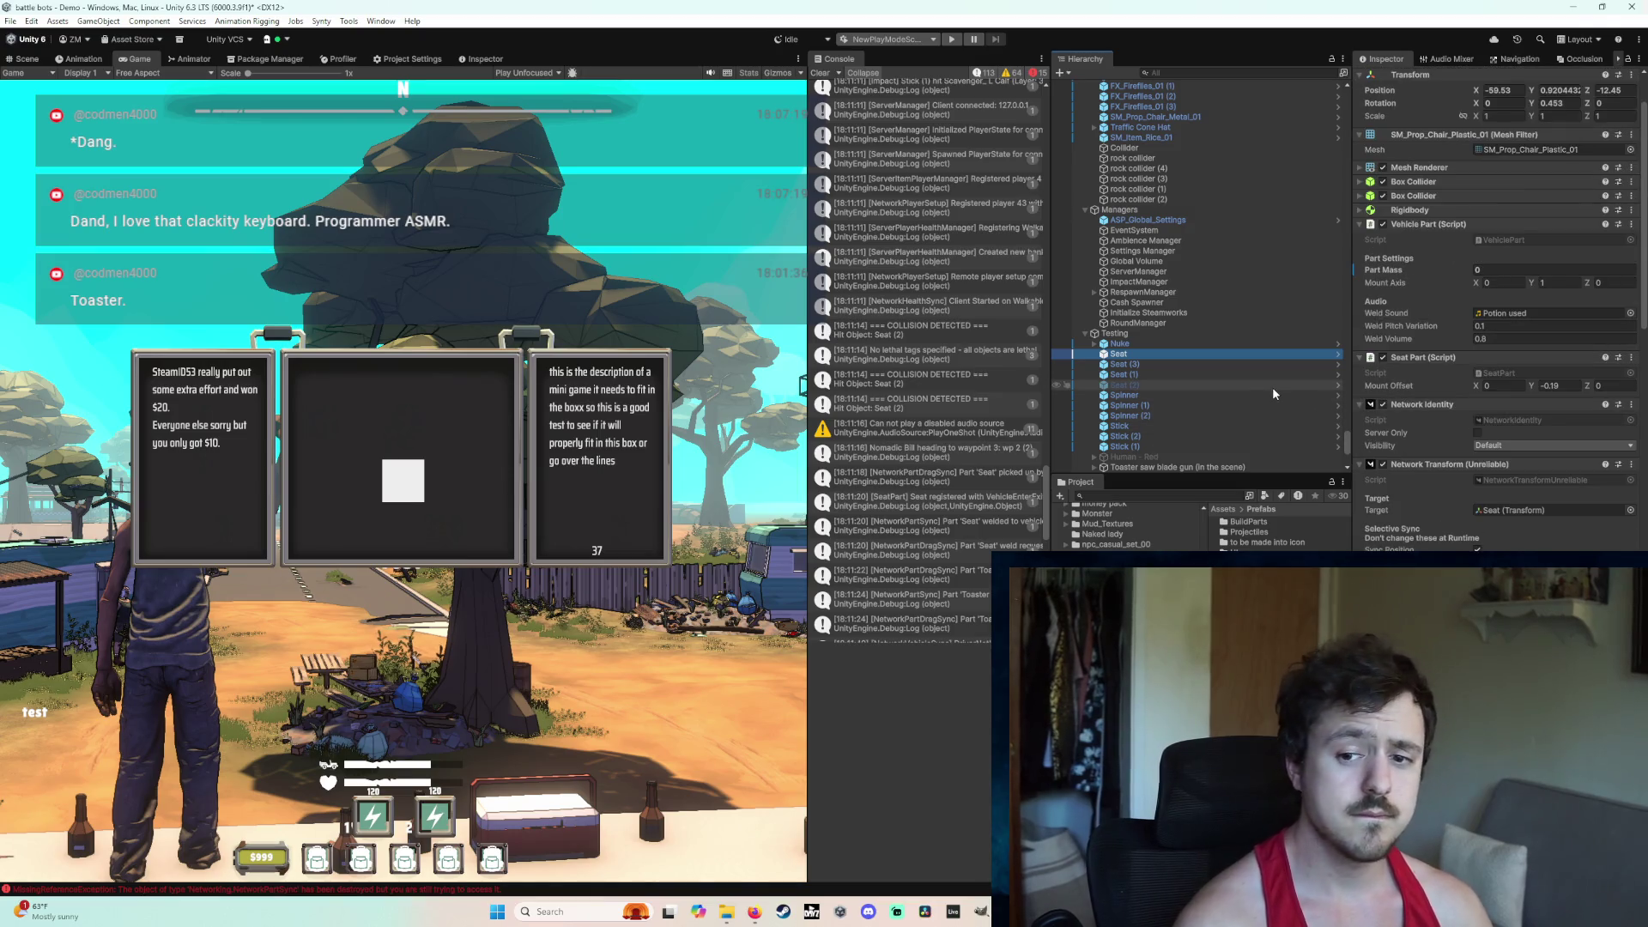
click(1142, 468)
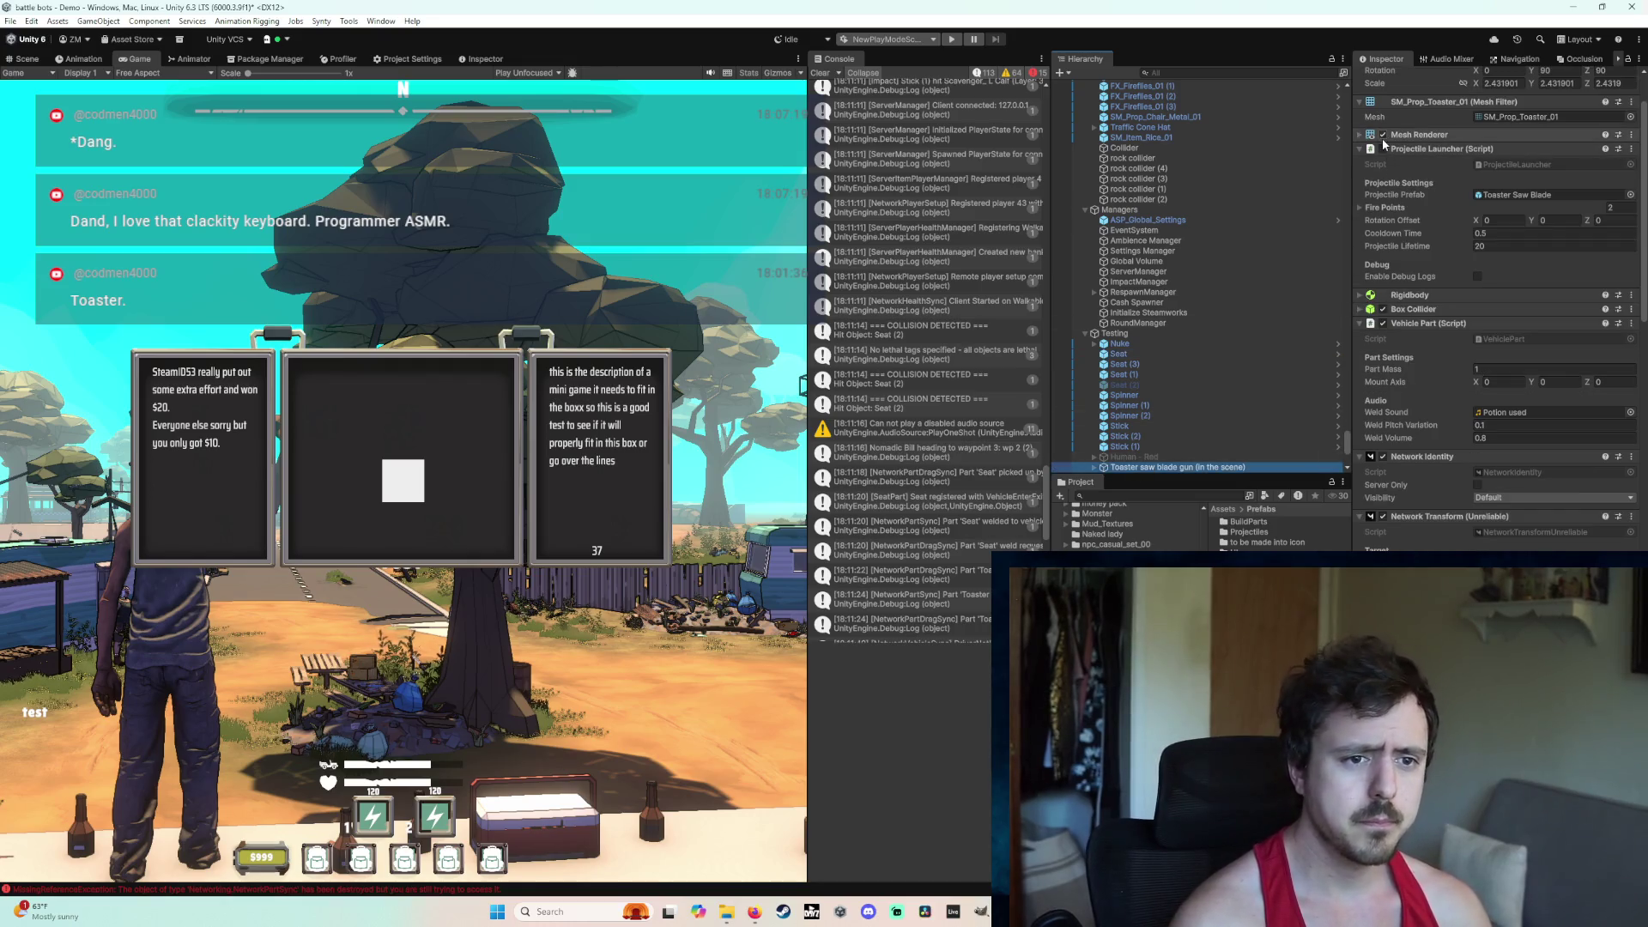
click(1383, 149)
click(955, 43)
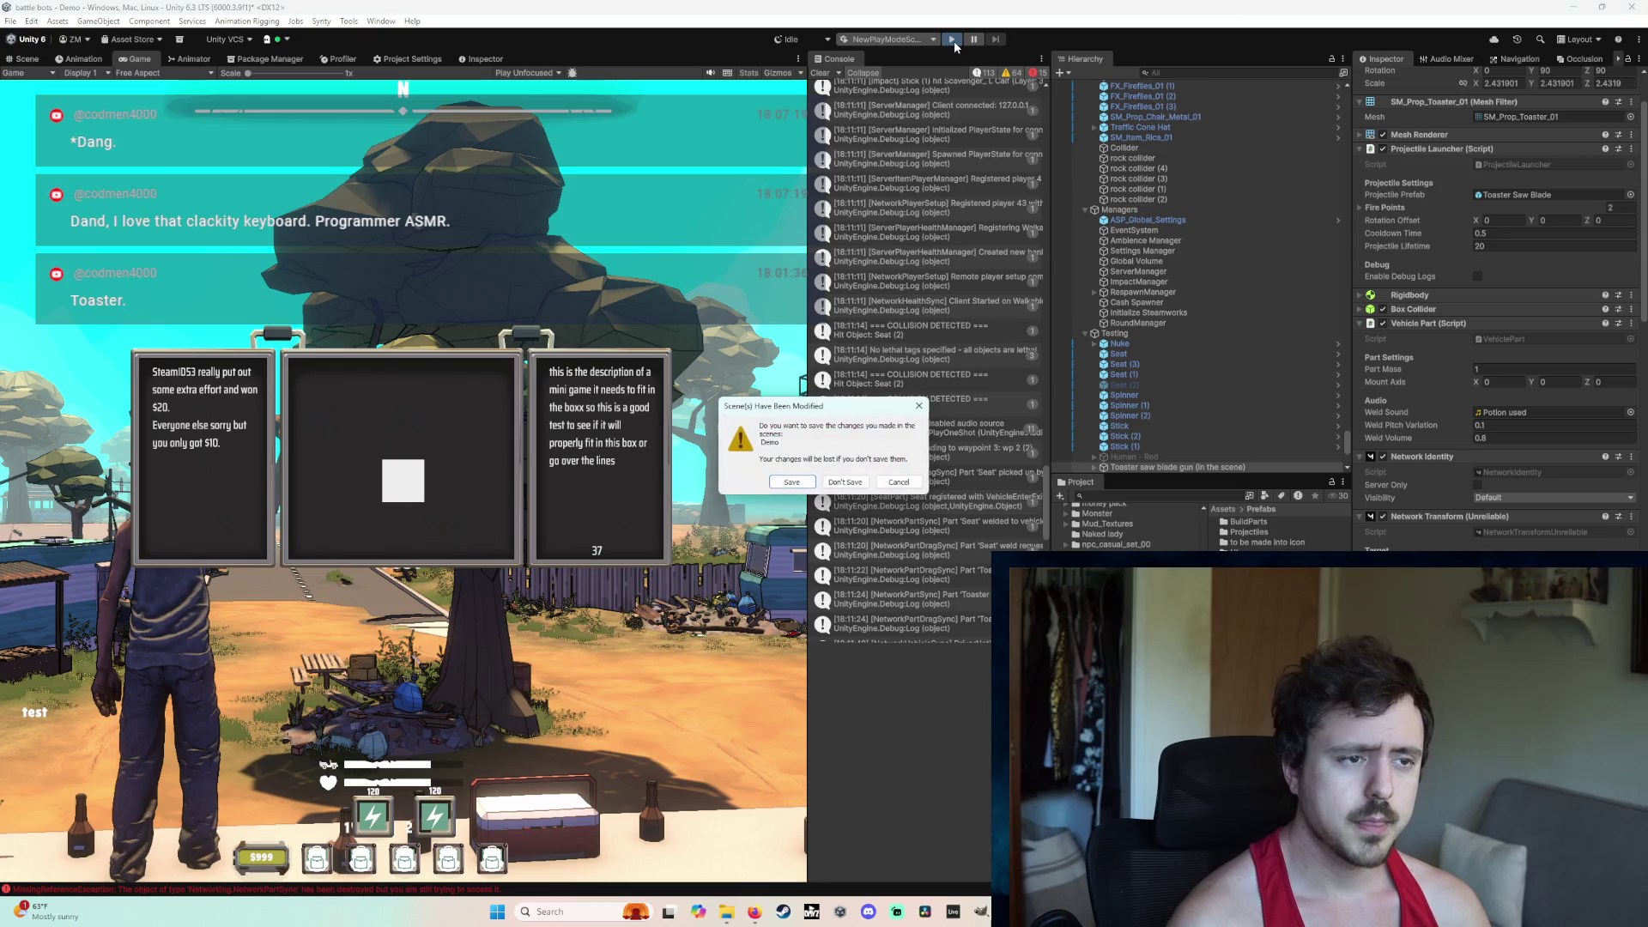
click(798, 483)
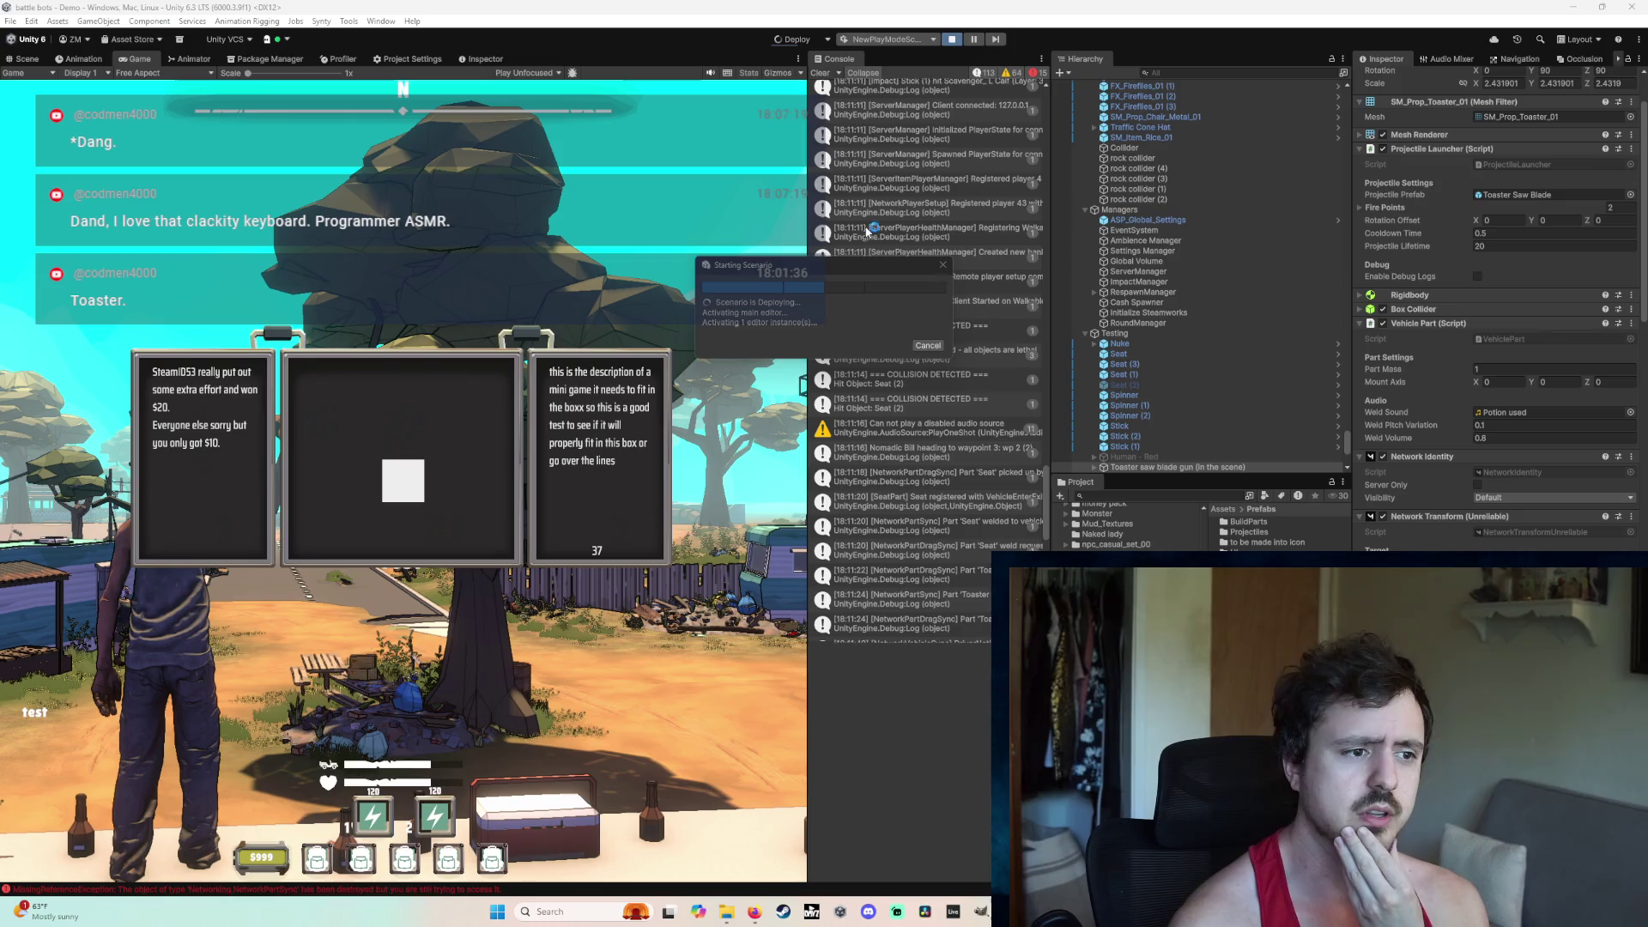
Step: Restart play mode, host a networked game and walk the player over to the cart
click(928, 347)
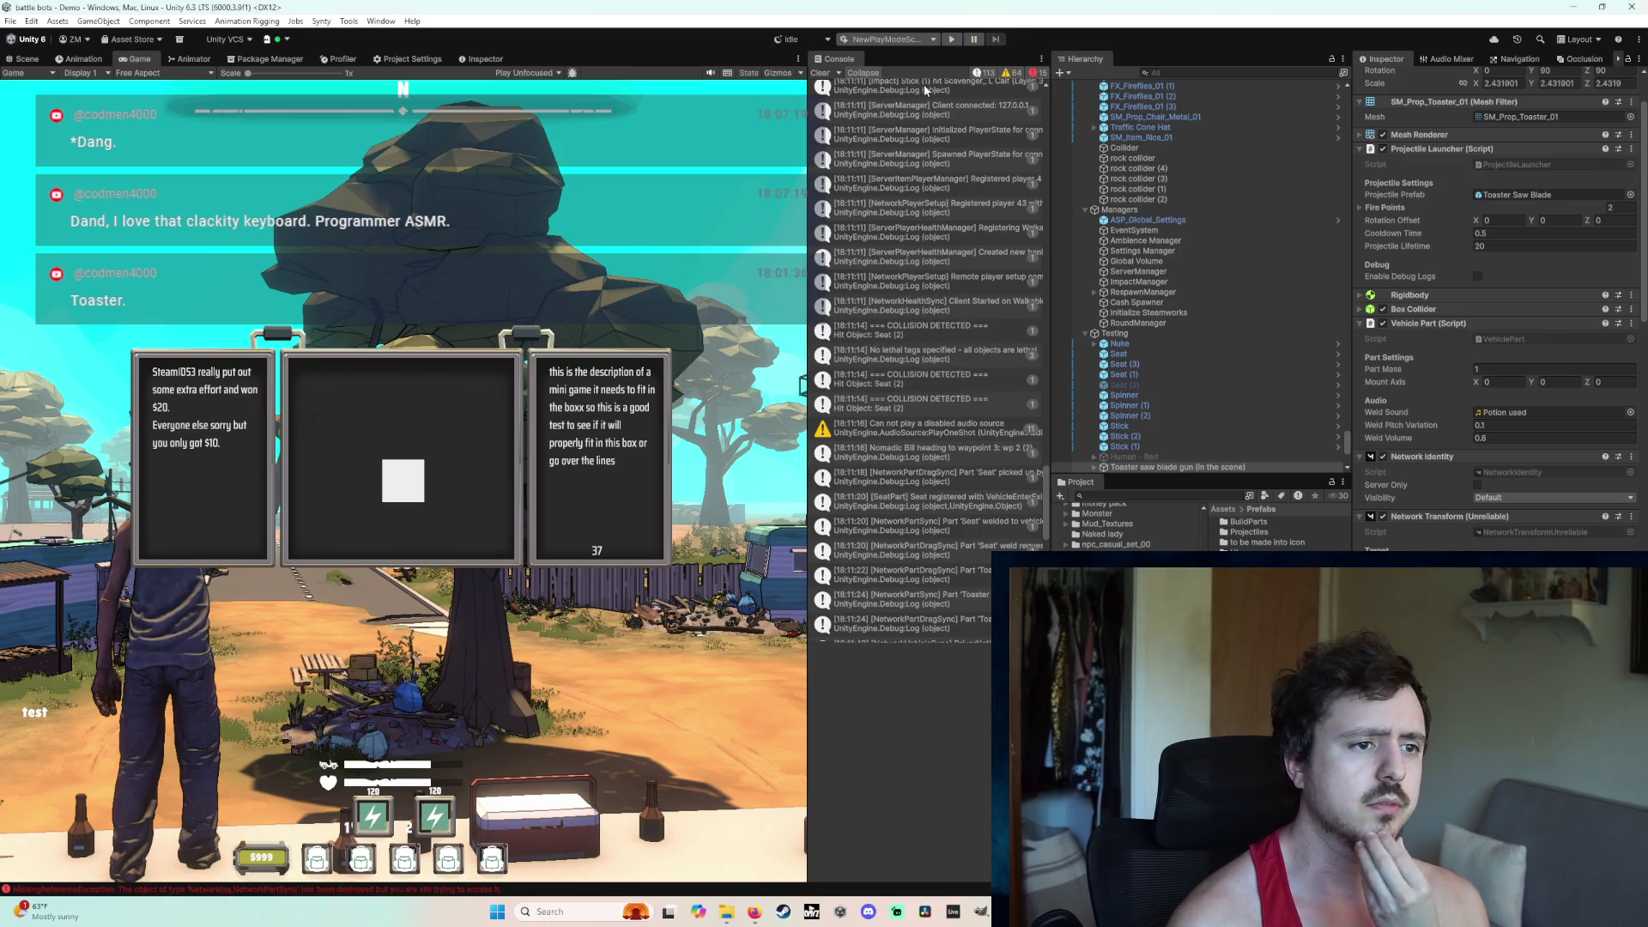
click(902, 39)
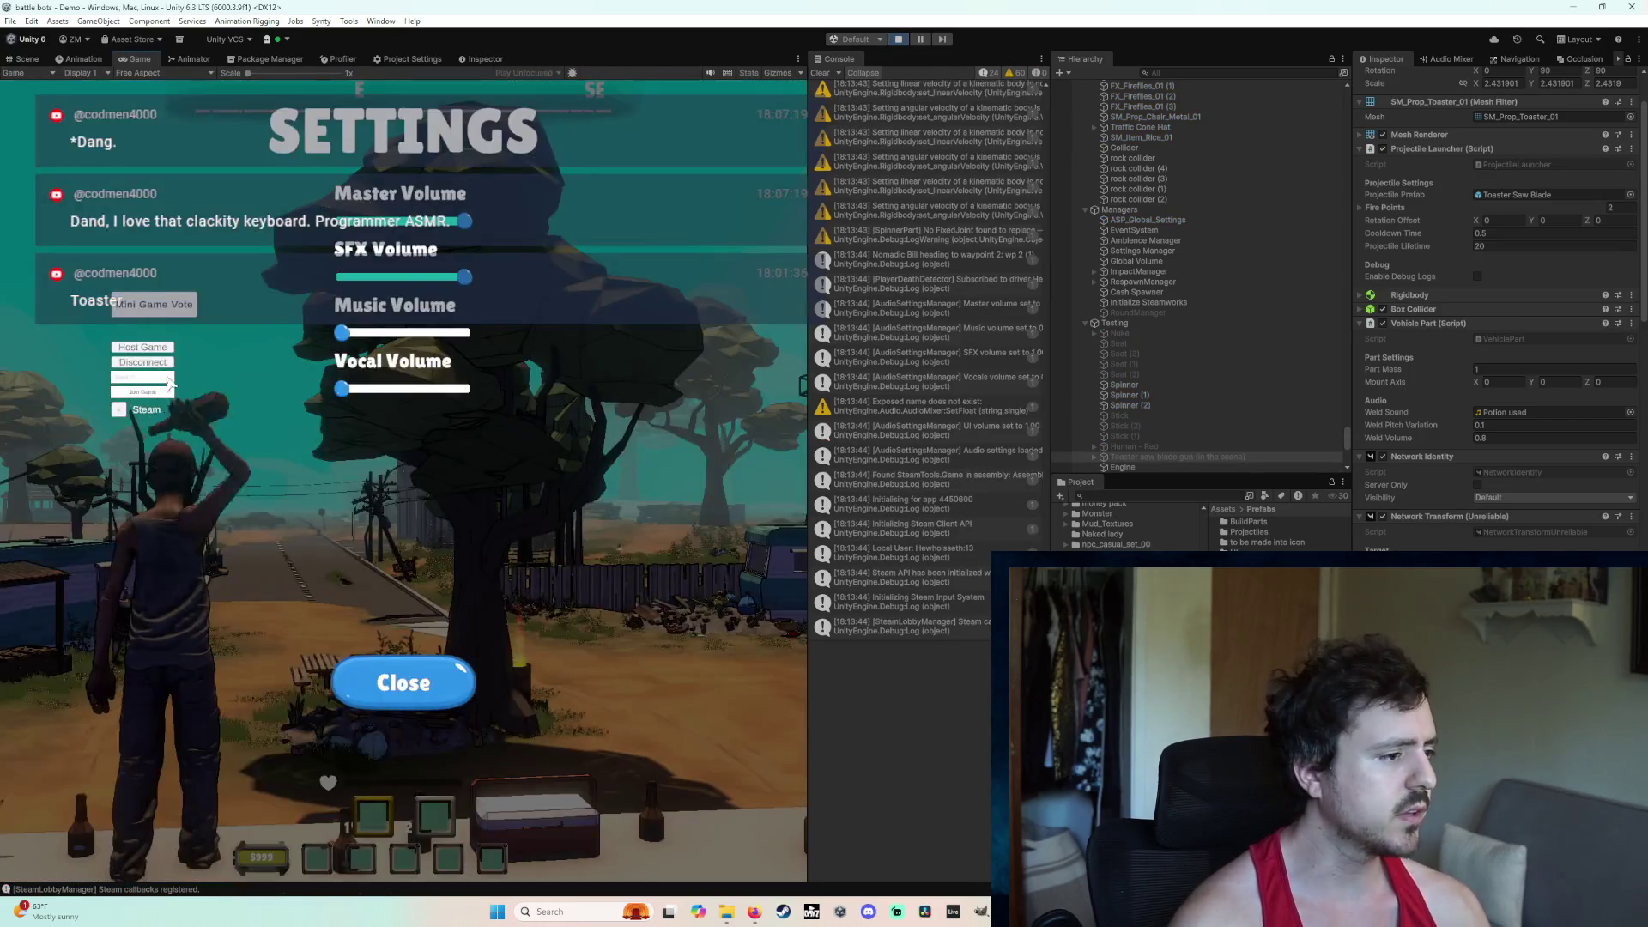
click(143, 348)
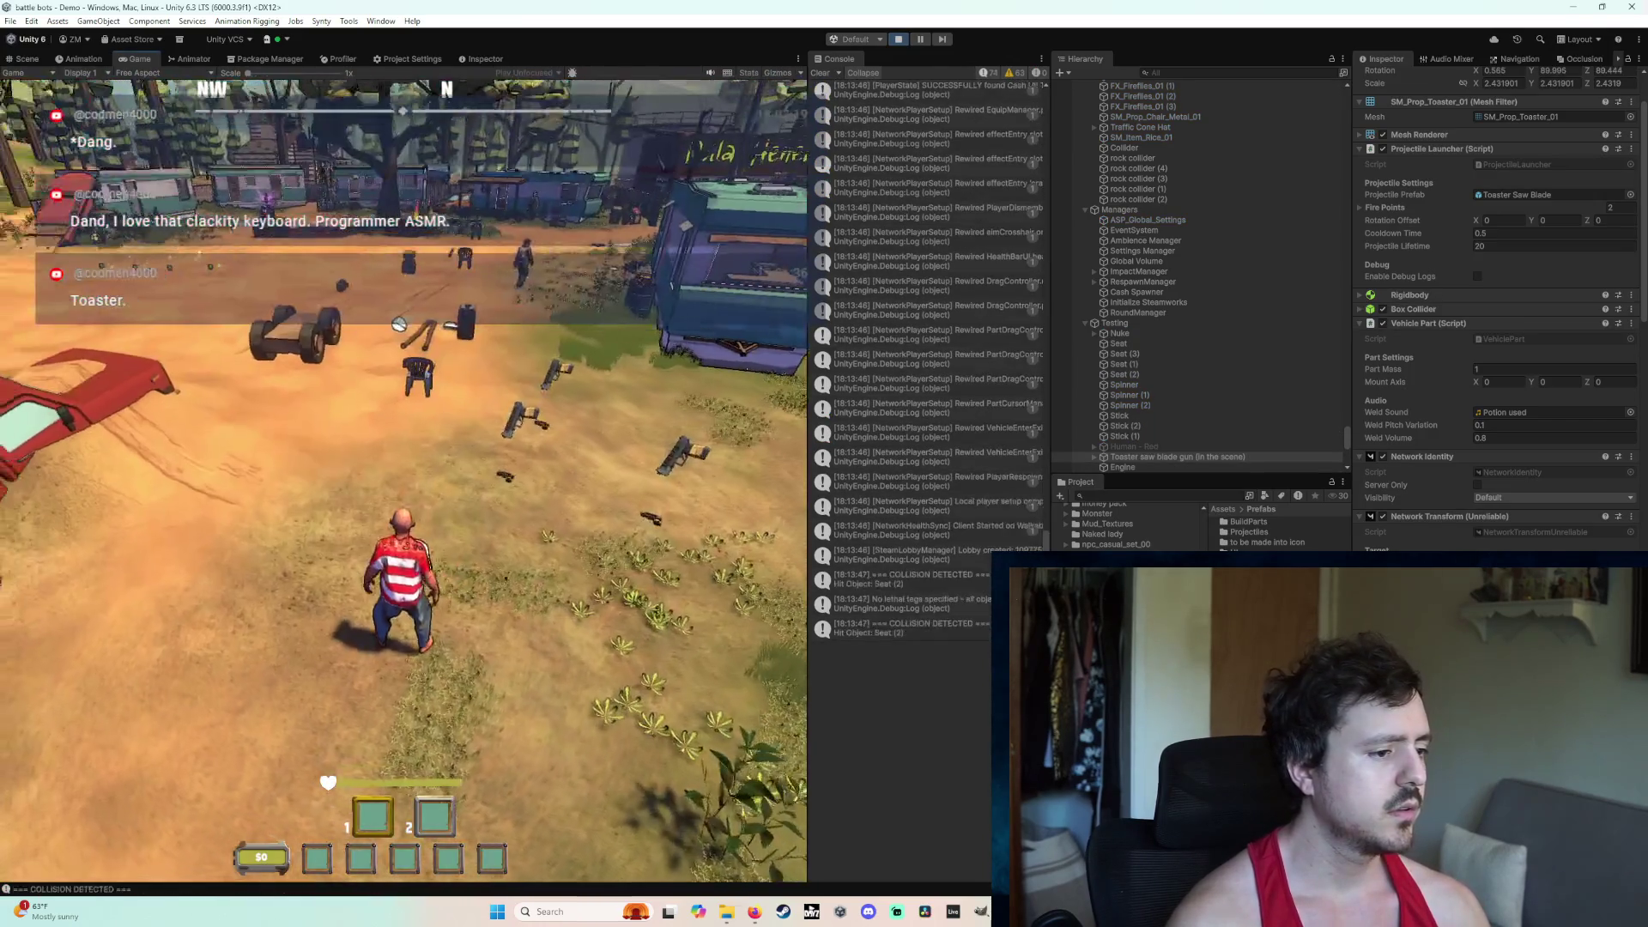
key(w)
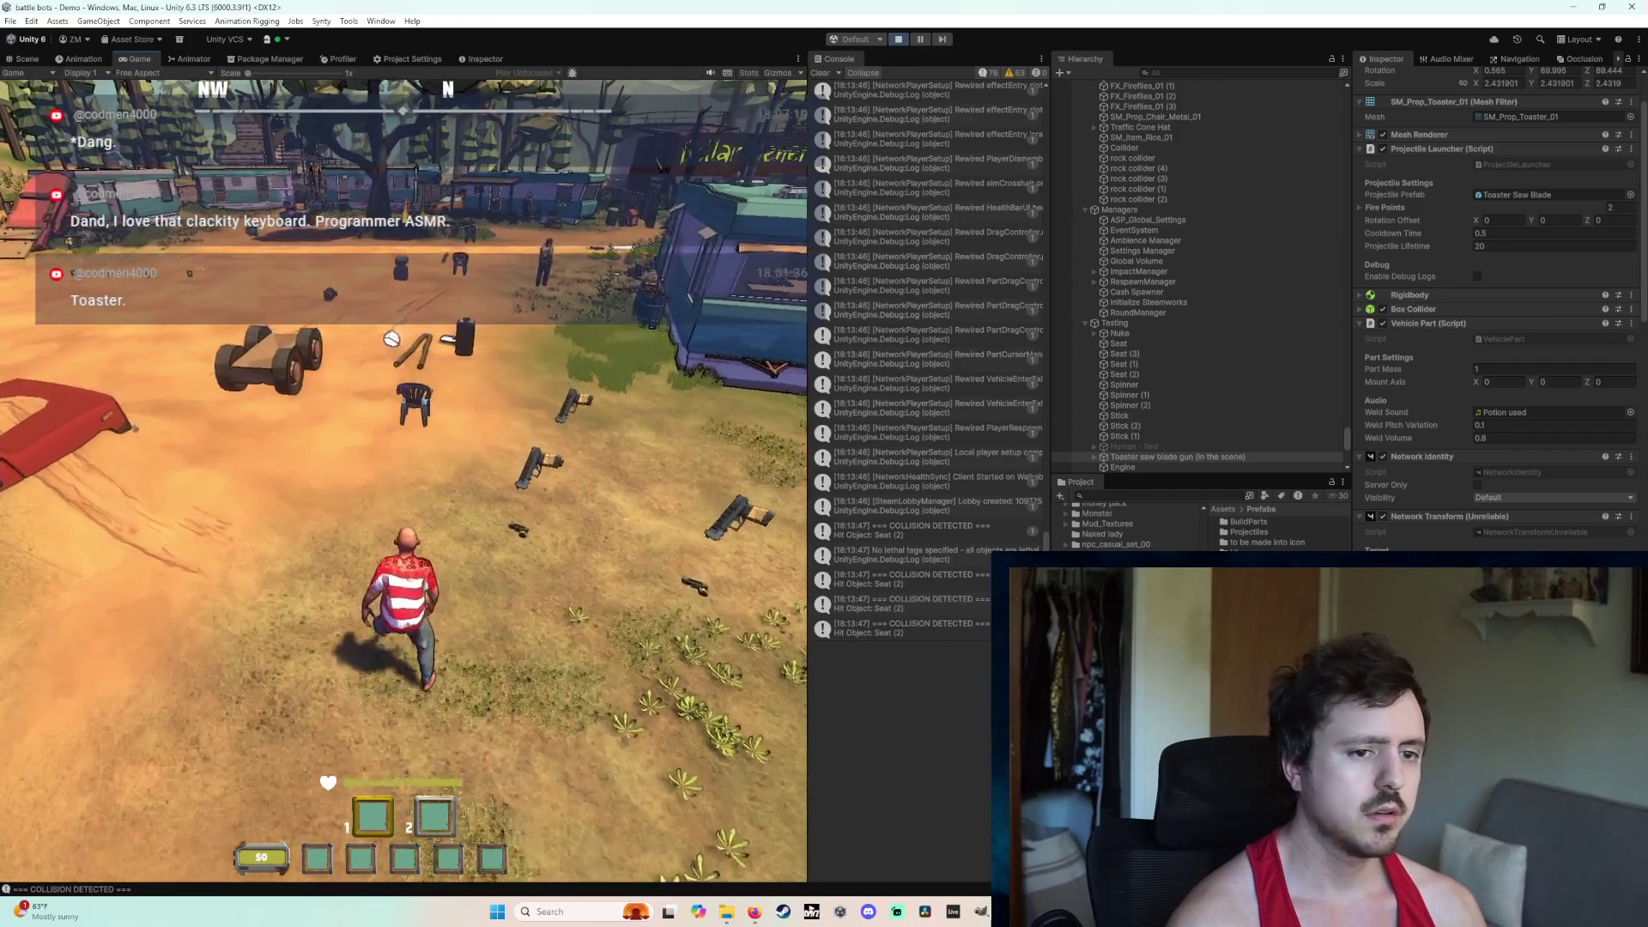
key(a)
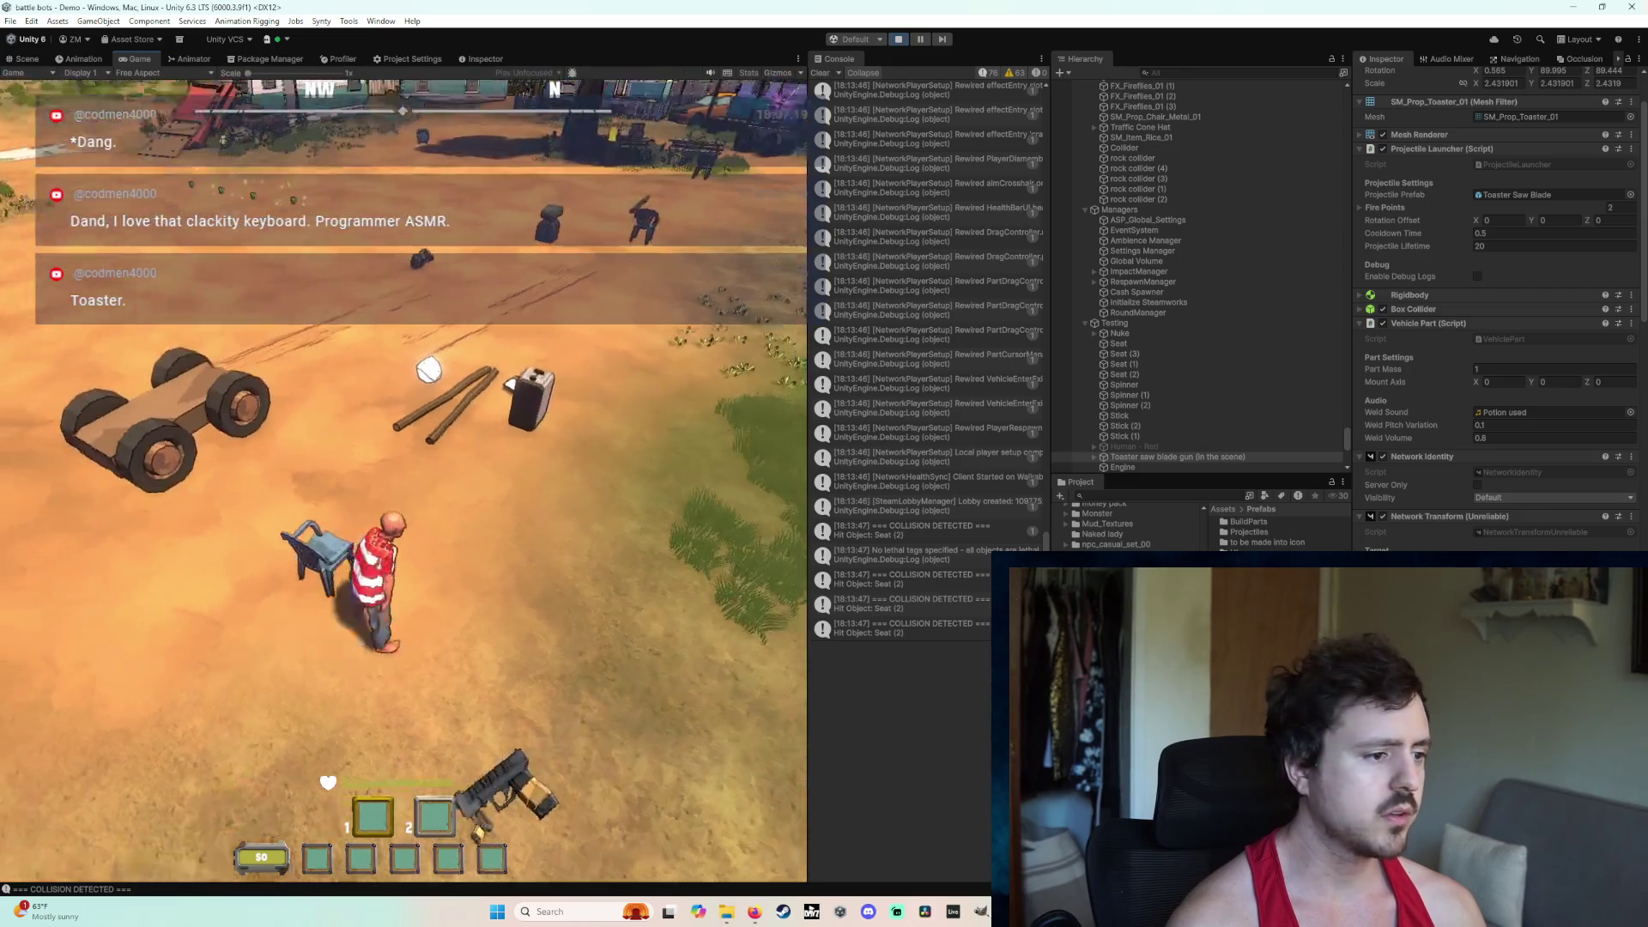
key(w)
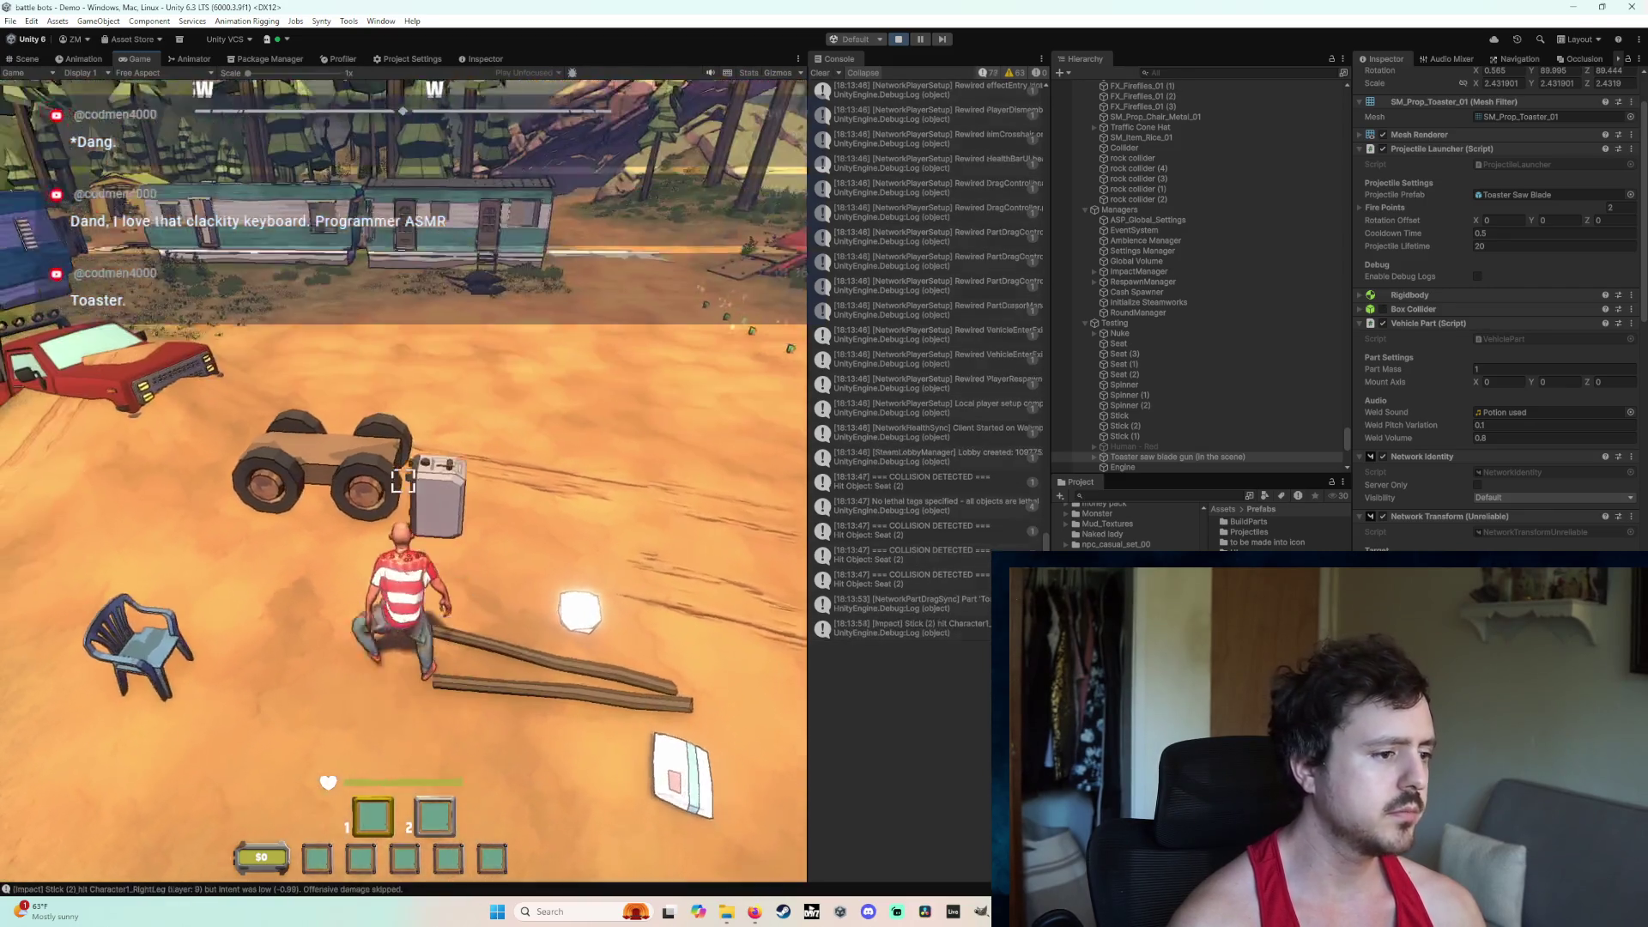
Step: Weld the toaster gun onto the cart, then weld the blue chair as a seat and sit
drag(404, 481, 402, 477)
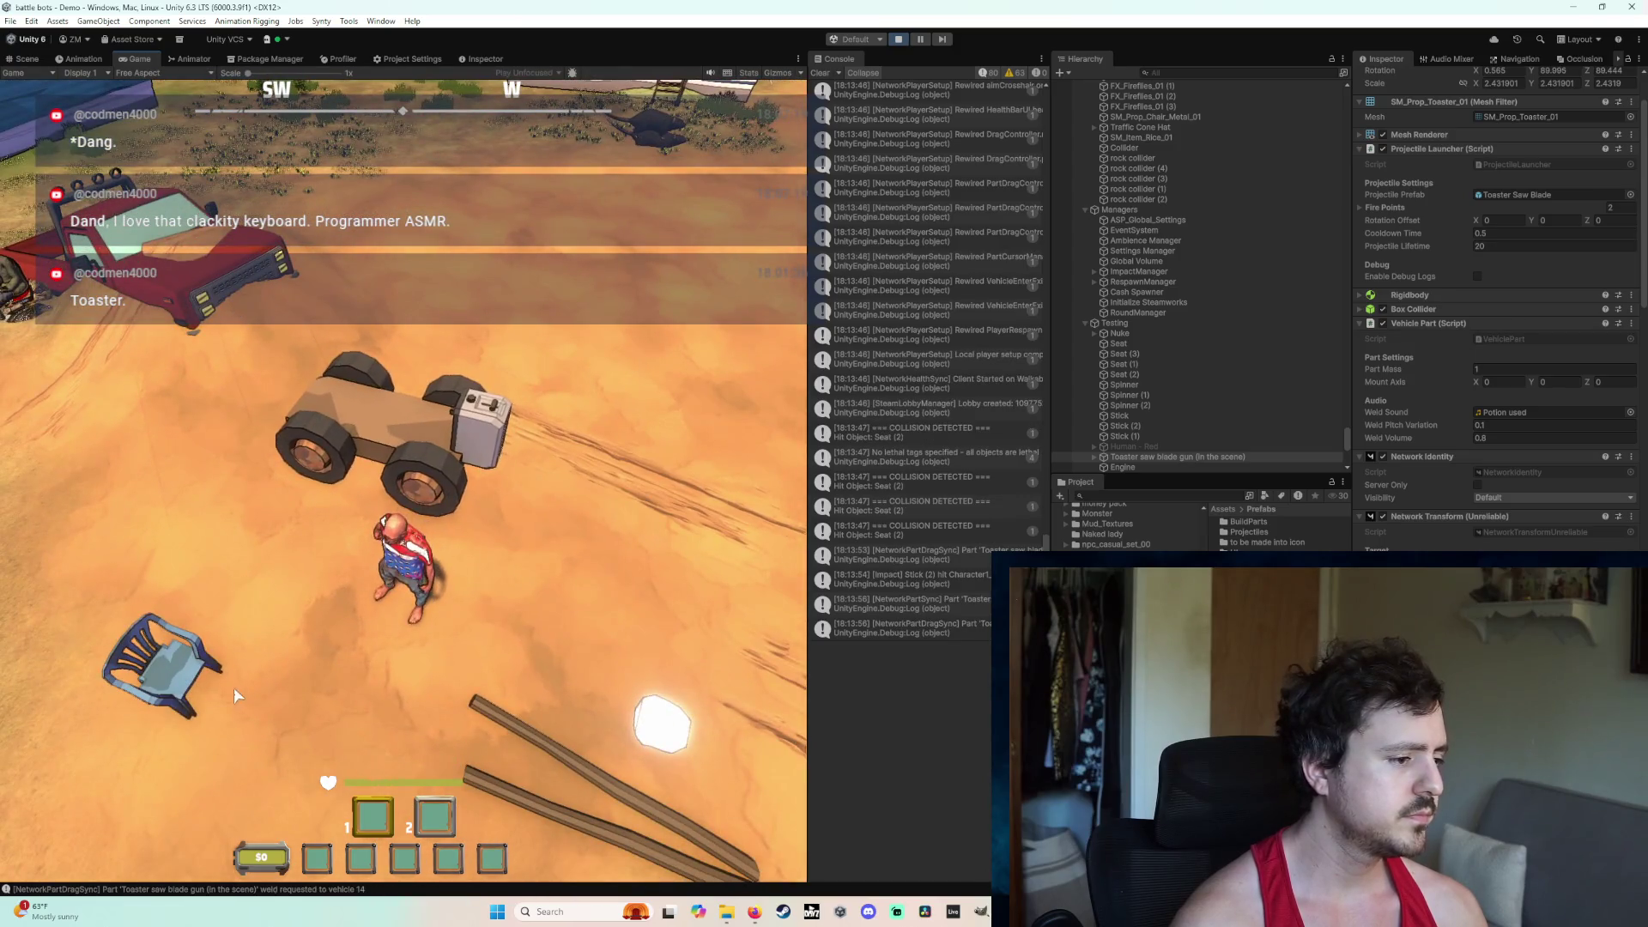
drag(77, 738, 403, 481)
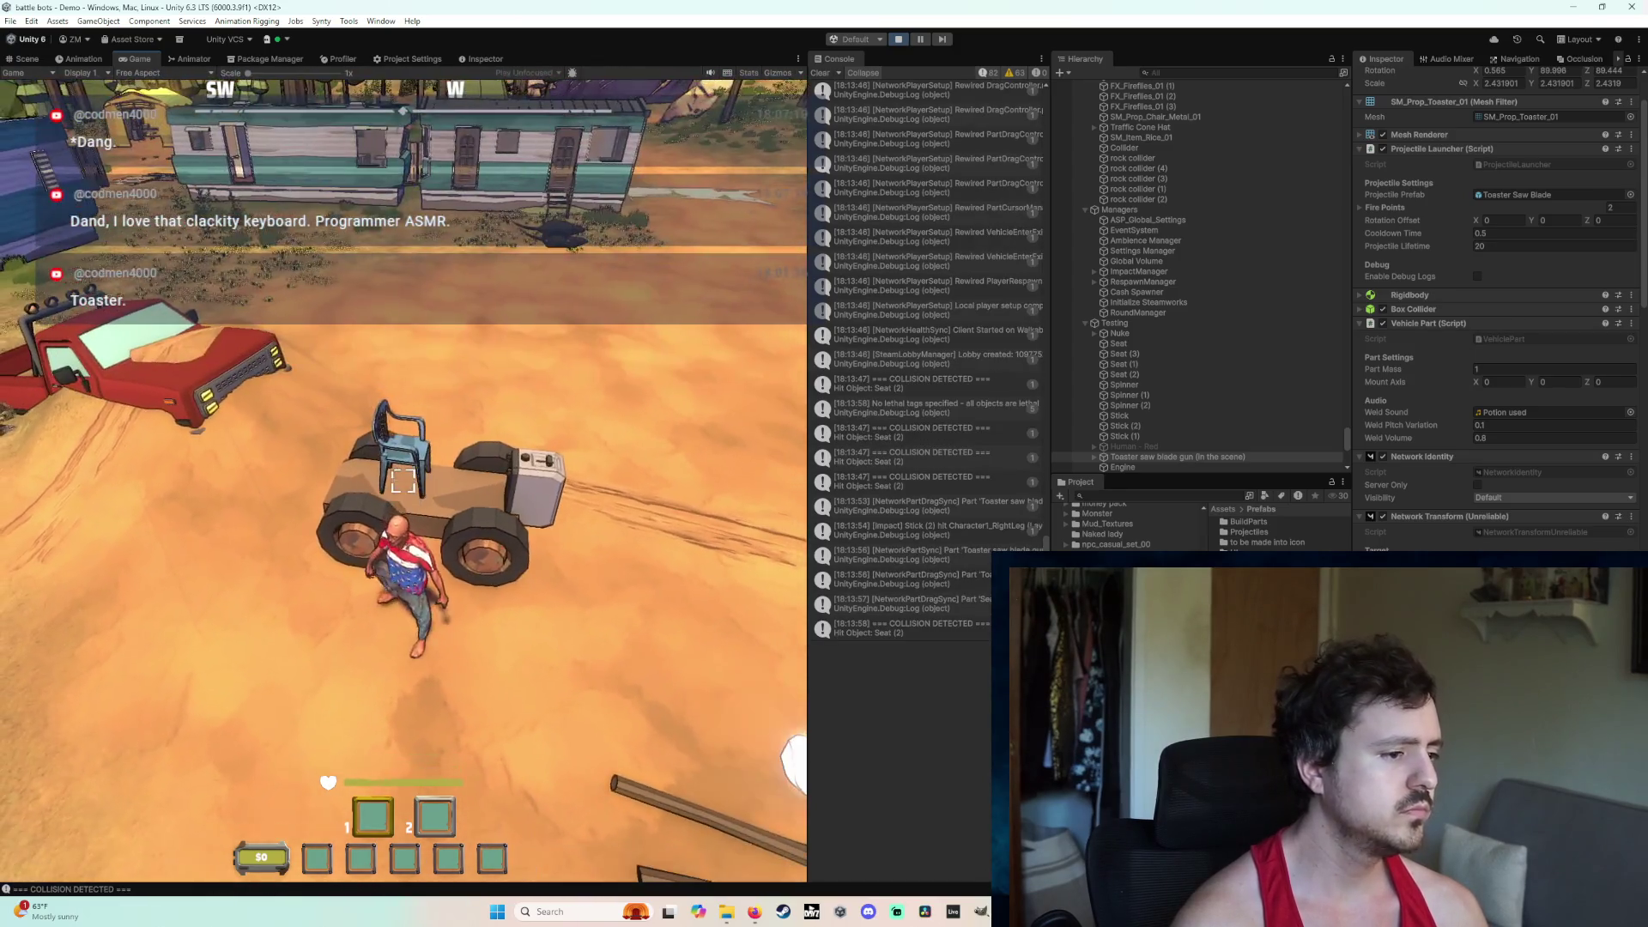
key(e)
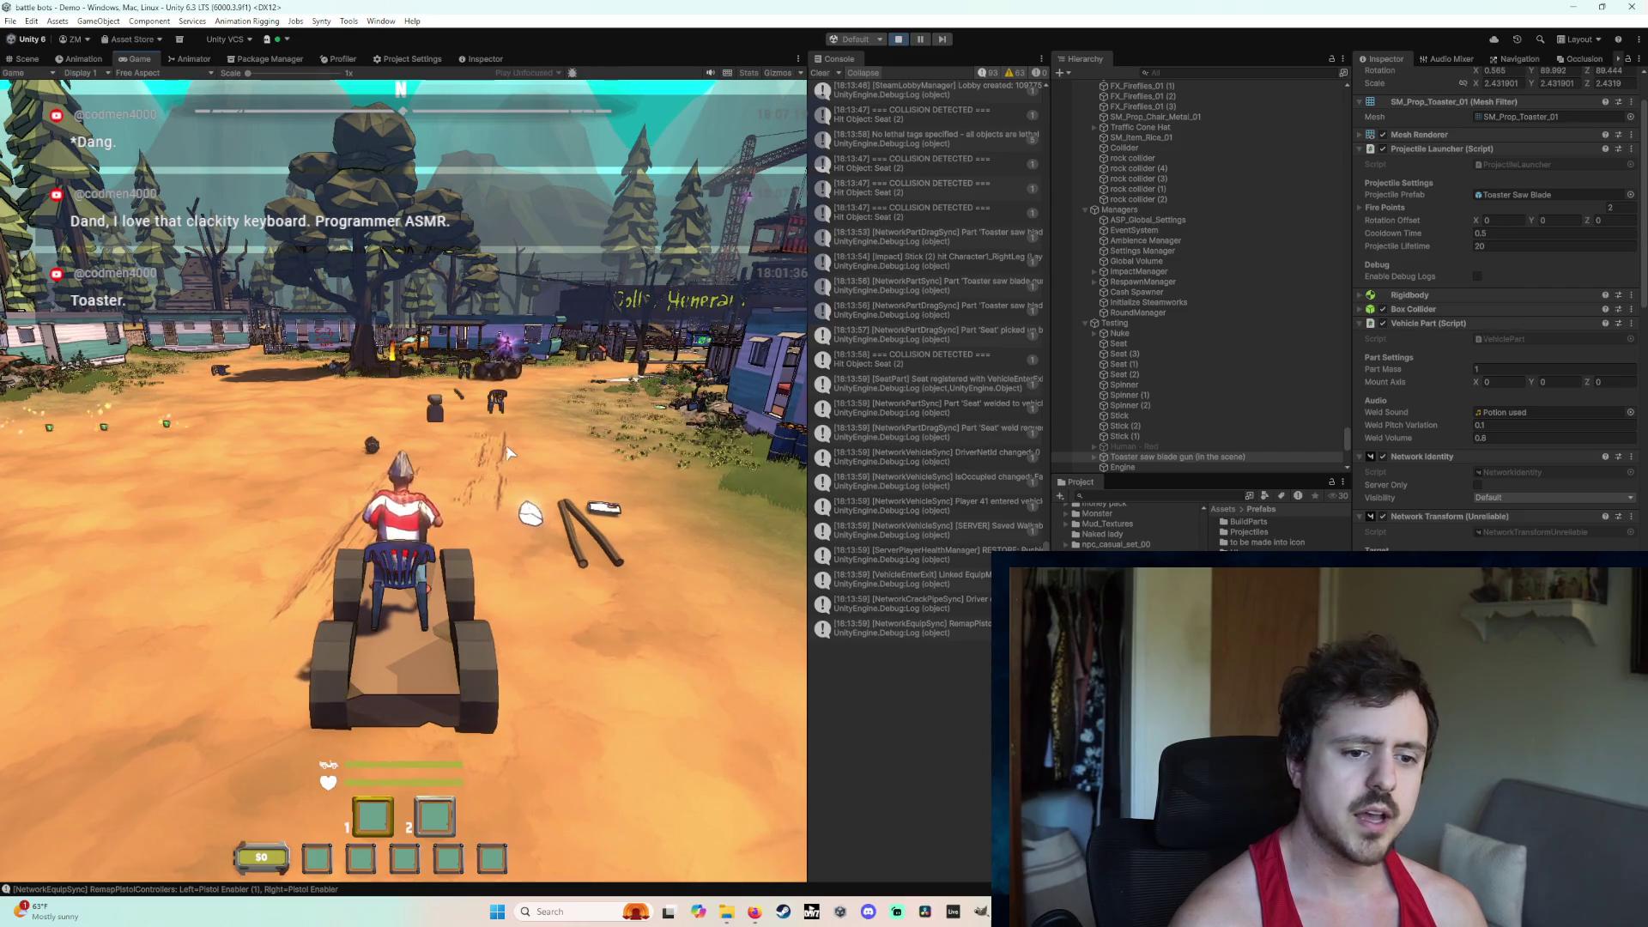
Step: Check the Fire Points entries, stop the play test and bring up the task list
click(1361, 208)
click(1361, 208)
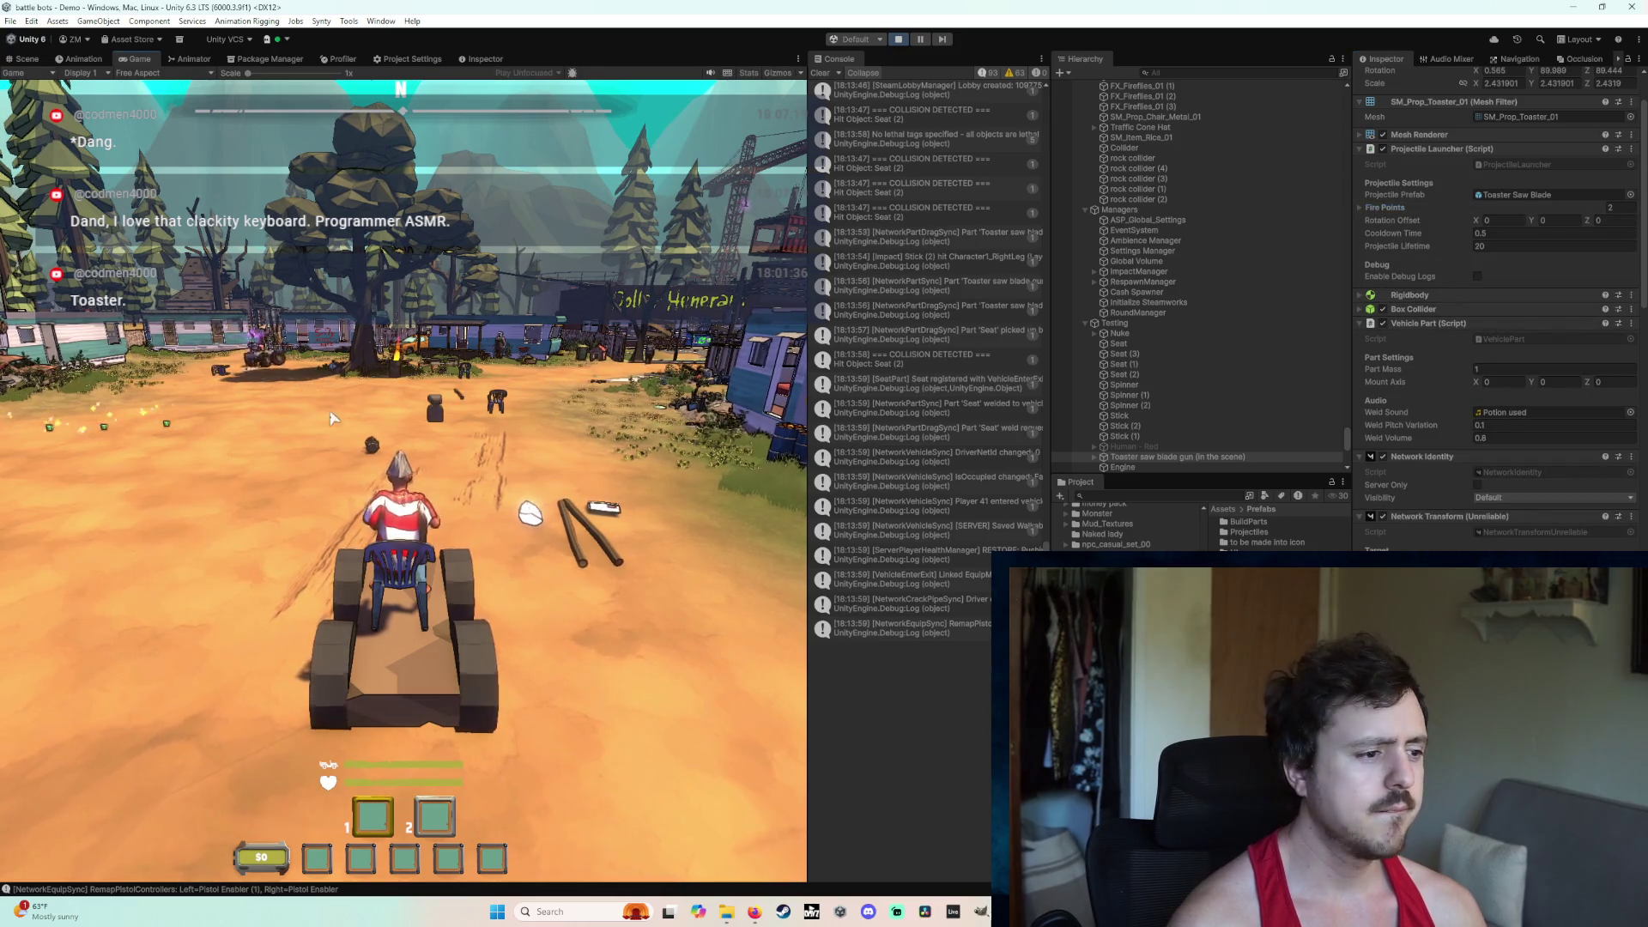
click(900, 39)
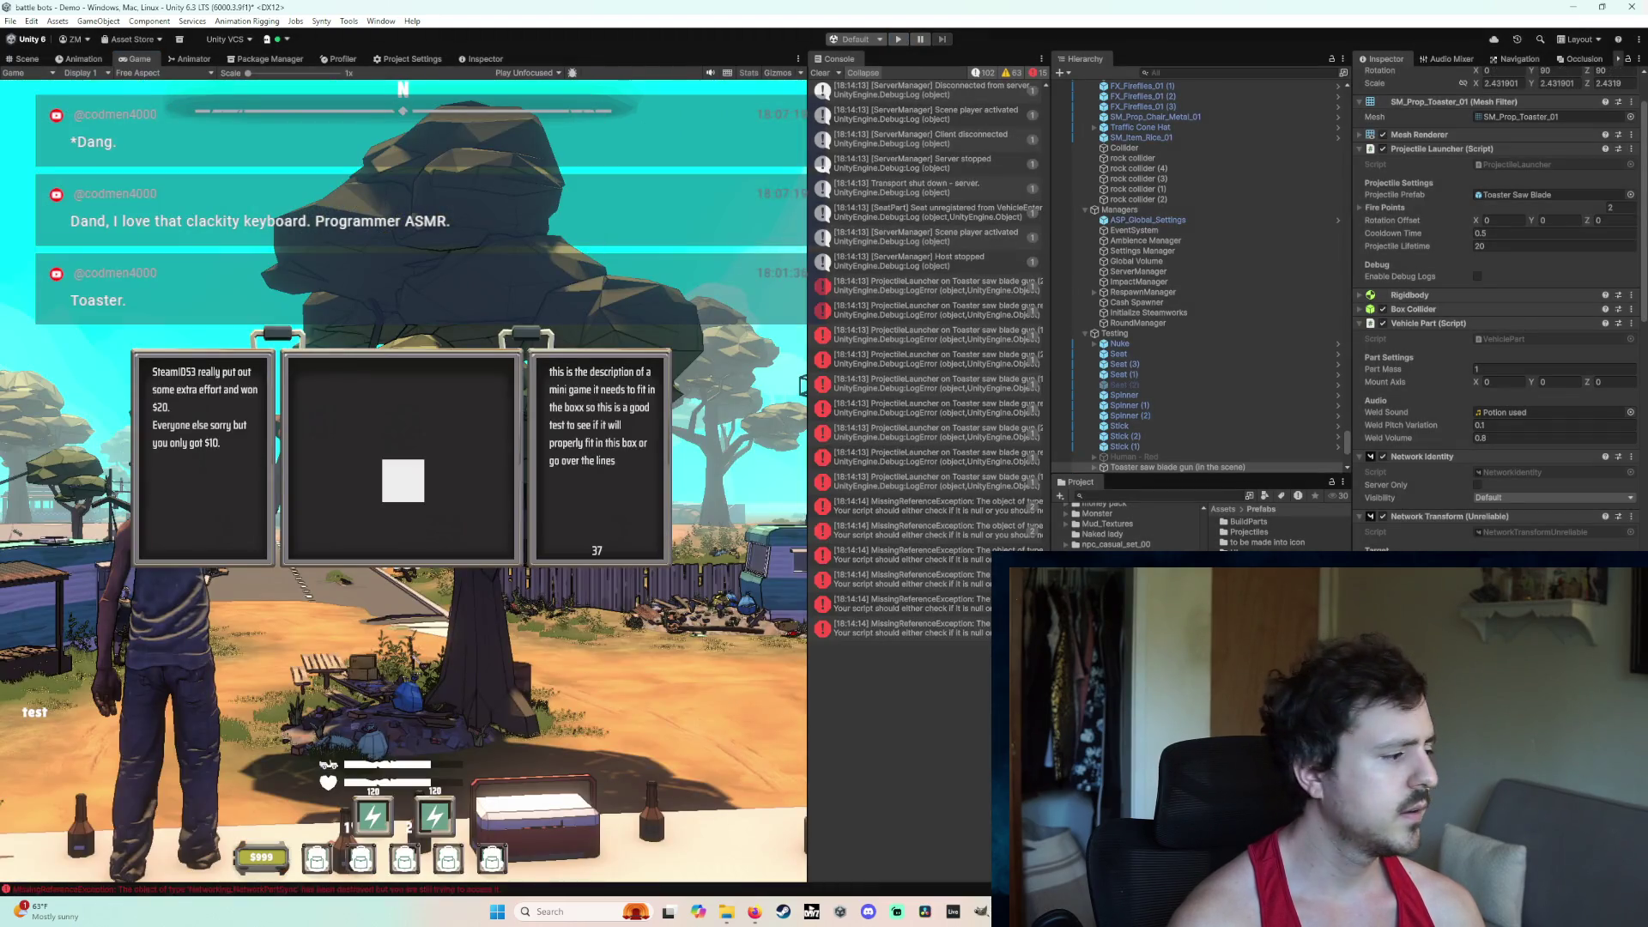
click(762, 917)
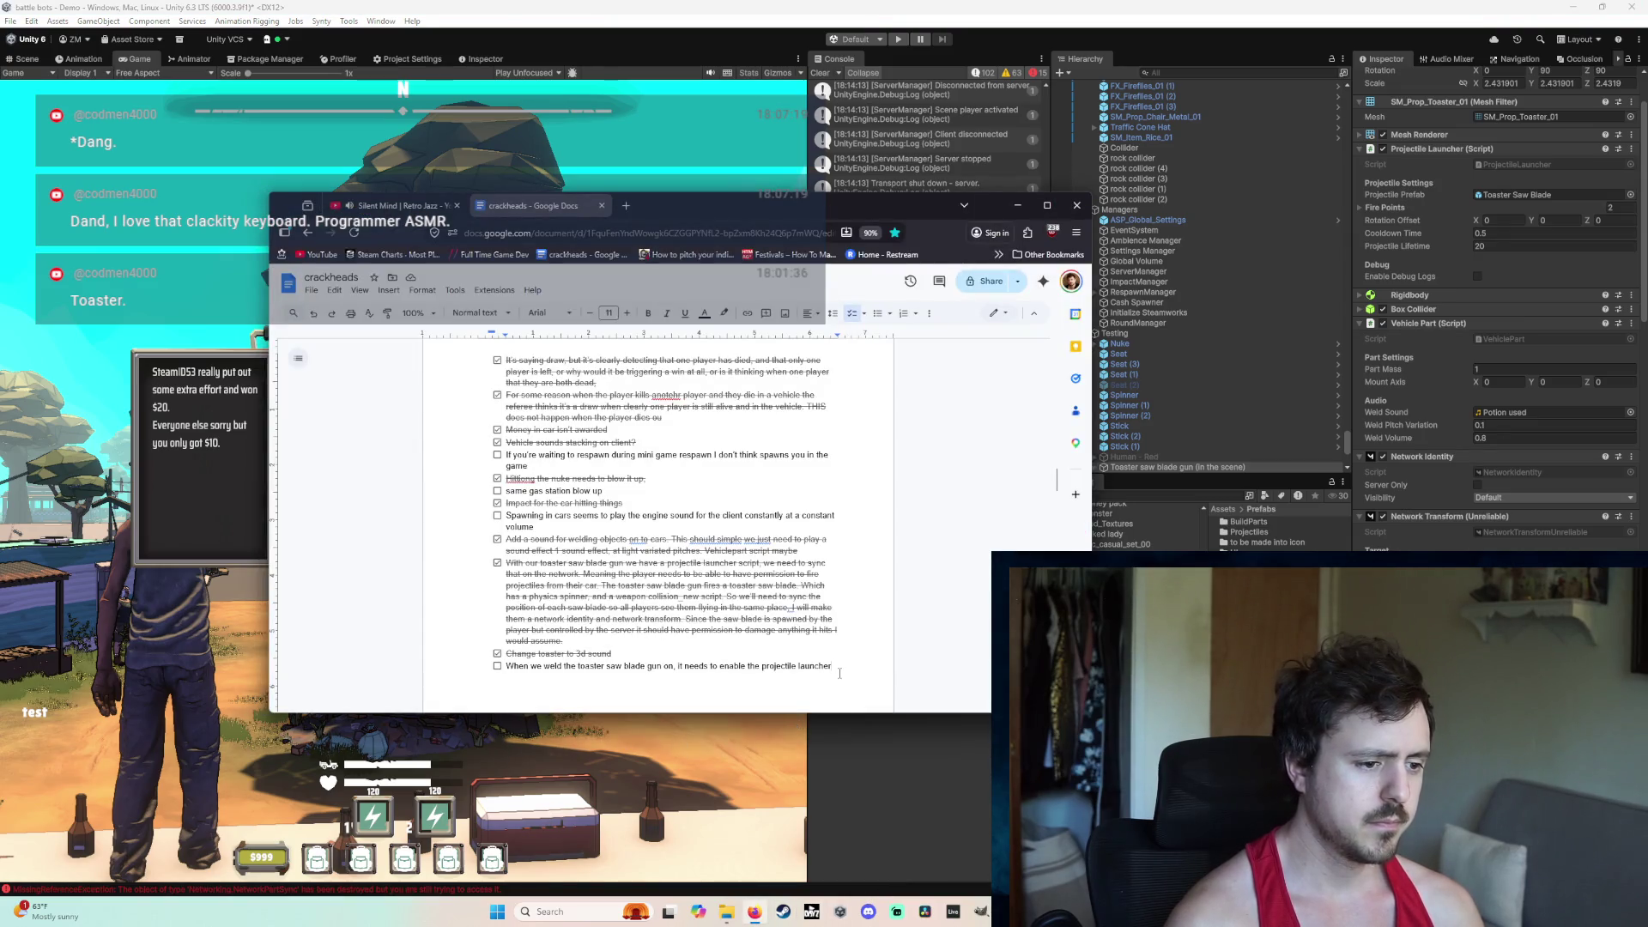
Step: Select the note about enabling the projectile launcher, then switch back to Unity
drag(599, 679, 523, 671)
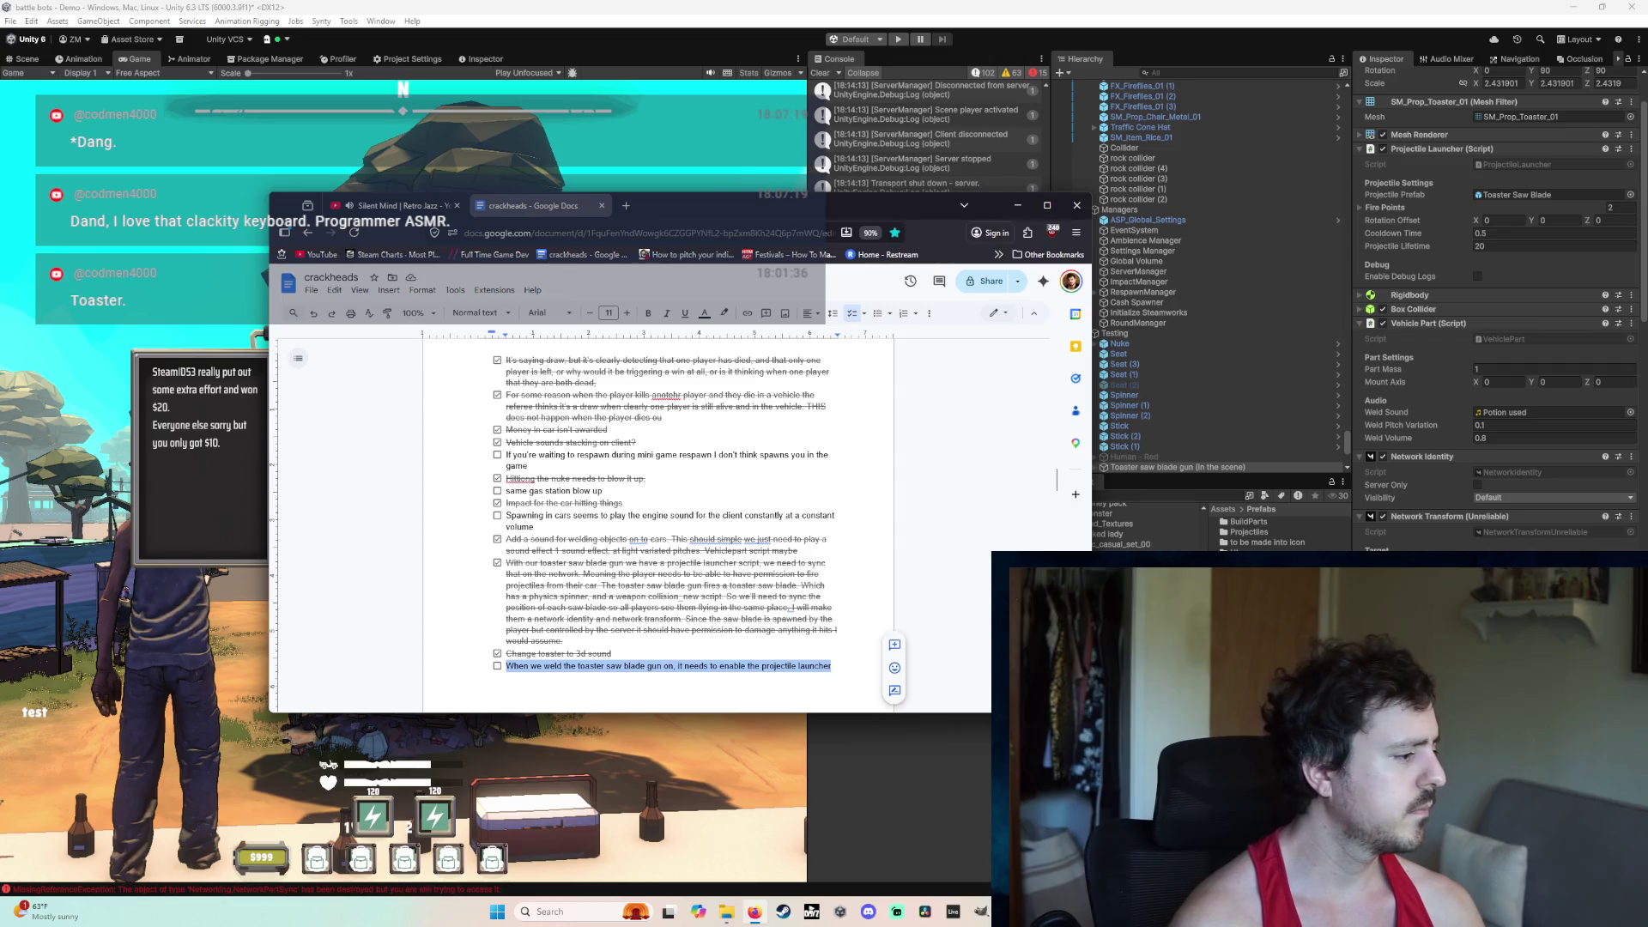
key(alt+Tab)
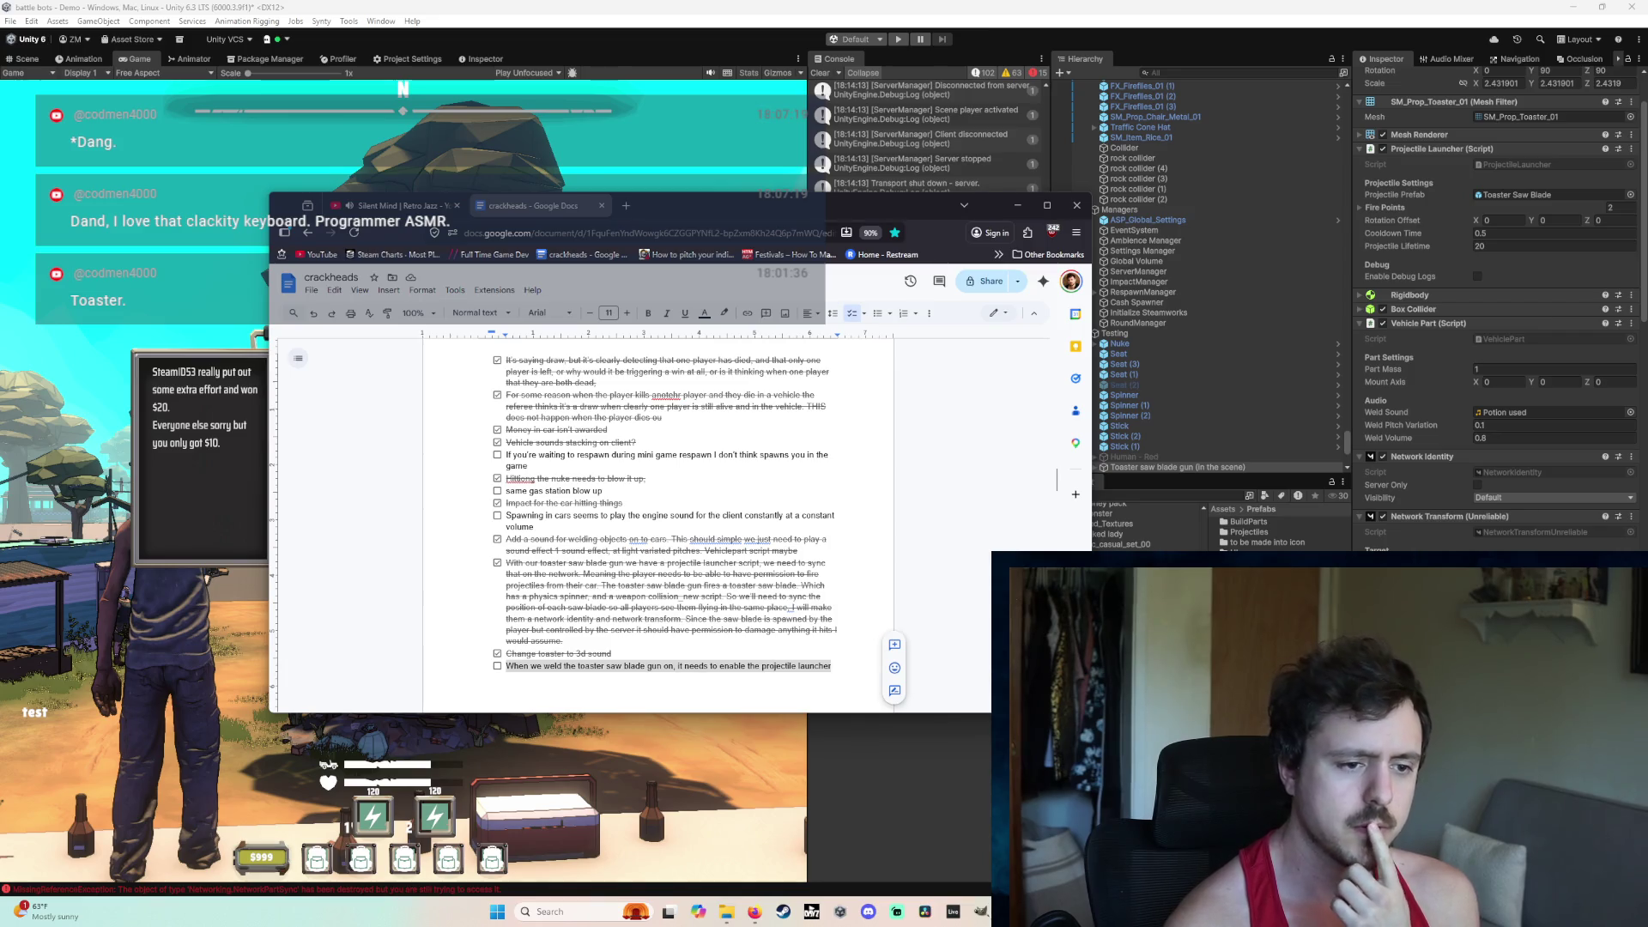
click(1387, 465)
Step: Add the Toaster Saw Blade prefab to ServerManager's Registered Spawnable Prefabs
scroll(1236, 344, down, 5)
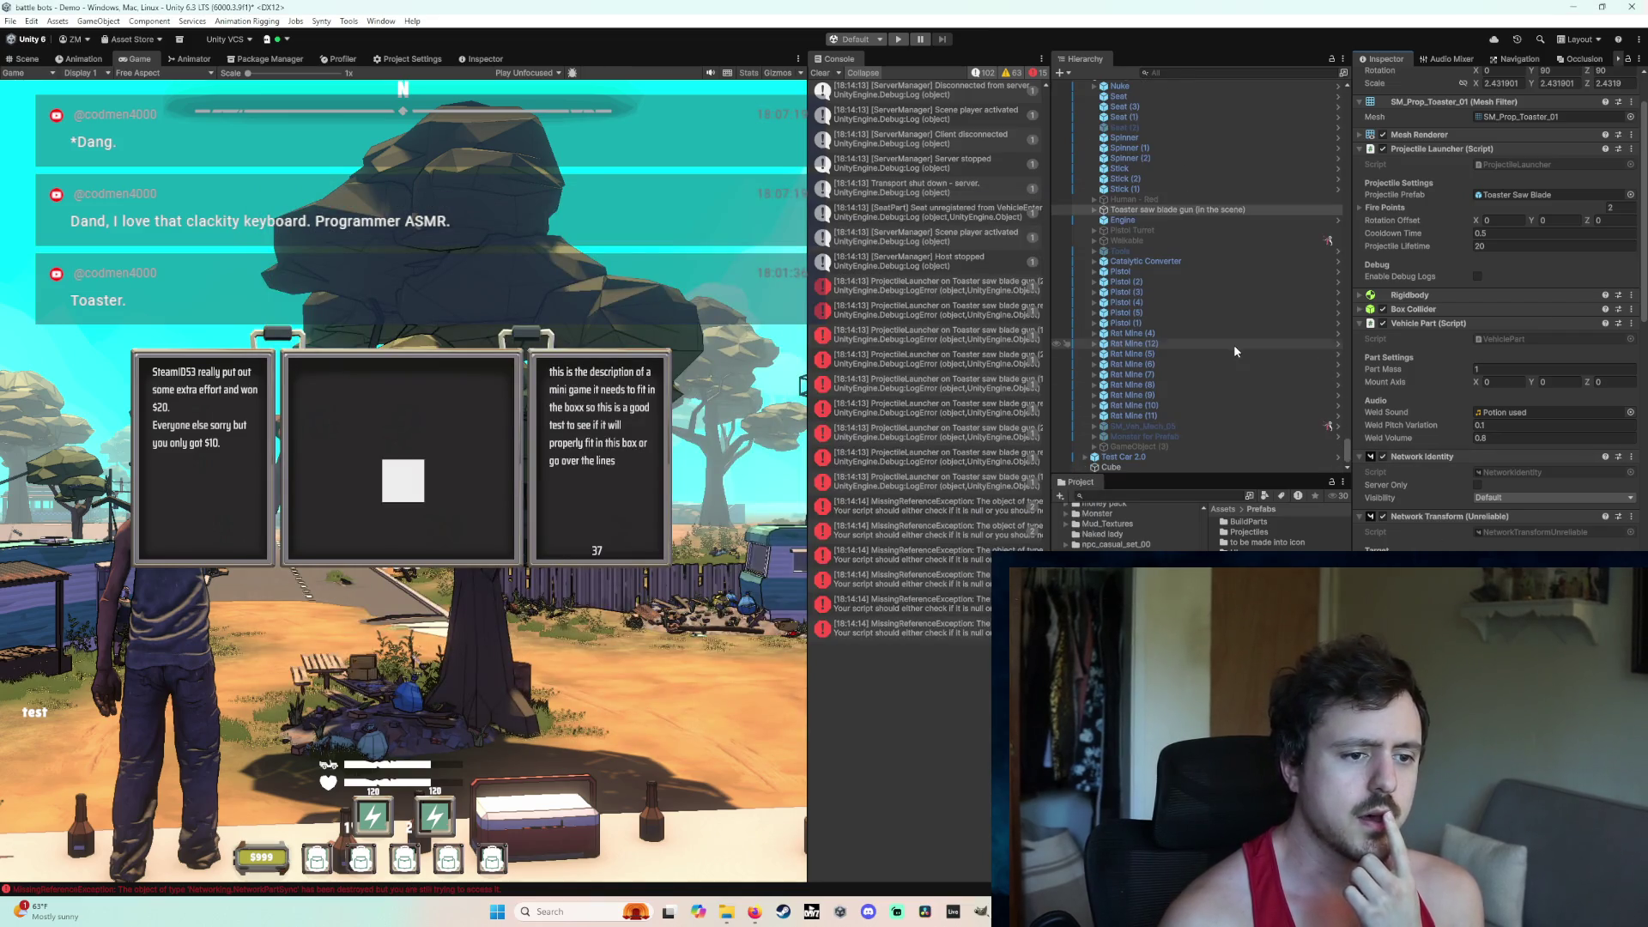
scroll(1234, 343, up, 3)
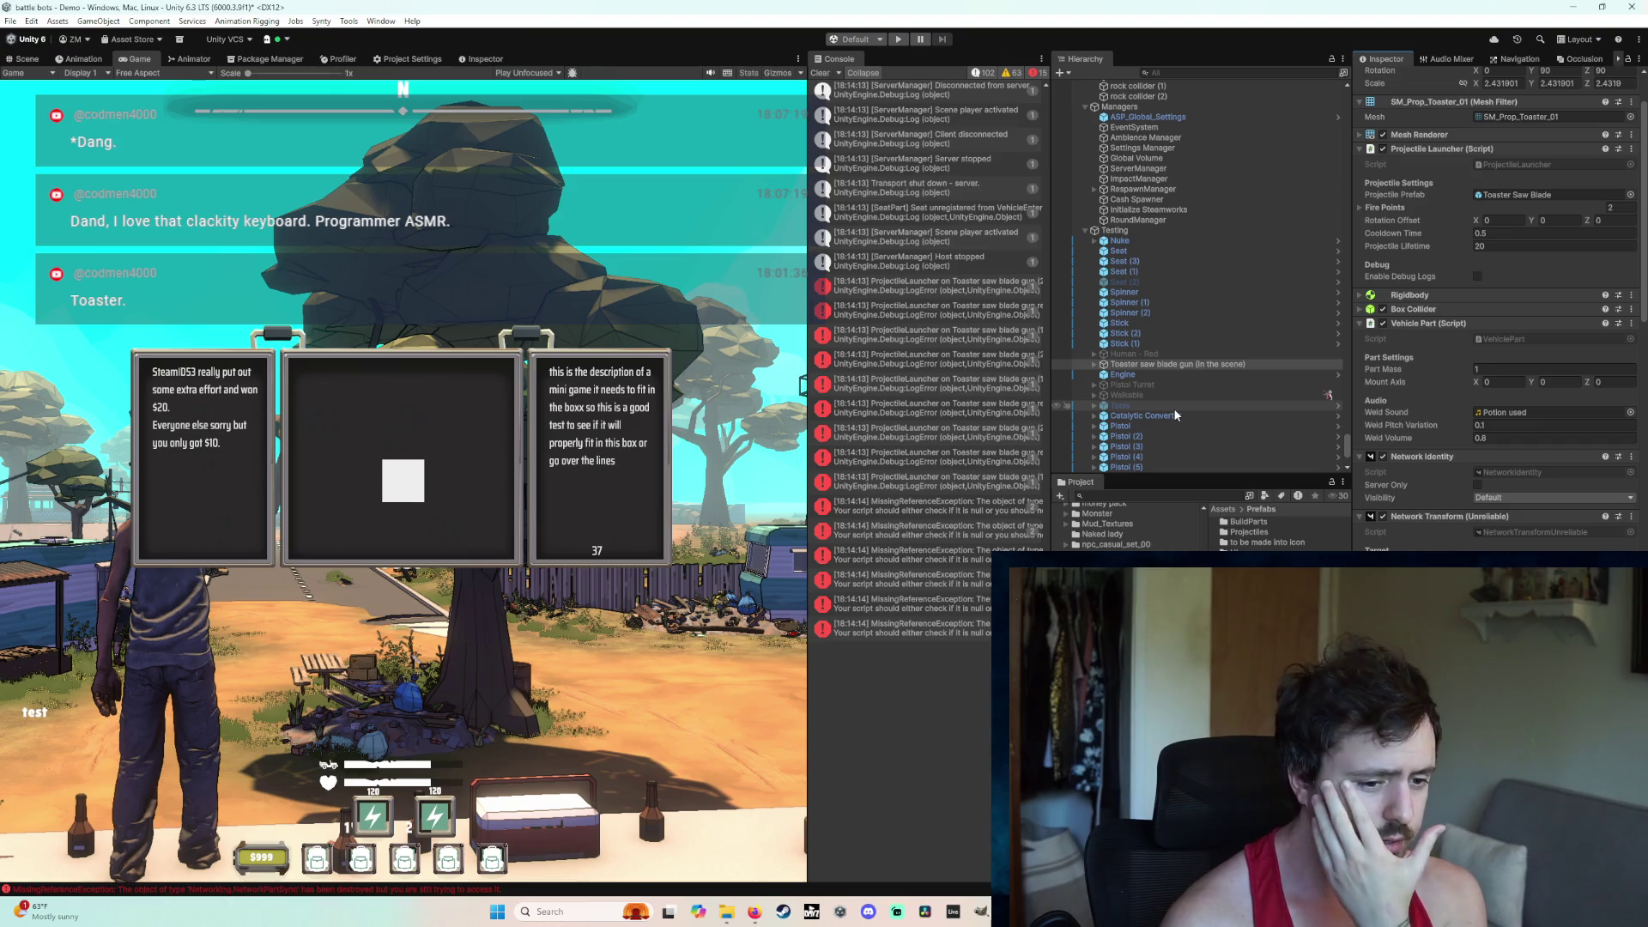
scroll(1199, 353, up, 2)
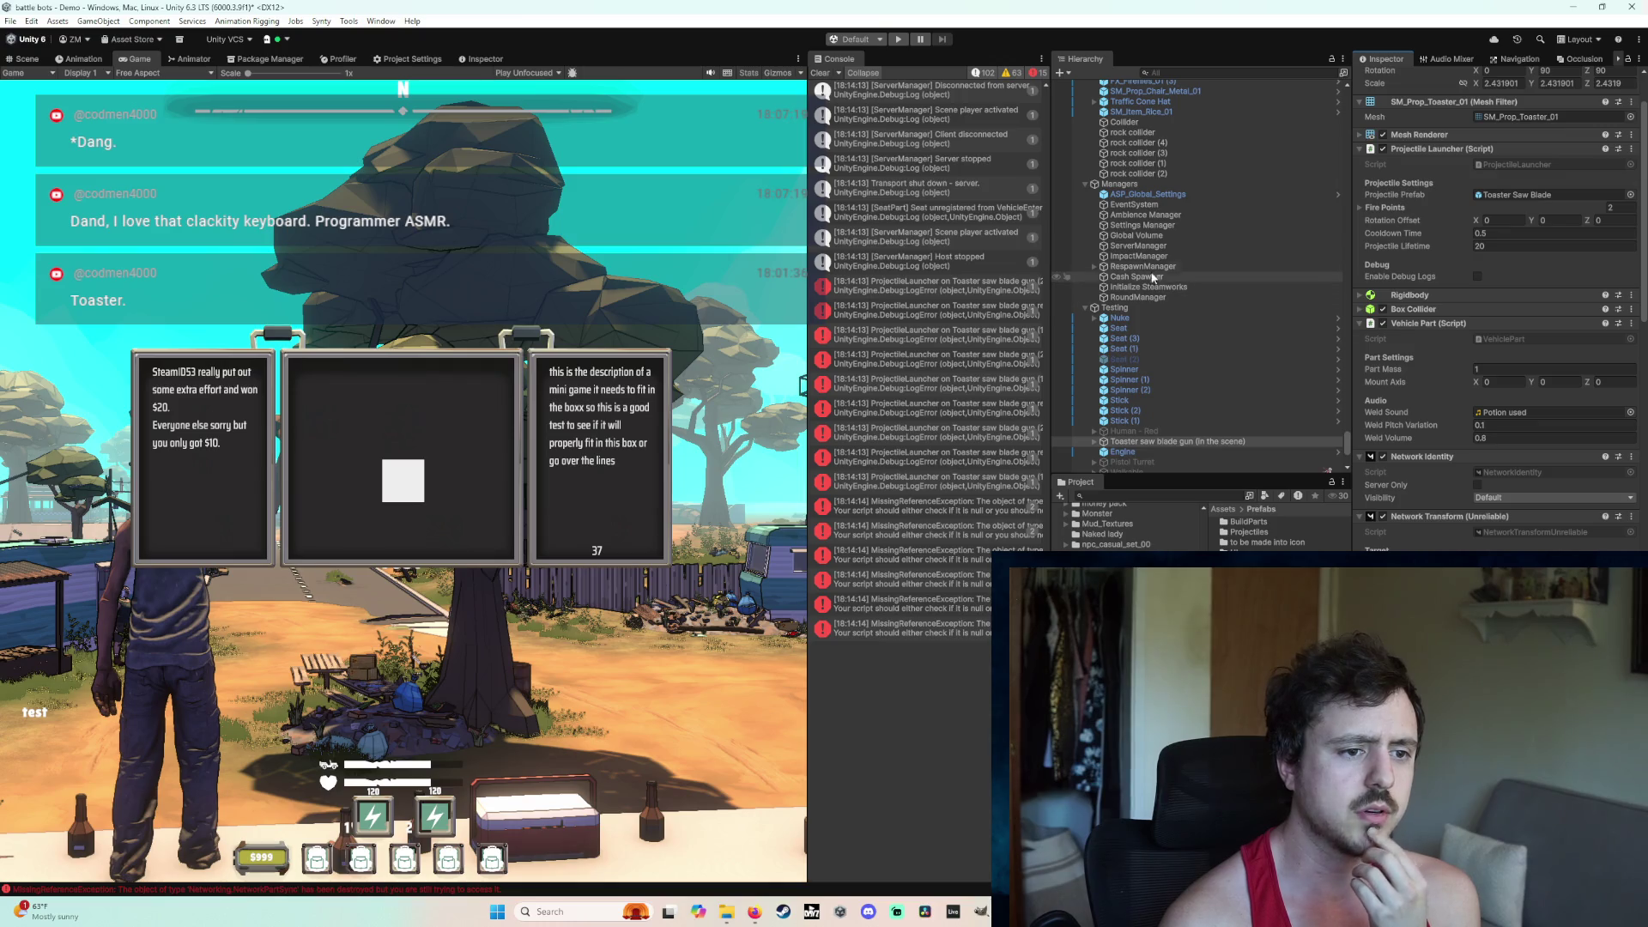
click(1141, 266)
click(1138, 246)
scroll(1423, 491, down, 10)
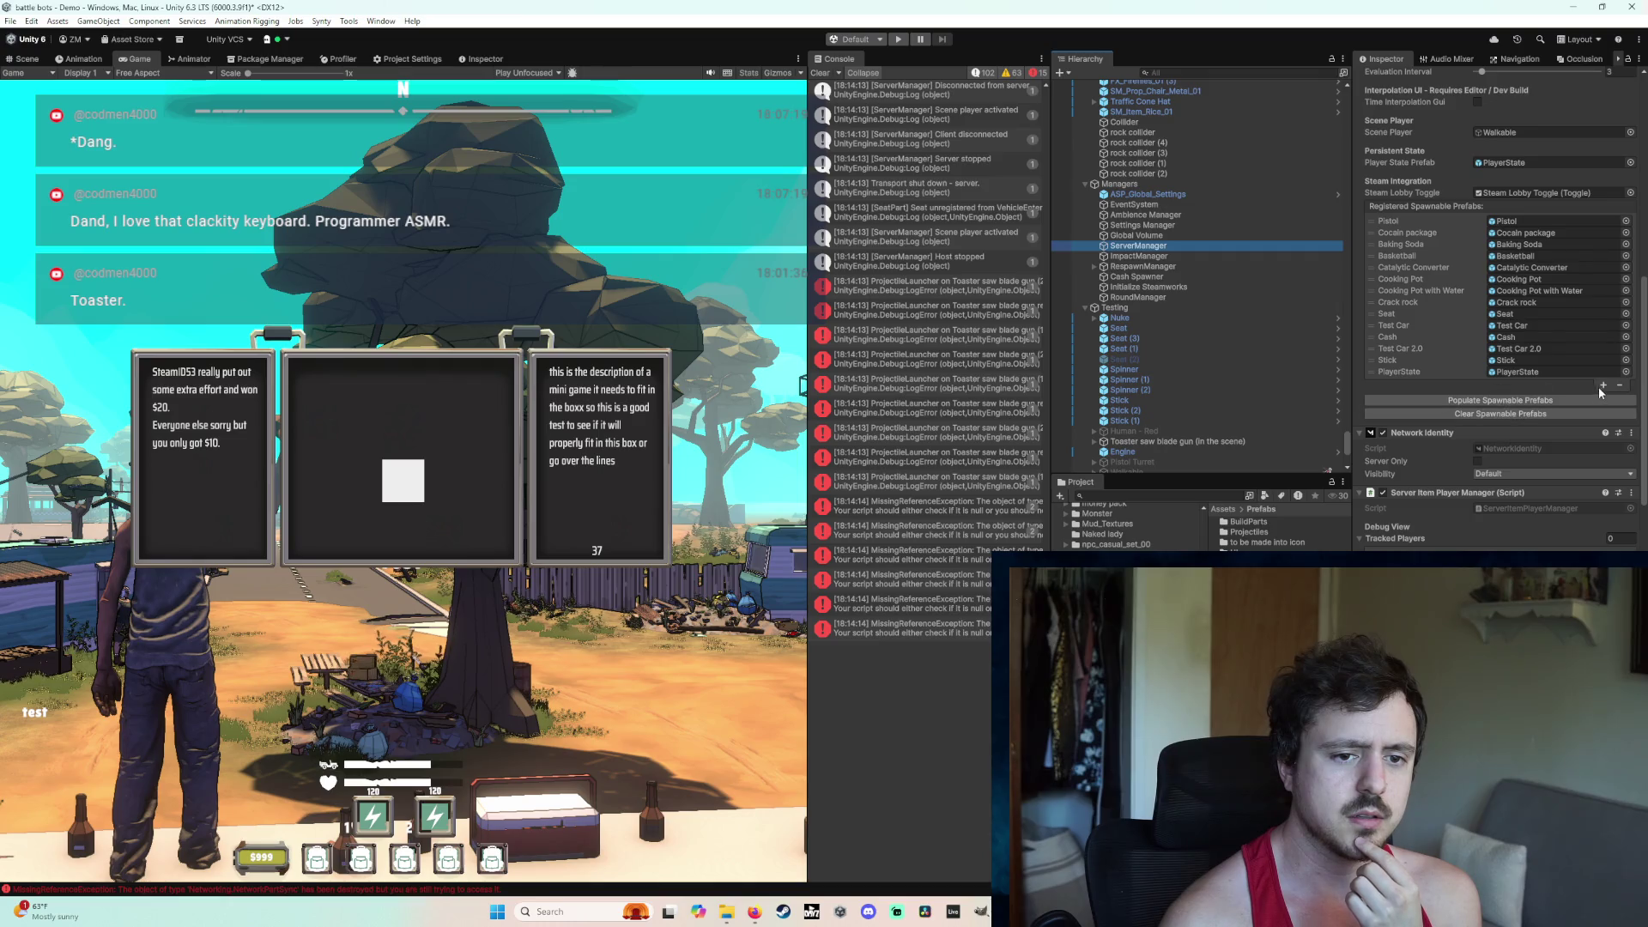
click(1602, 385)
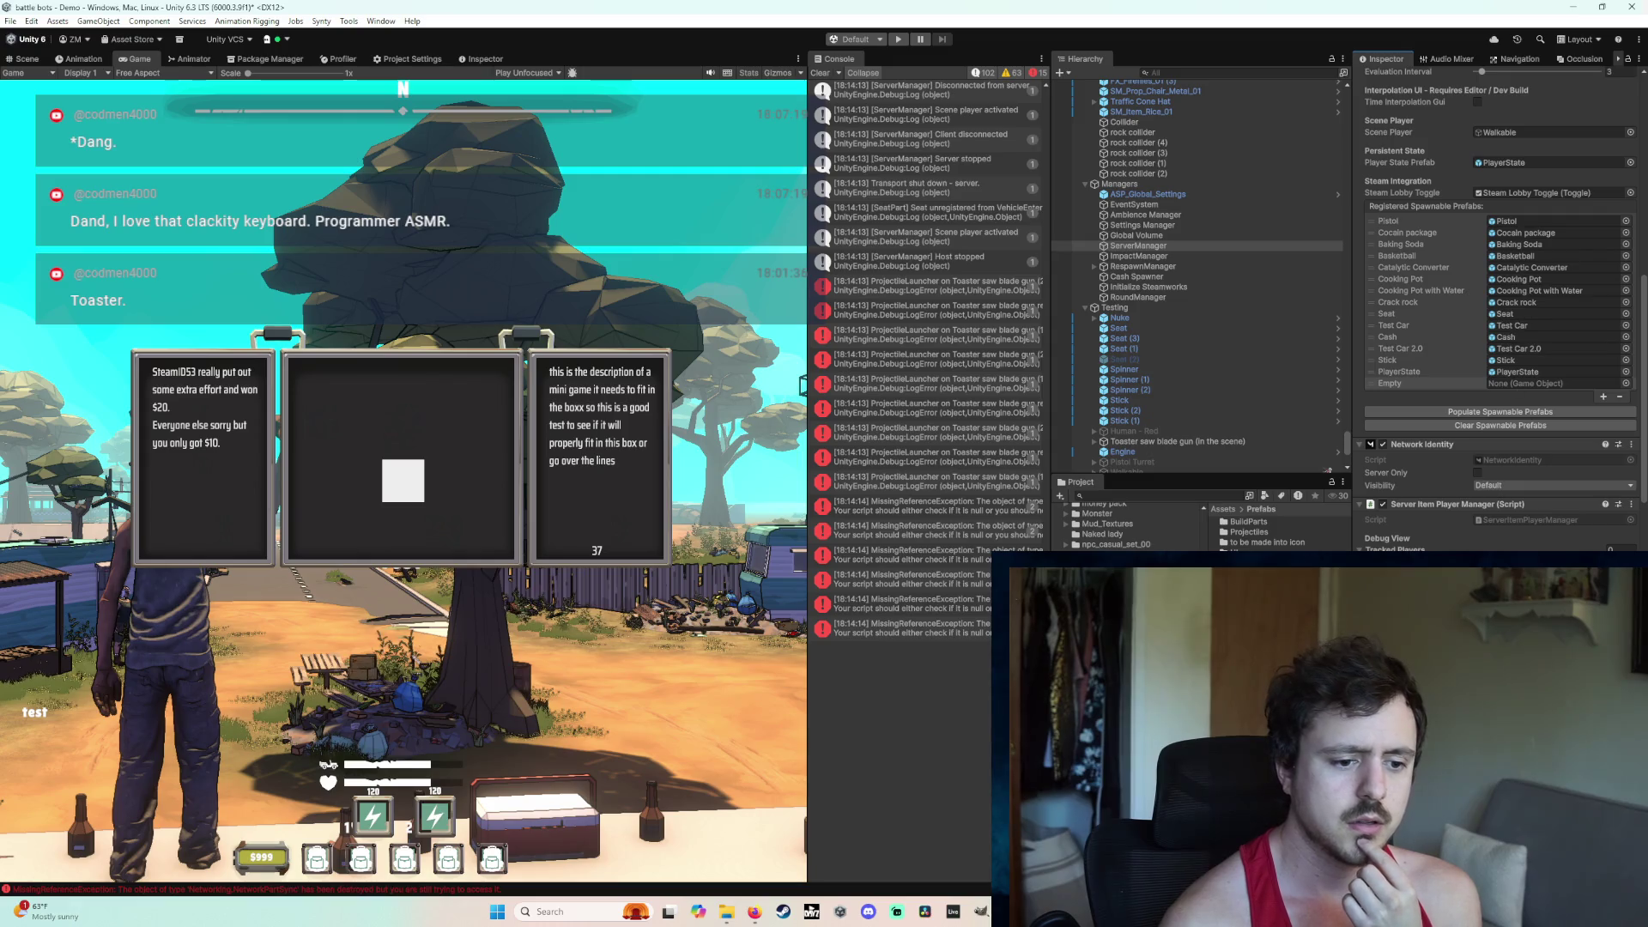
drag(1261, 601, 1529, 384)
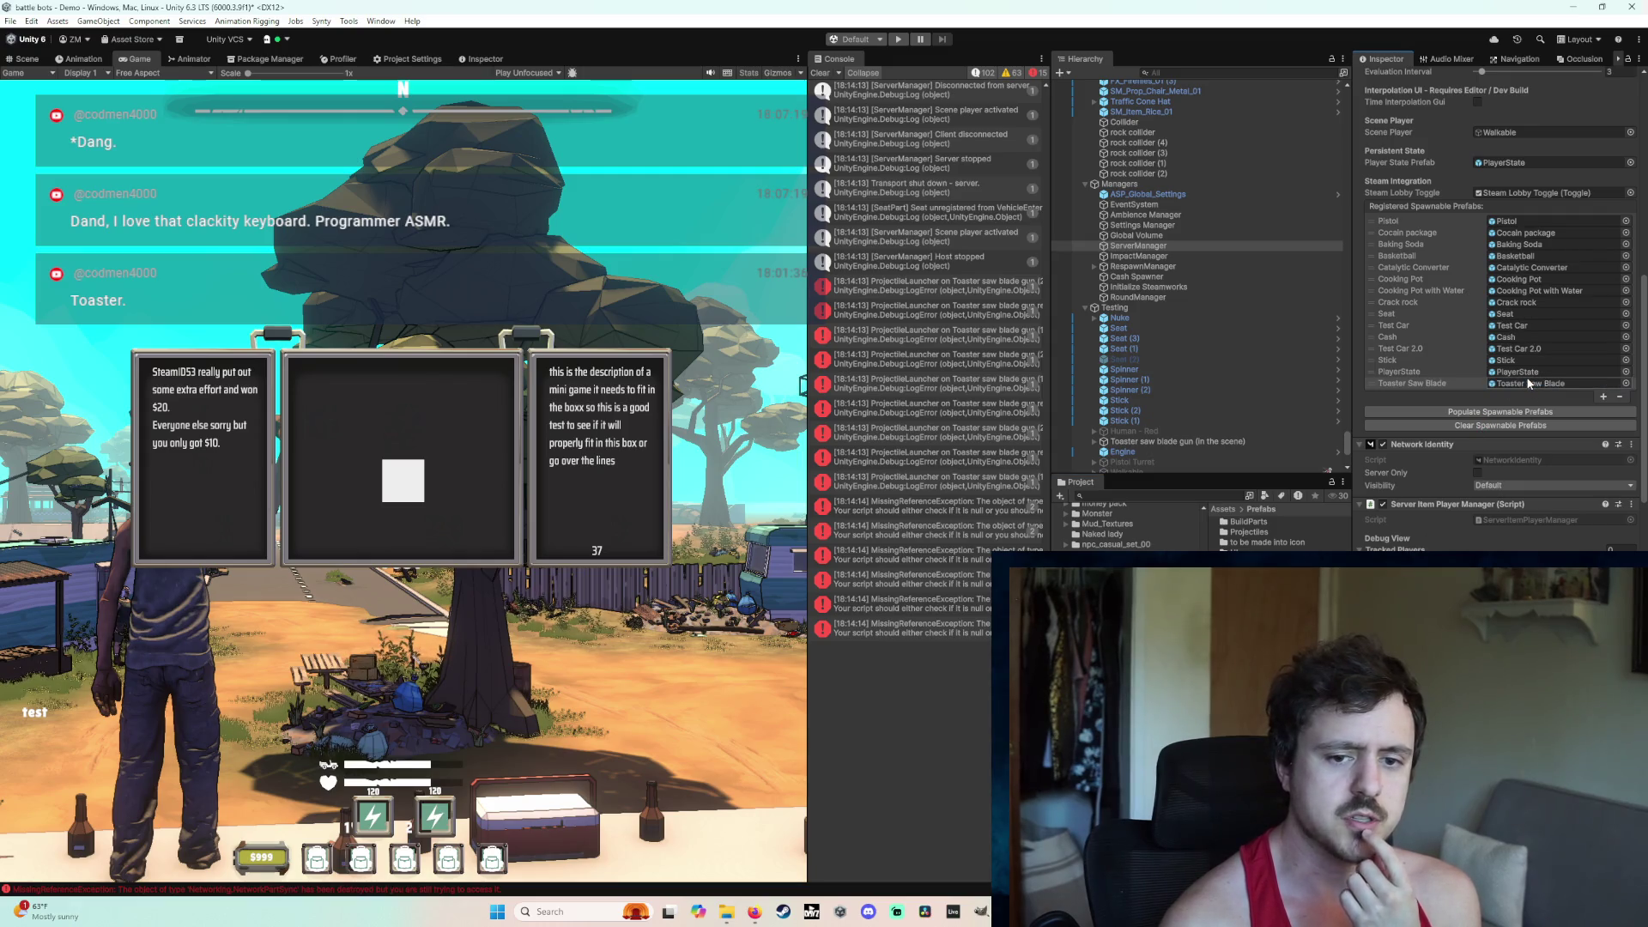
Step: Trace ProjectileLauncher errors to the extra toaster guns under Junk Car and delete them
scroll(1528, 435, up, 2)
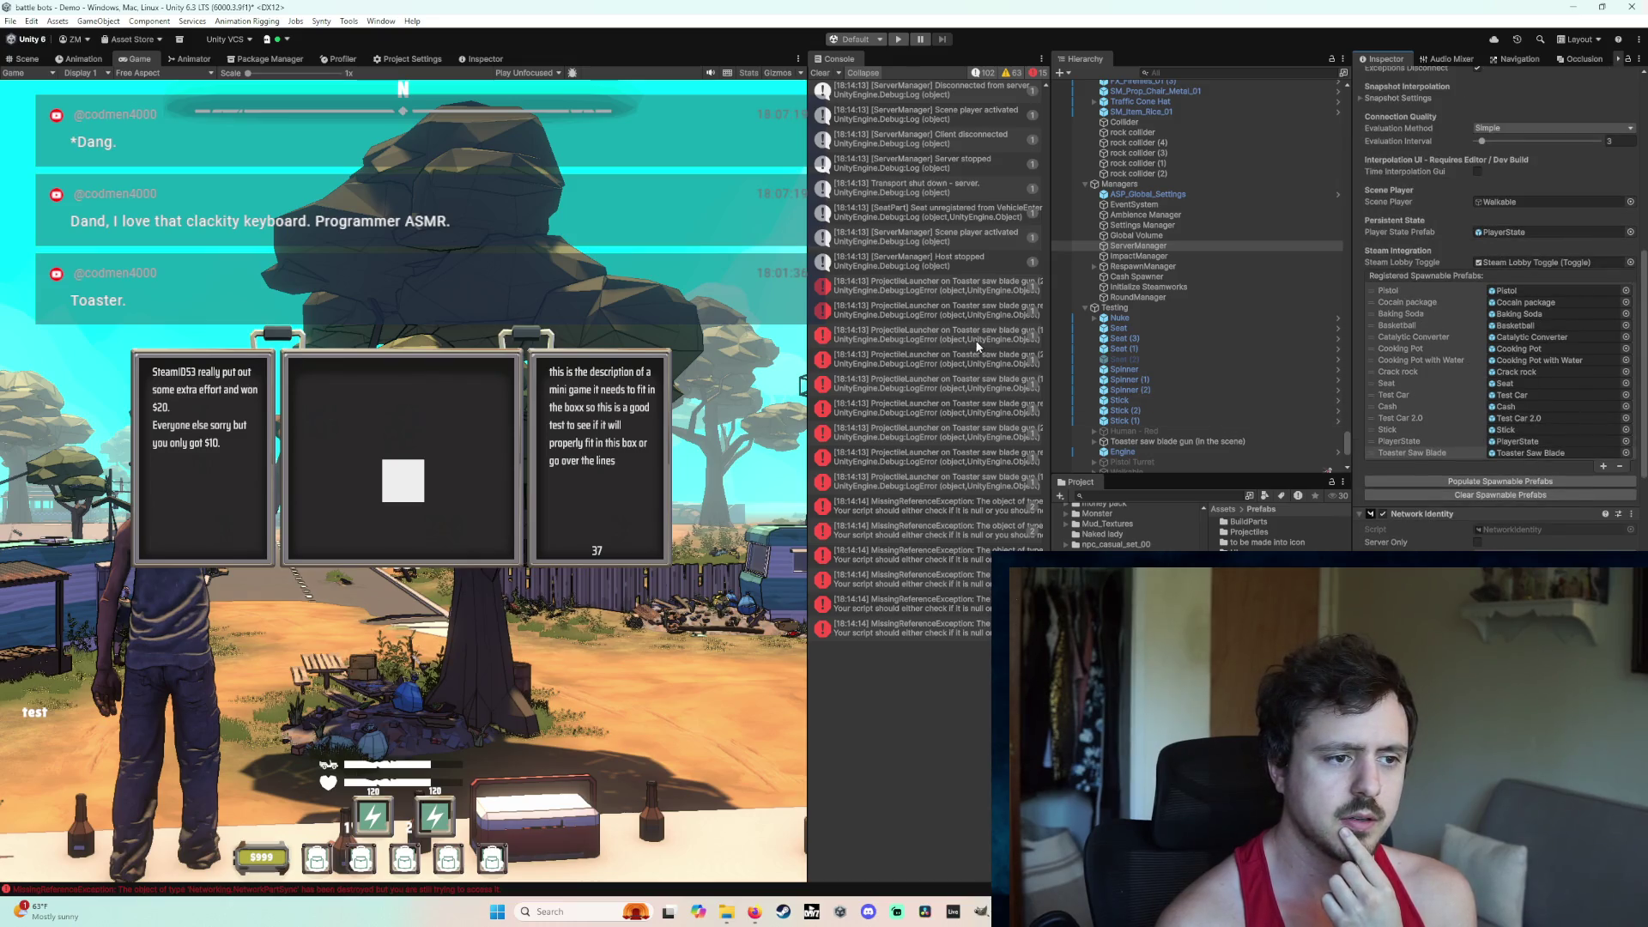
click(968, 289)
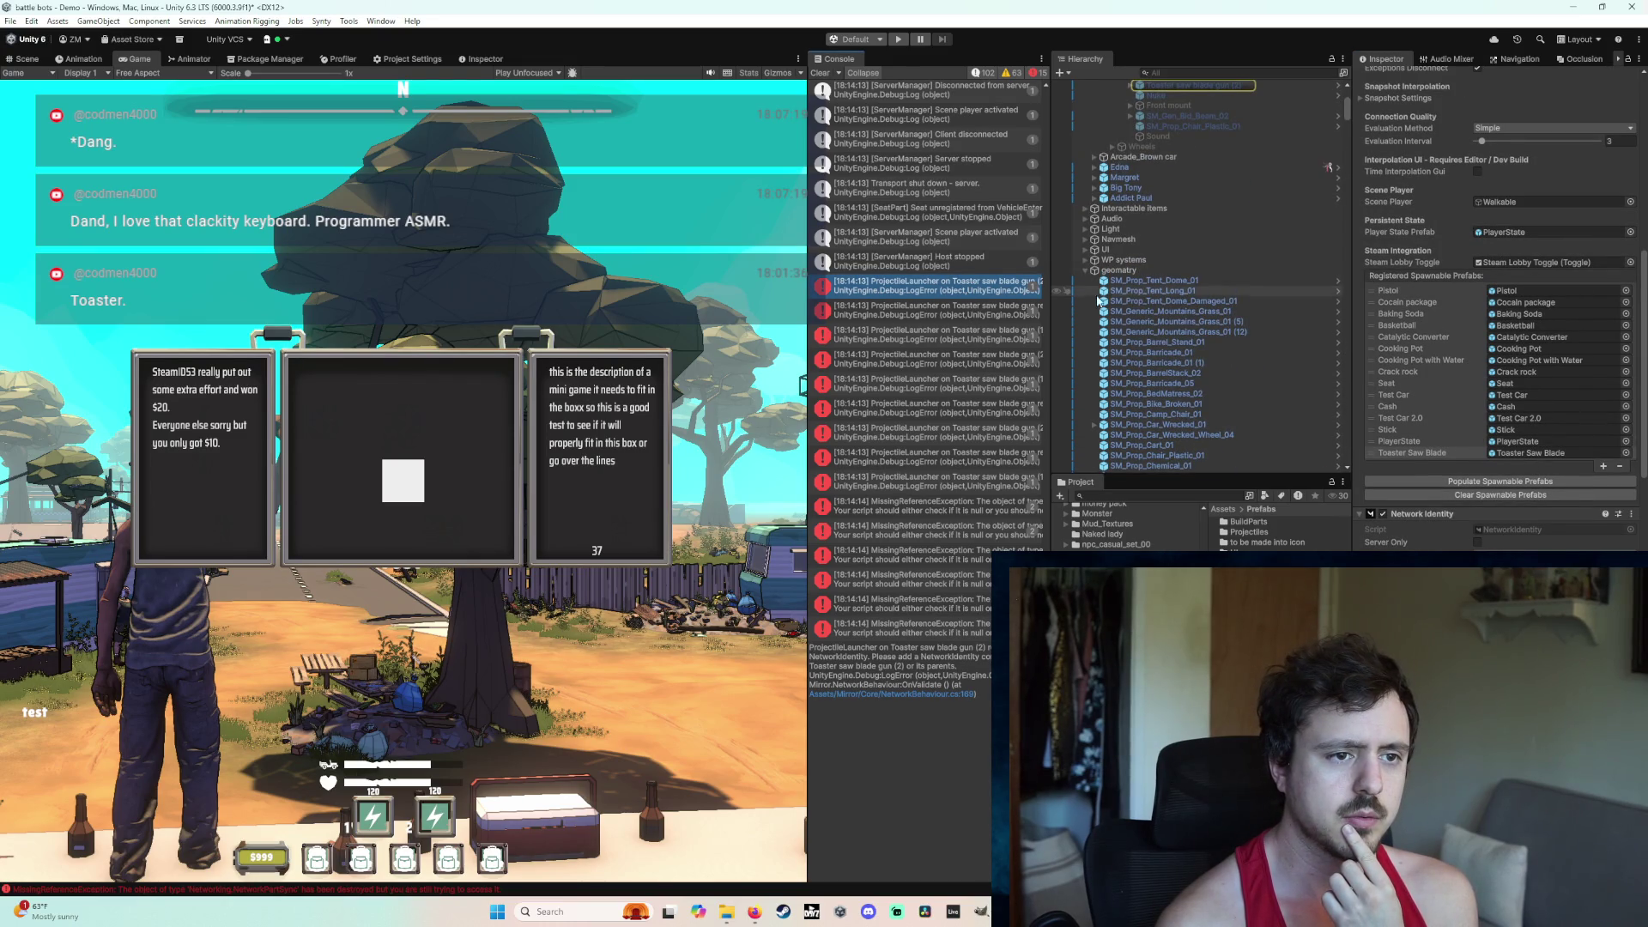
scroll(1167, 303, up, 3)
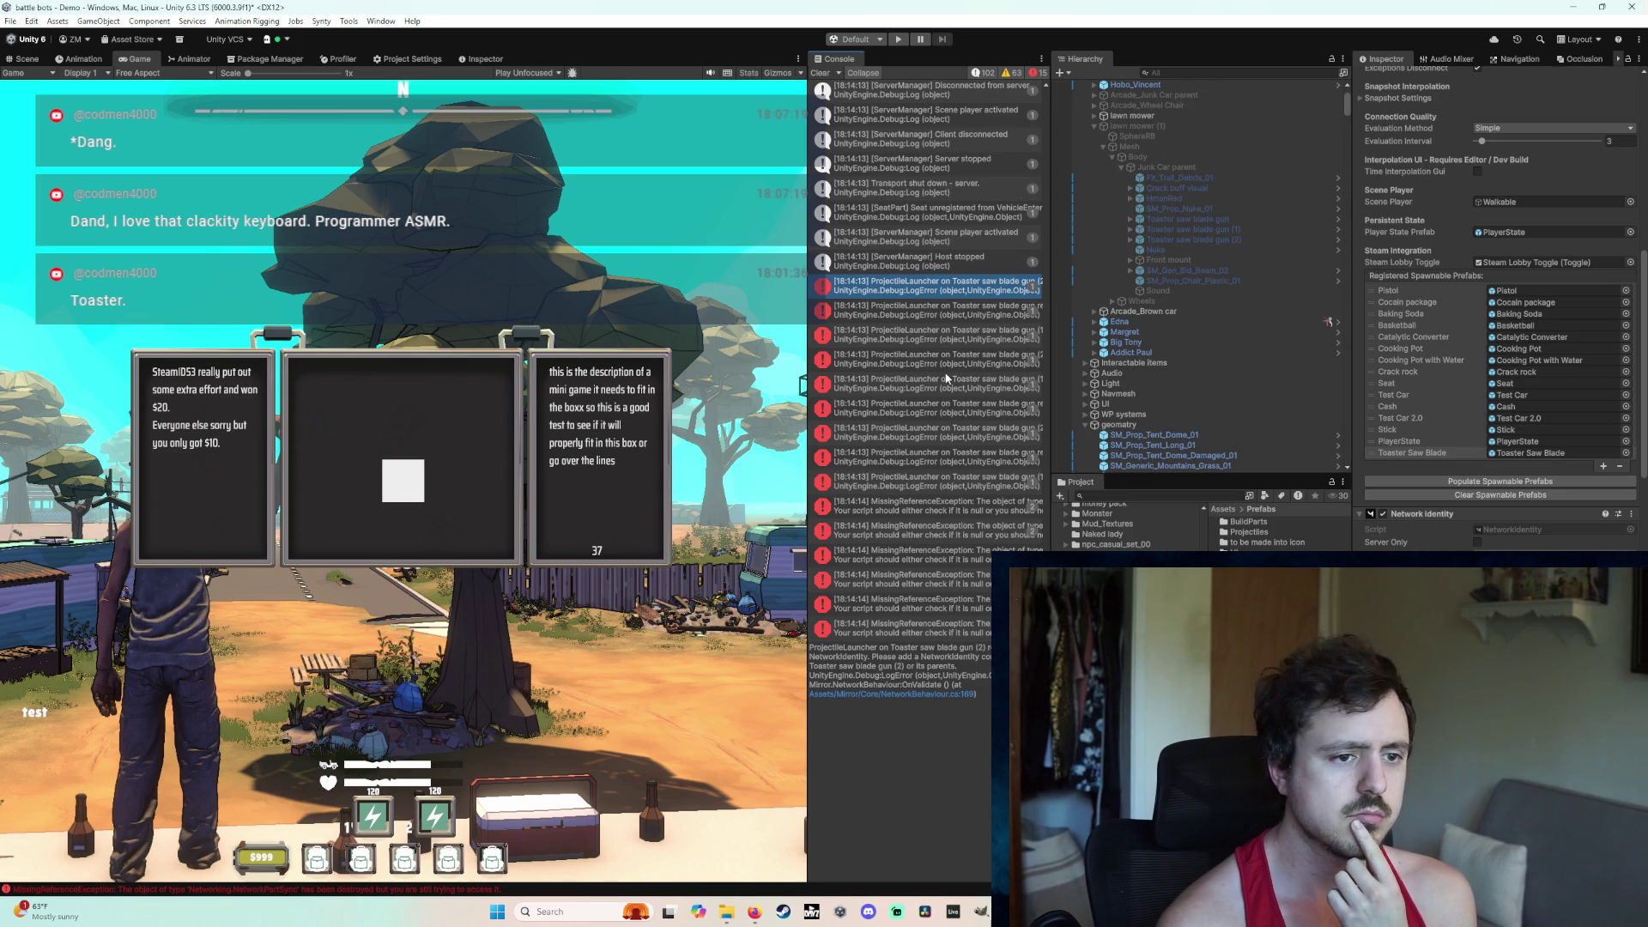
click(961, 311)
click(1212, 209)
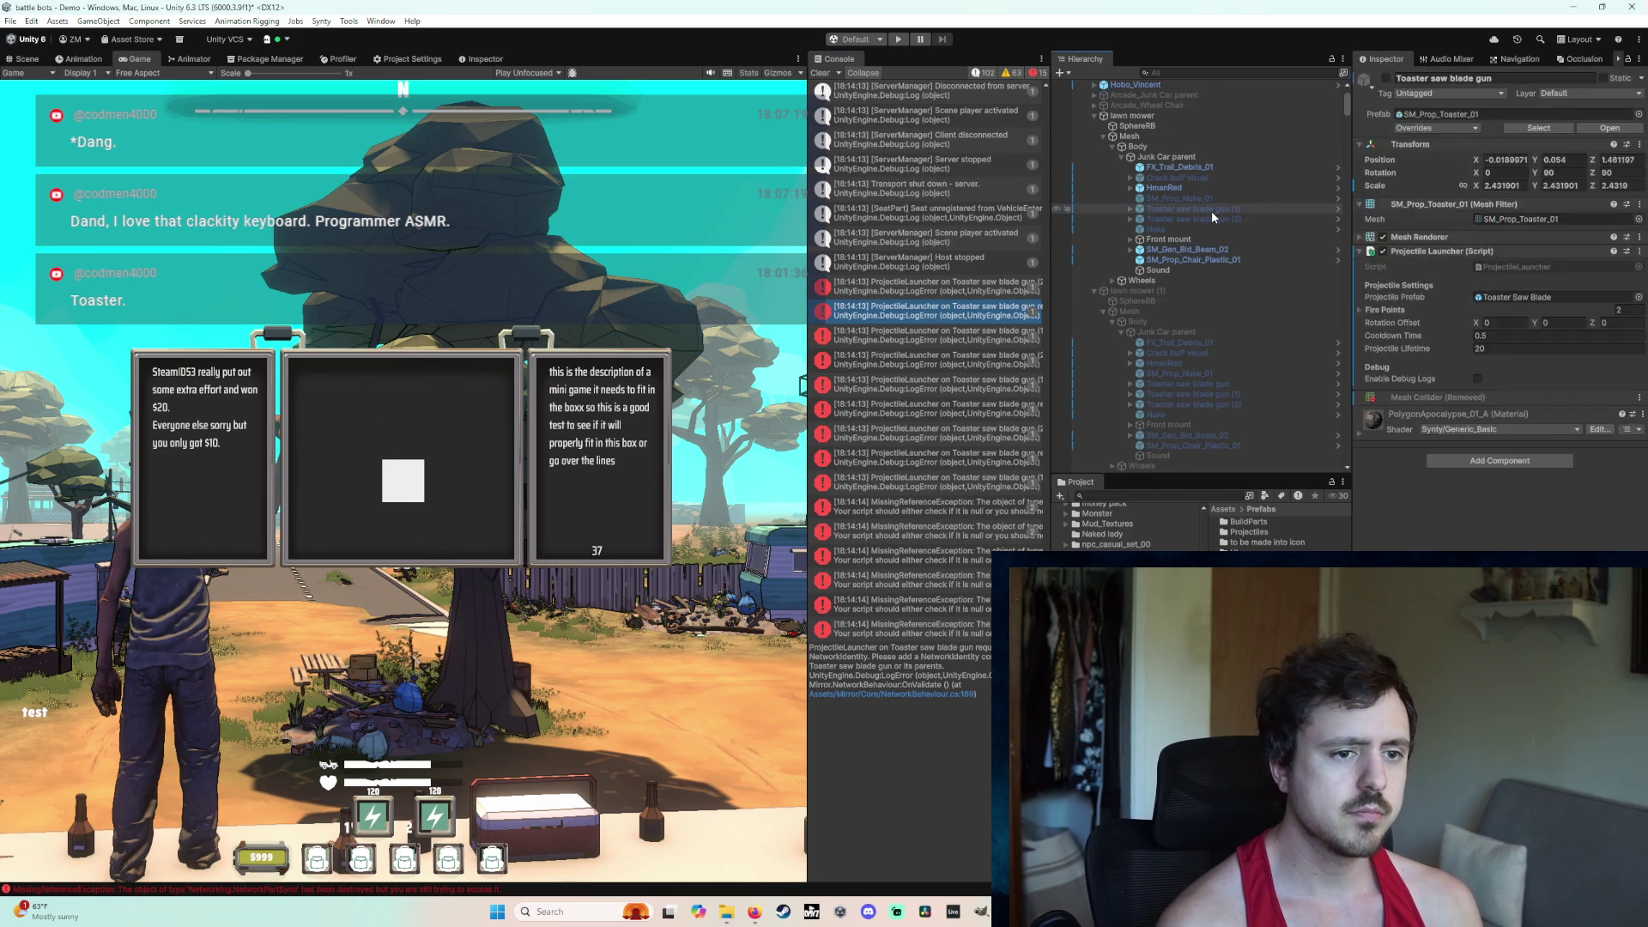
click(951, 358)
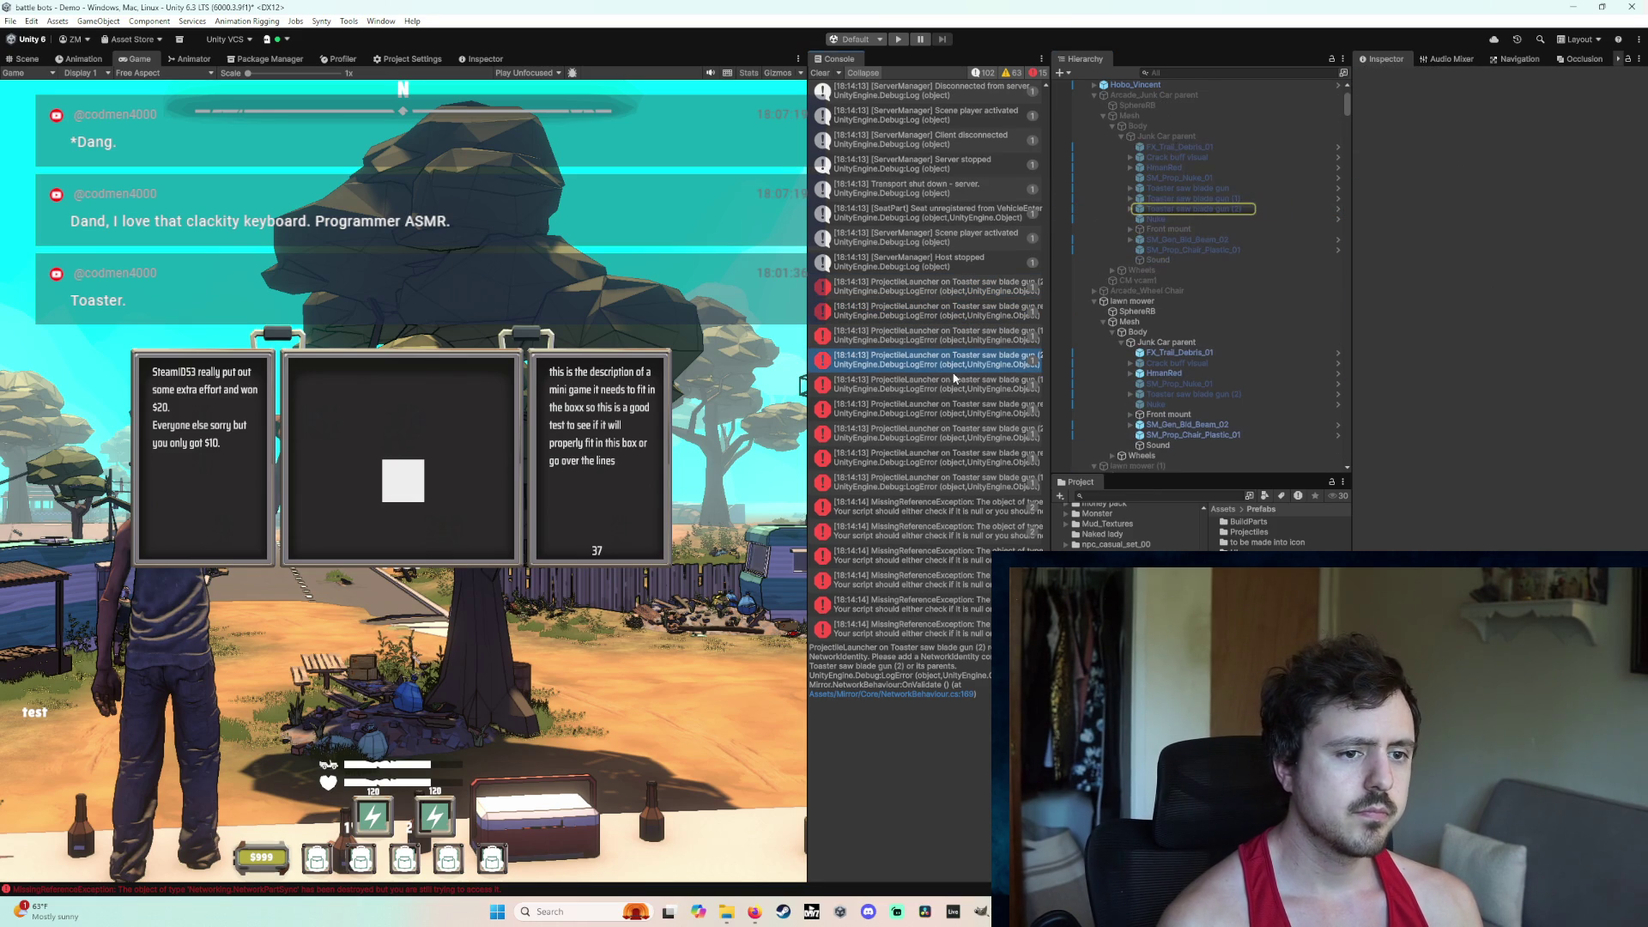
ctrl+click(1210, 187)
key(Delete)
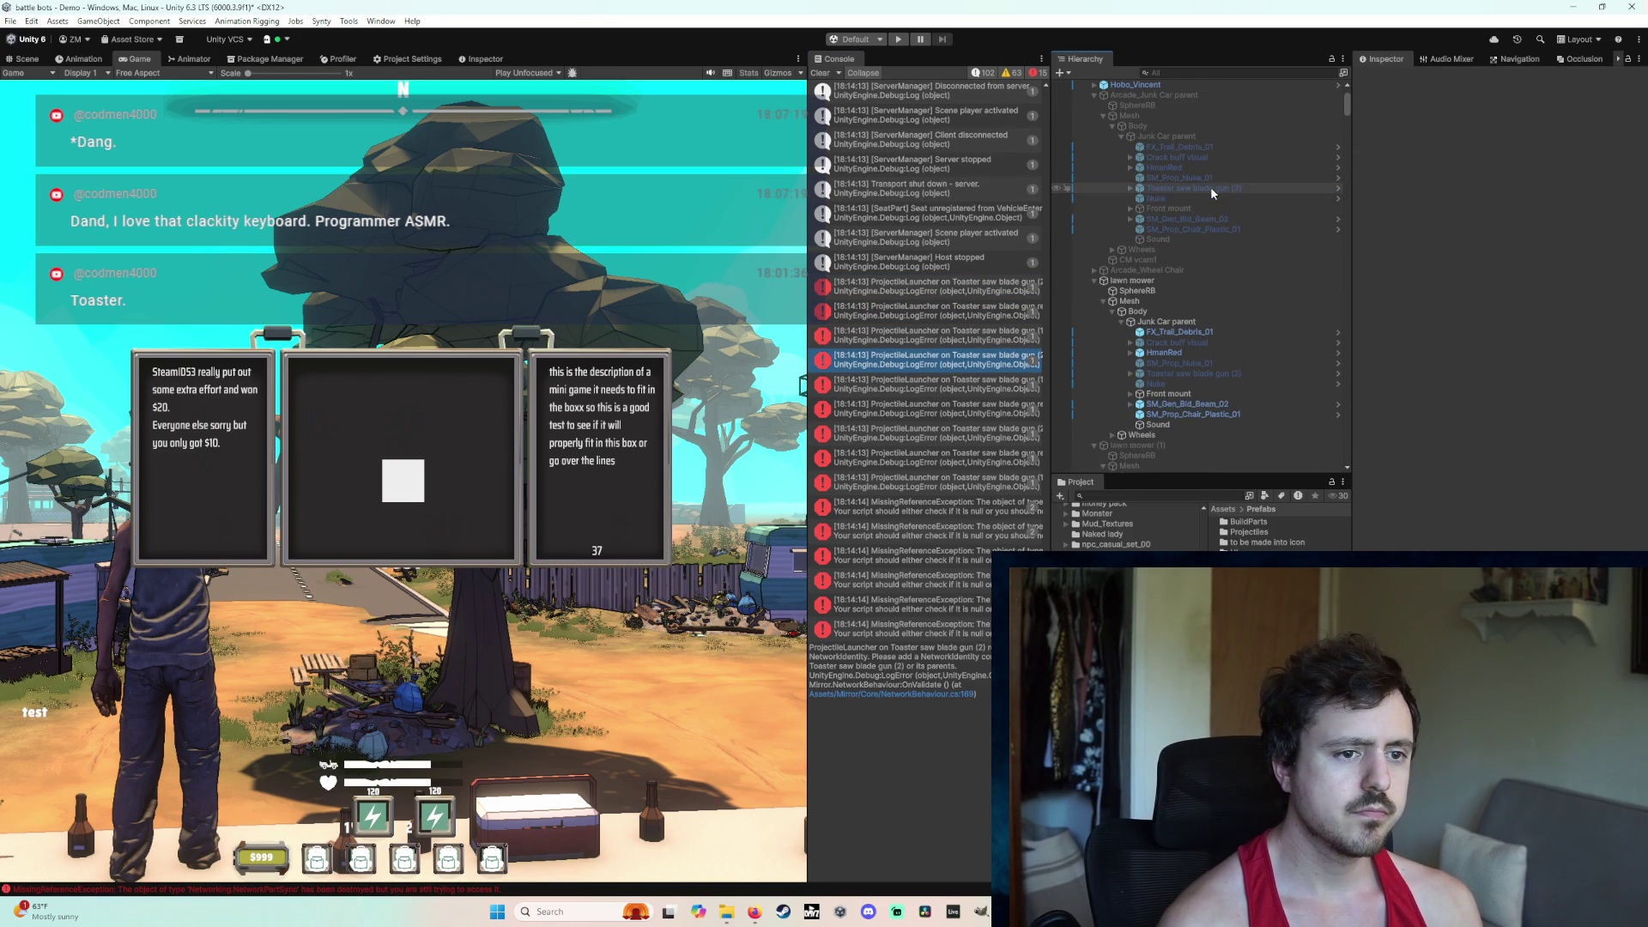
Step: Trace the remaining errors to the lawn mower's toaster guns, review the MissingReferenceException, and clear the console
click(890, 444)
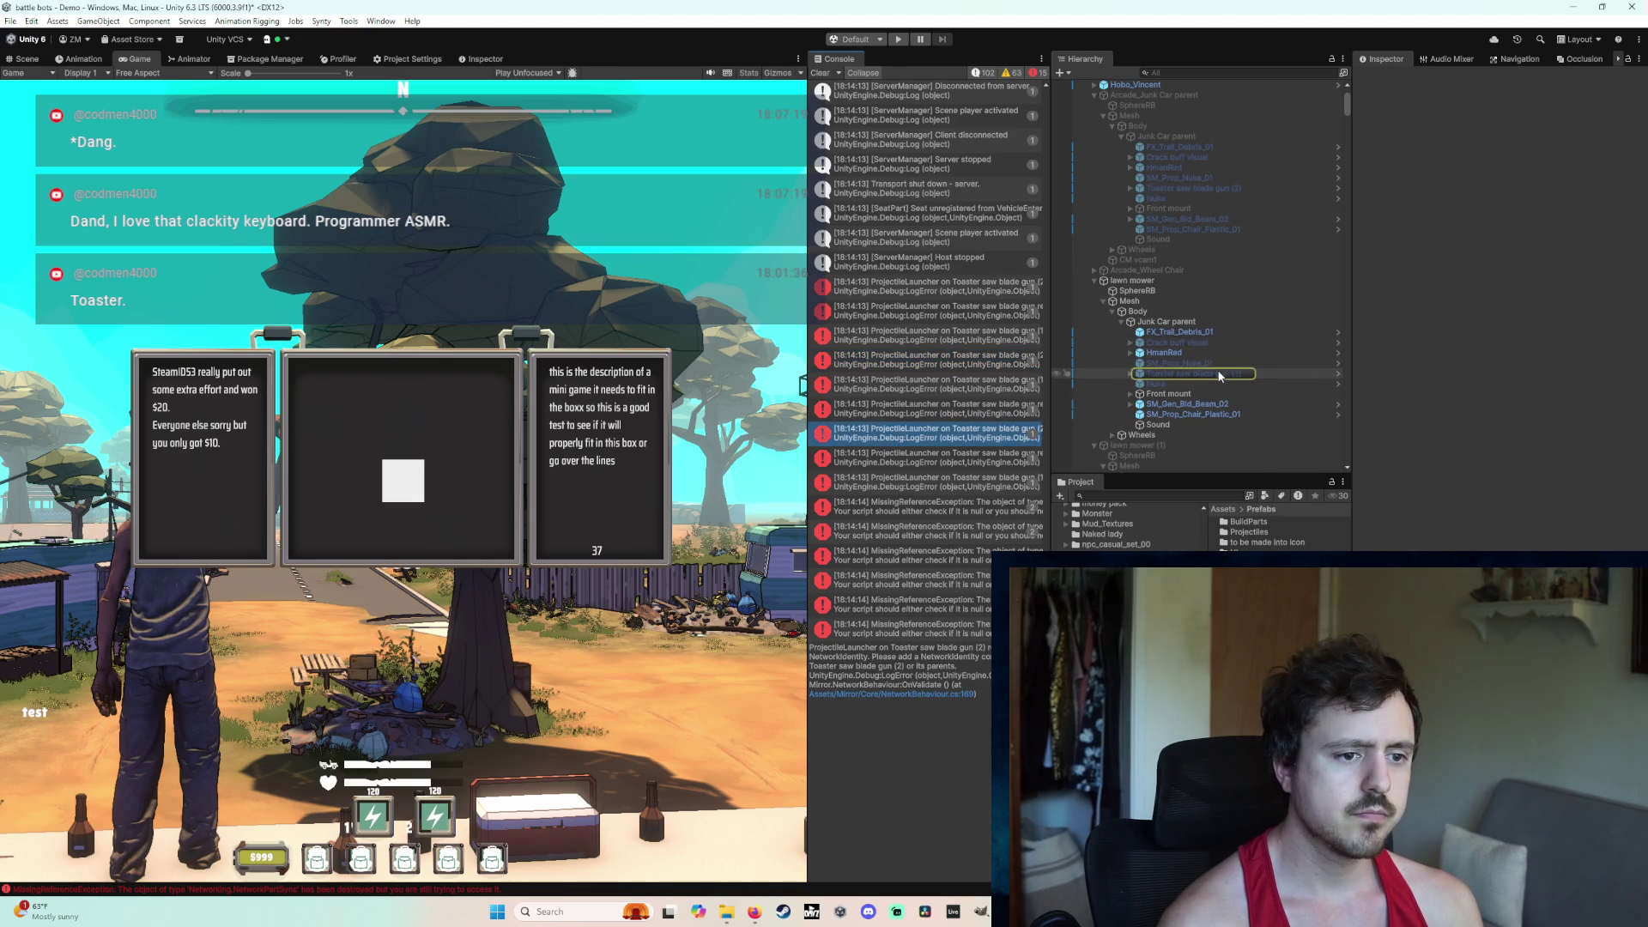
key(Down)
key(Down)
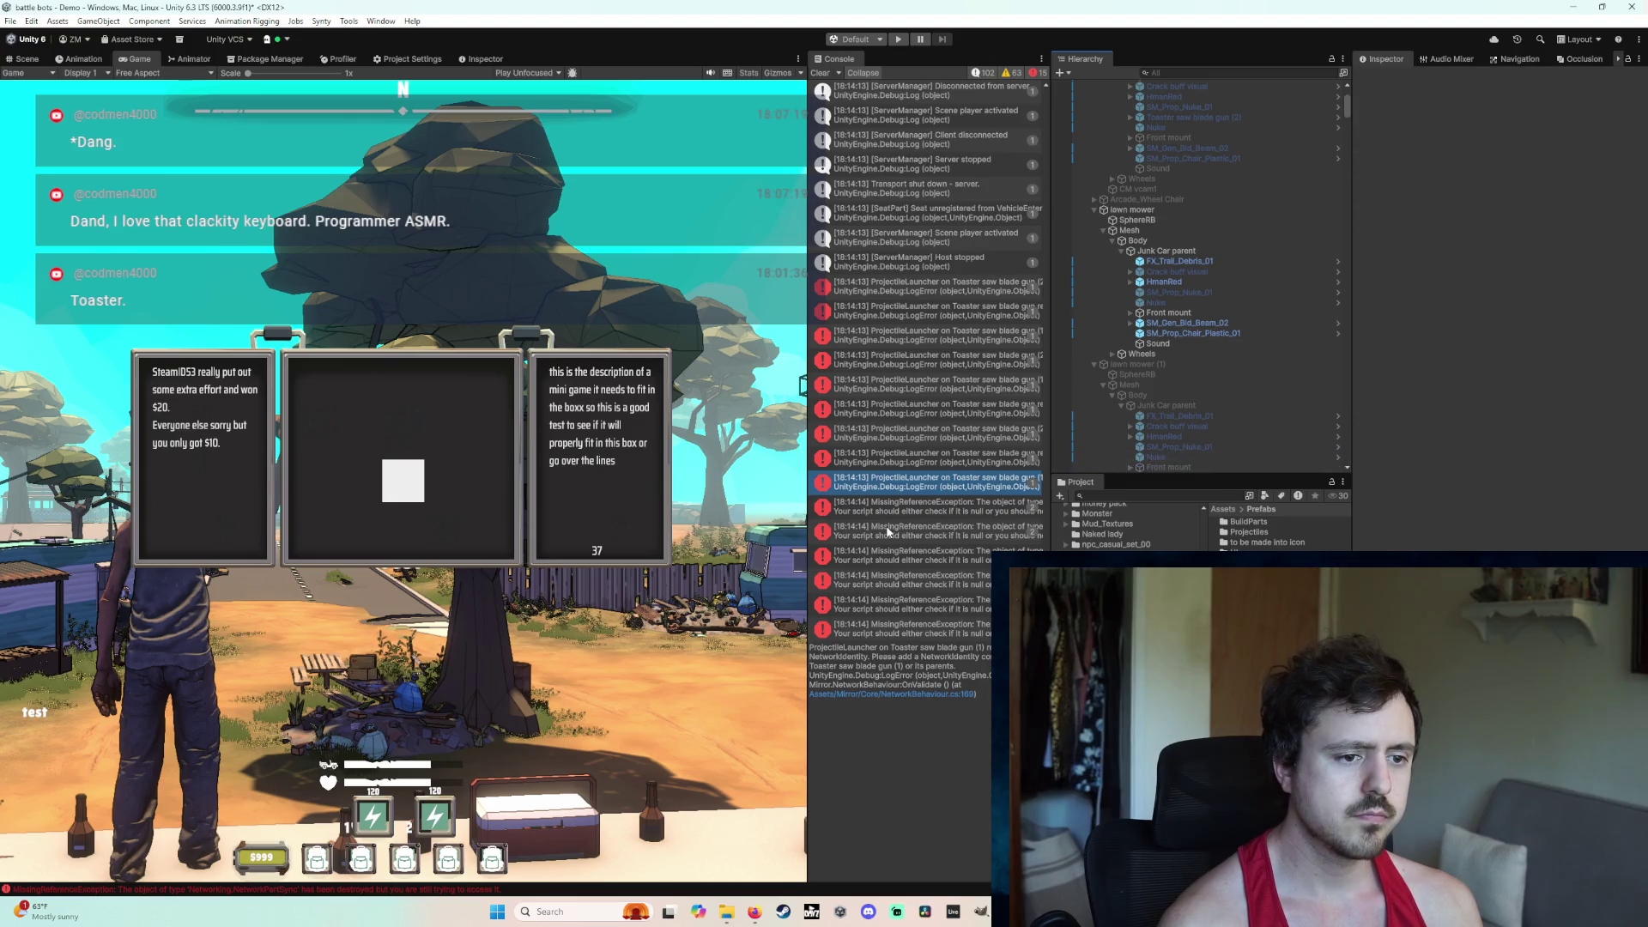
key(Down)
key(Down)
scroll(1179, 420, down, 5)
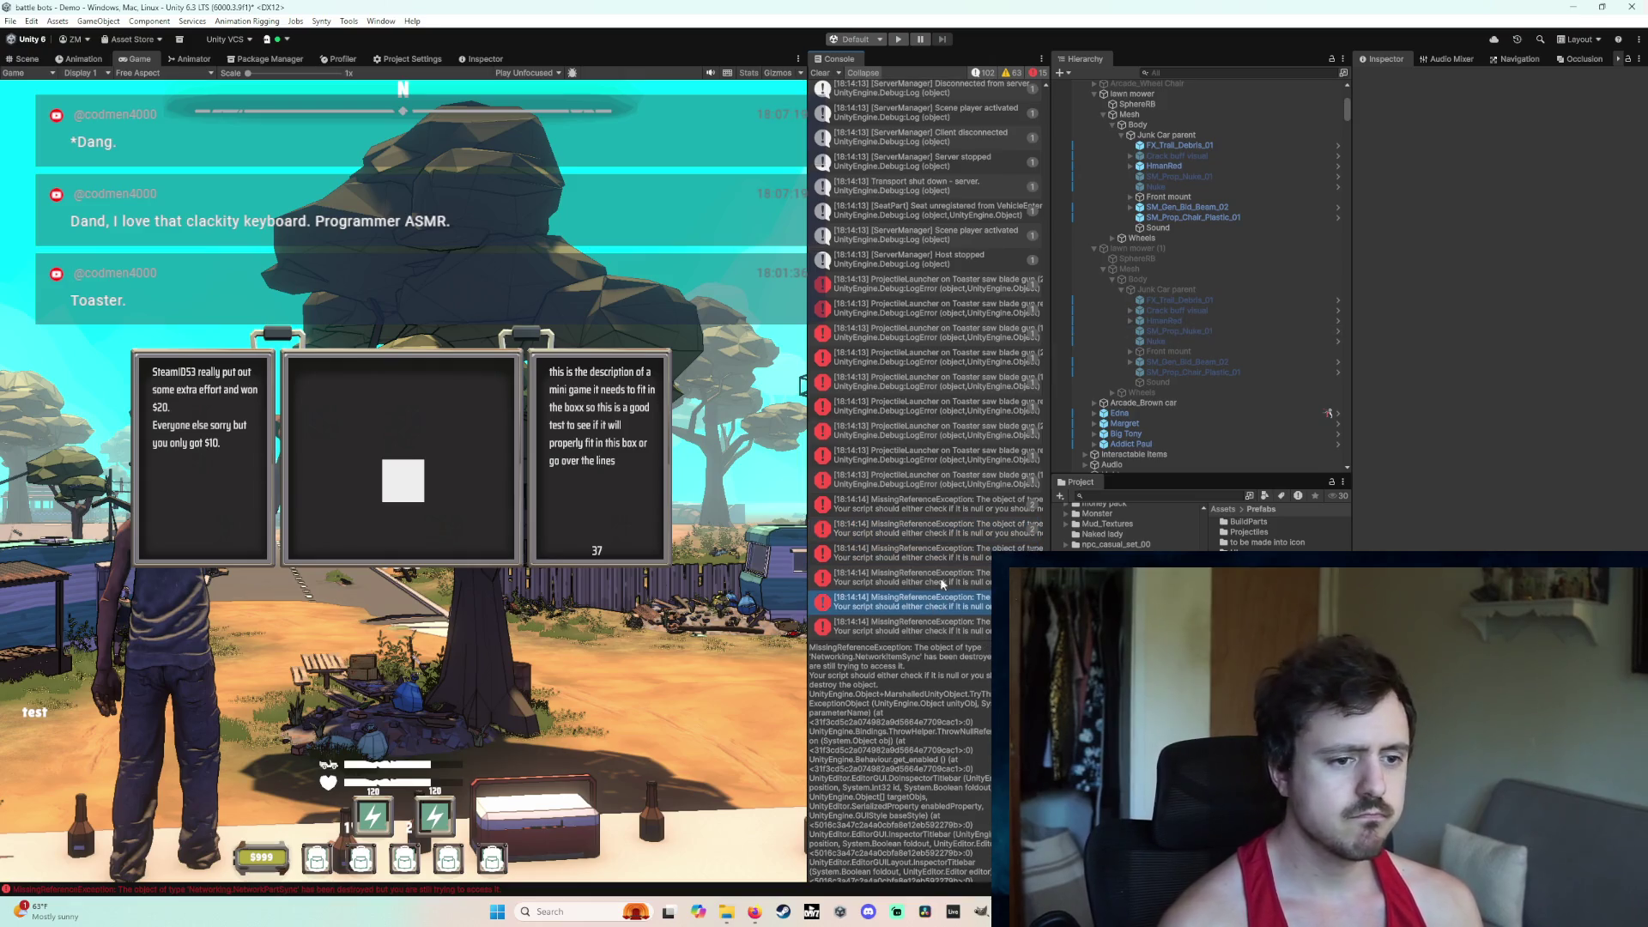
click(973, 508)
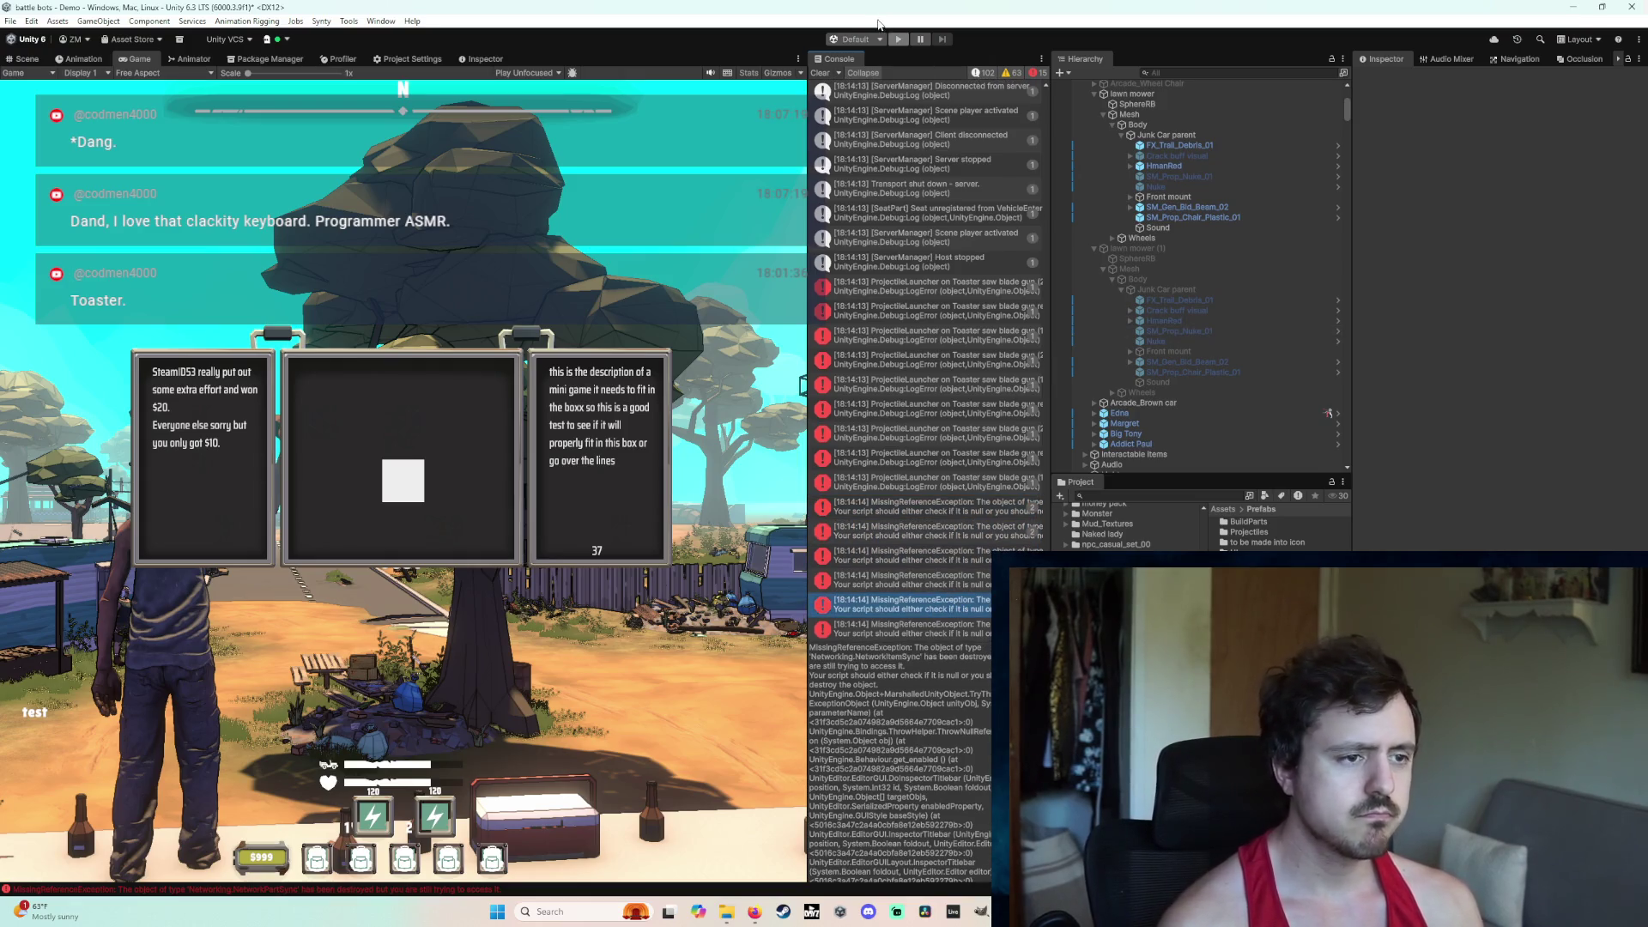
click(898, 39)
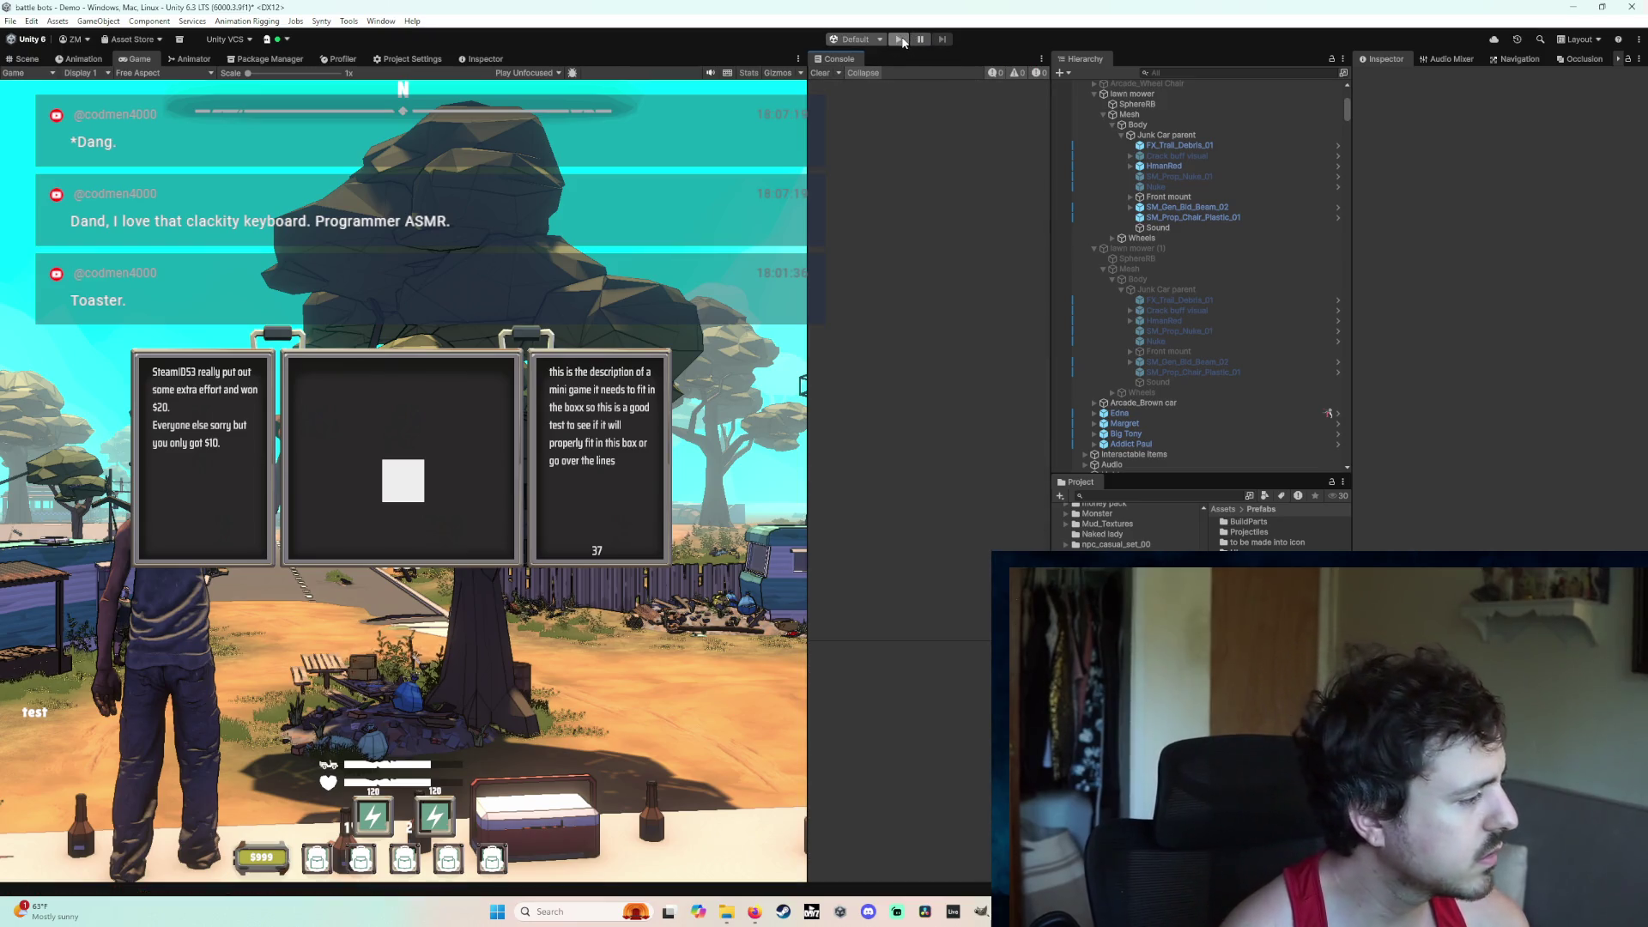
Step: Start a play test and weld the toaster saw blade gun and blue chair onto the junk car
click(901, 40)
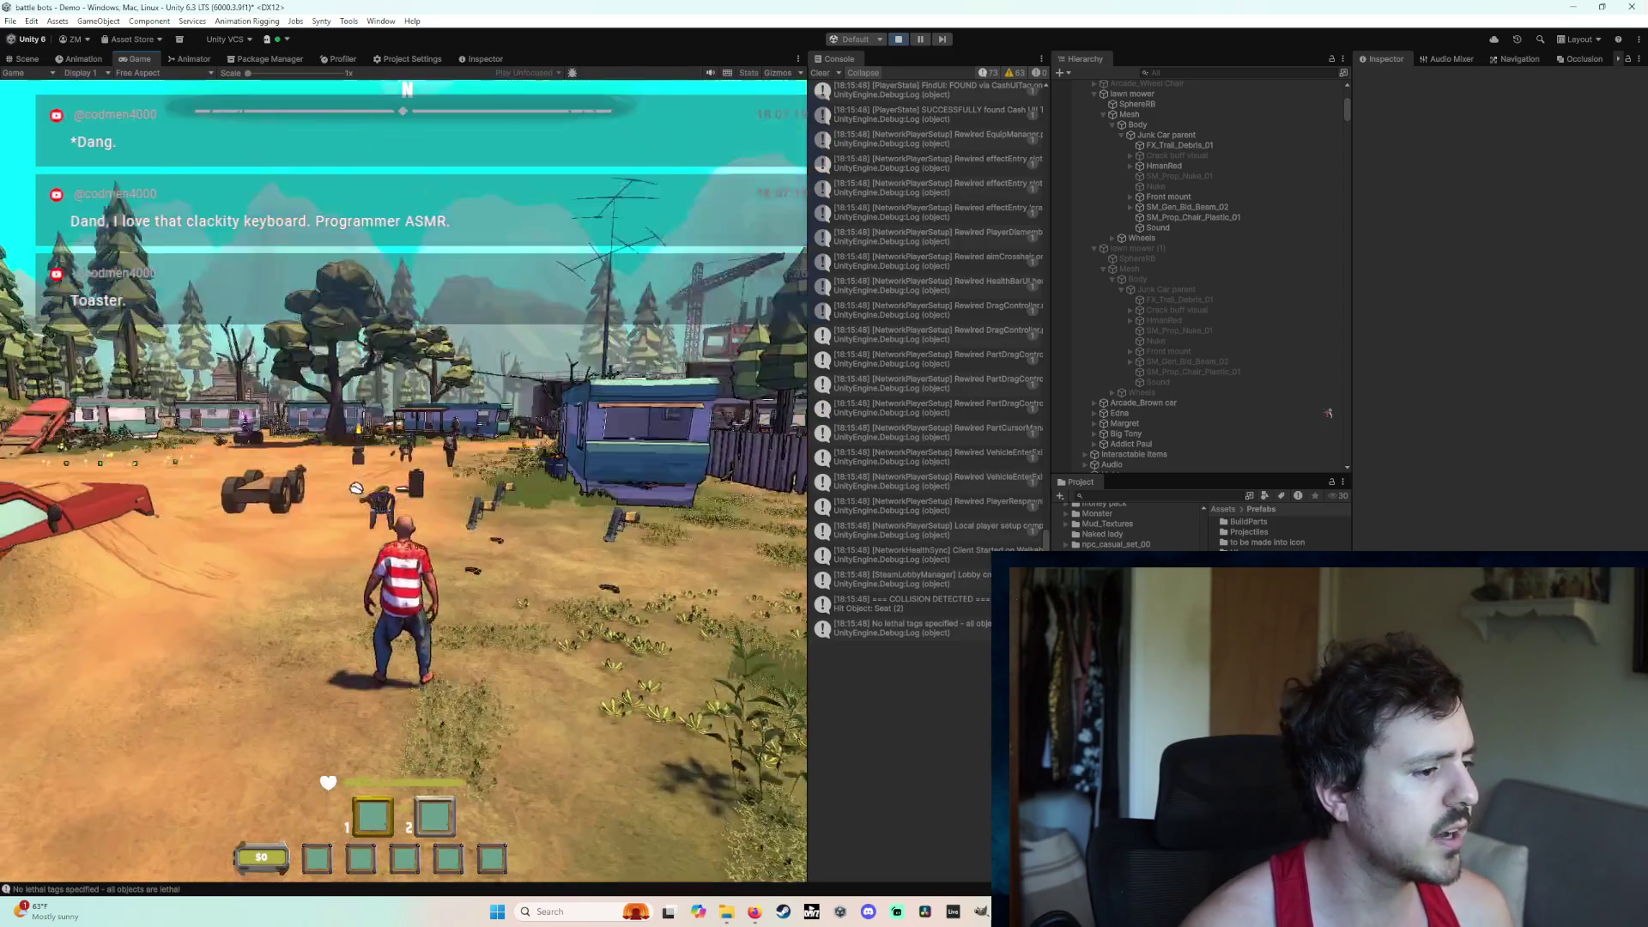
key(w)
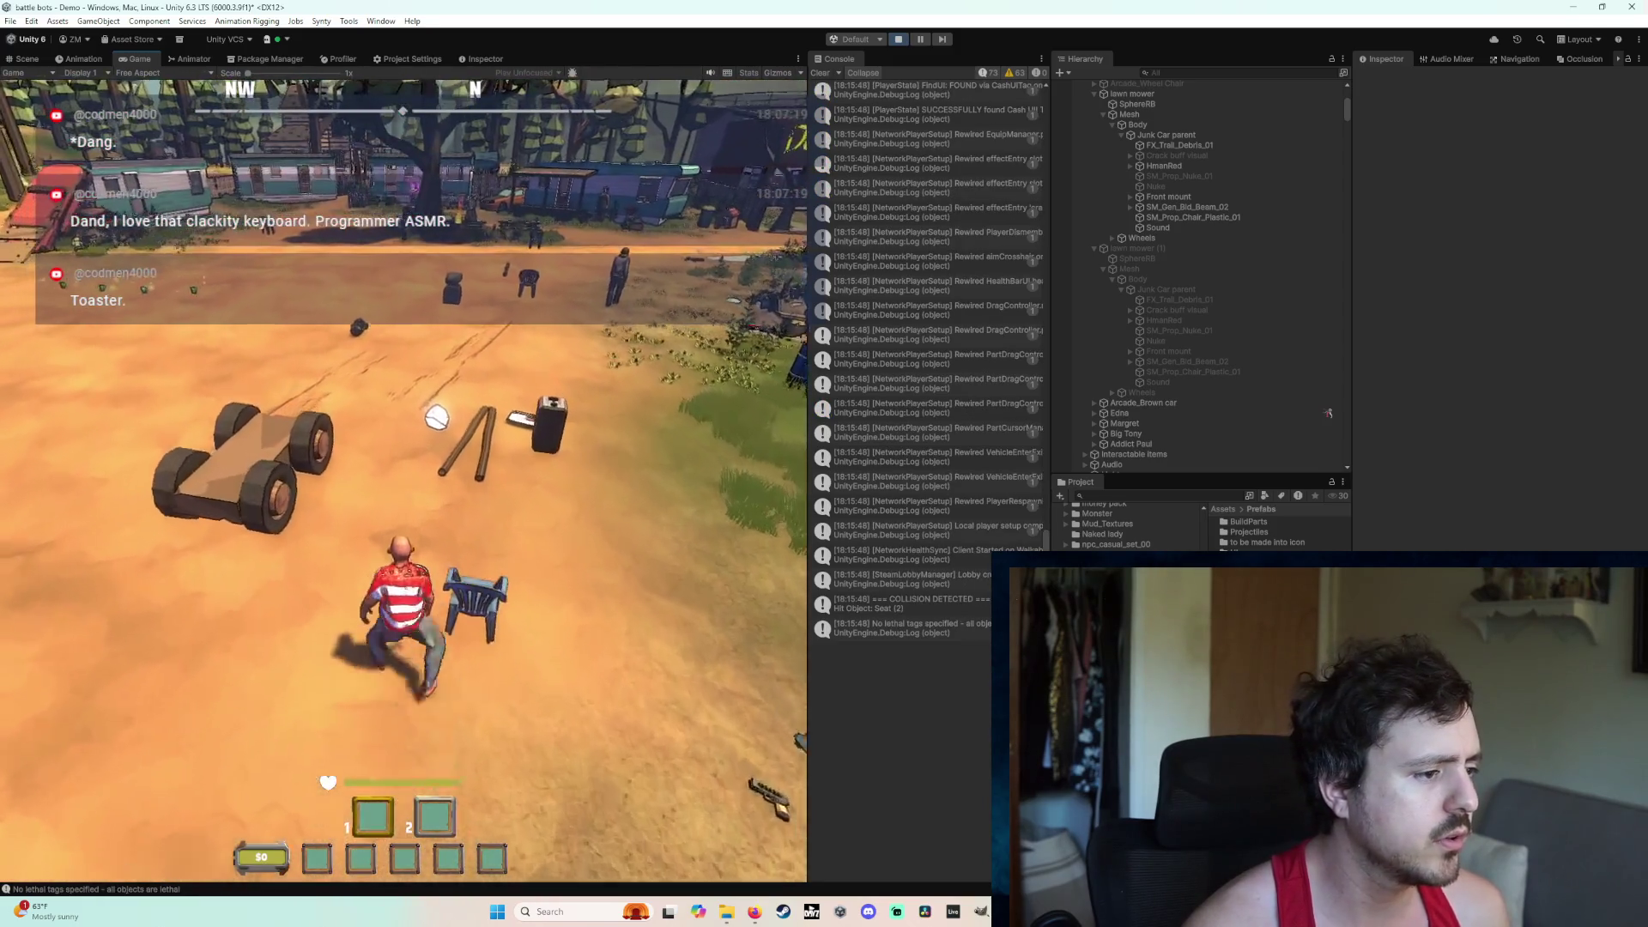
key(w)
click(402, 481)
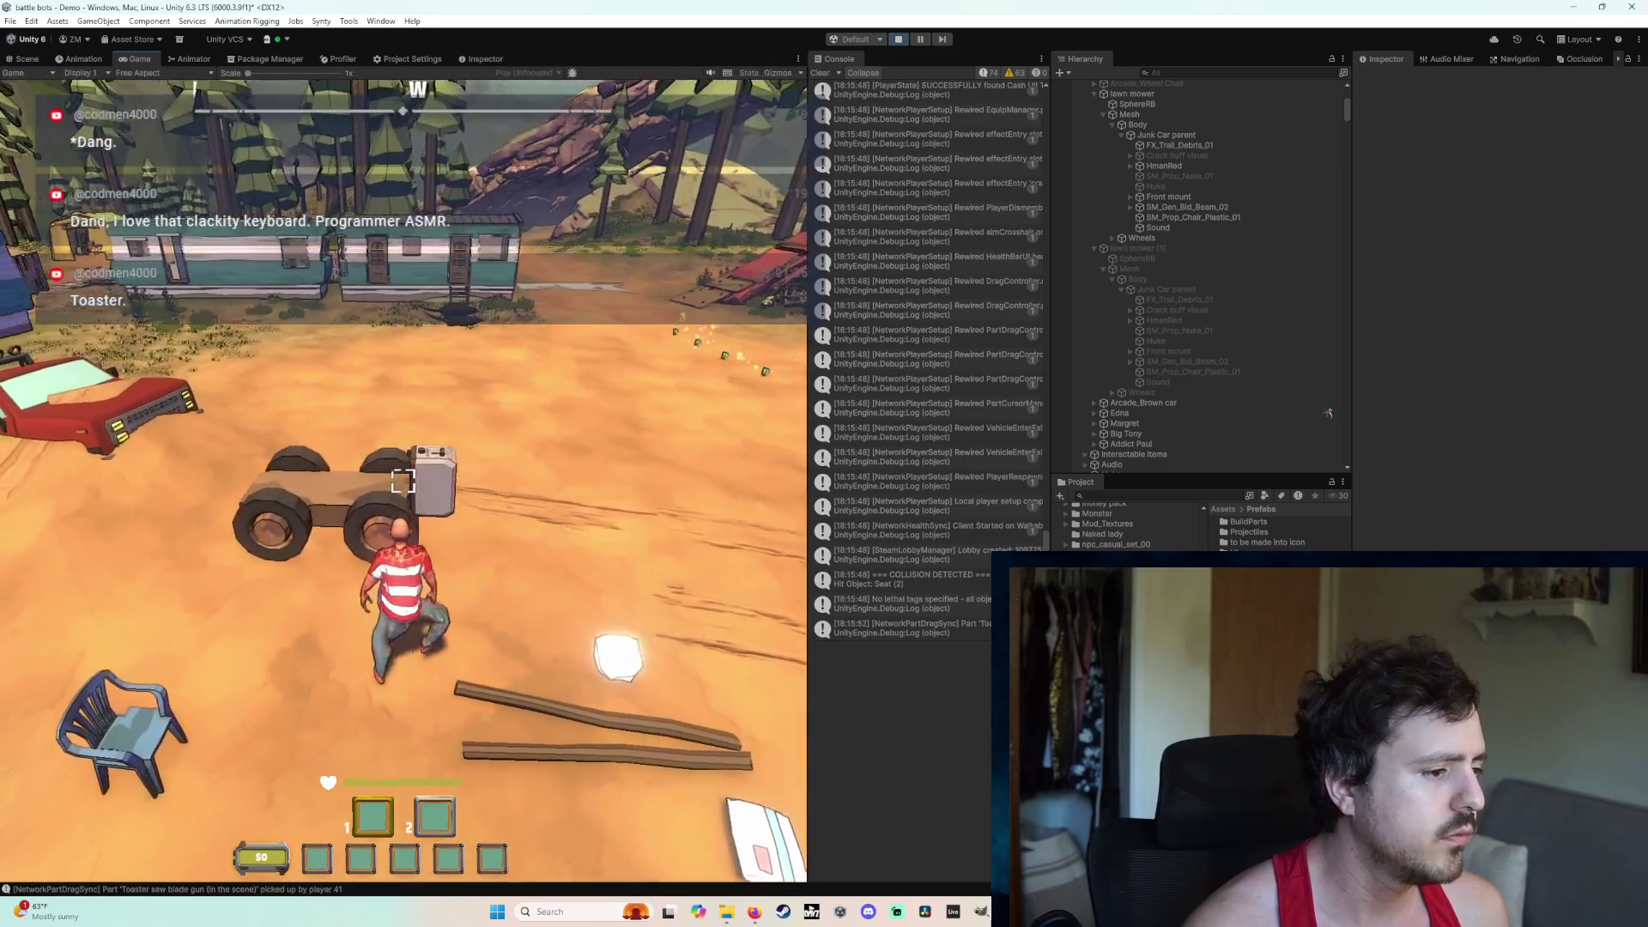
key(s)
click(403, 481)
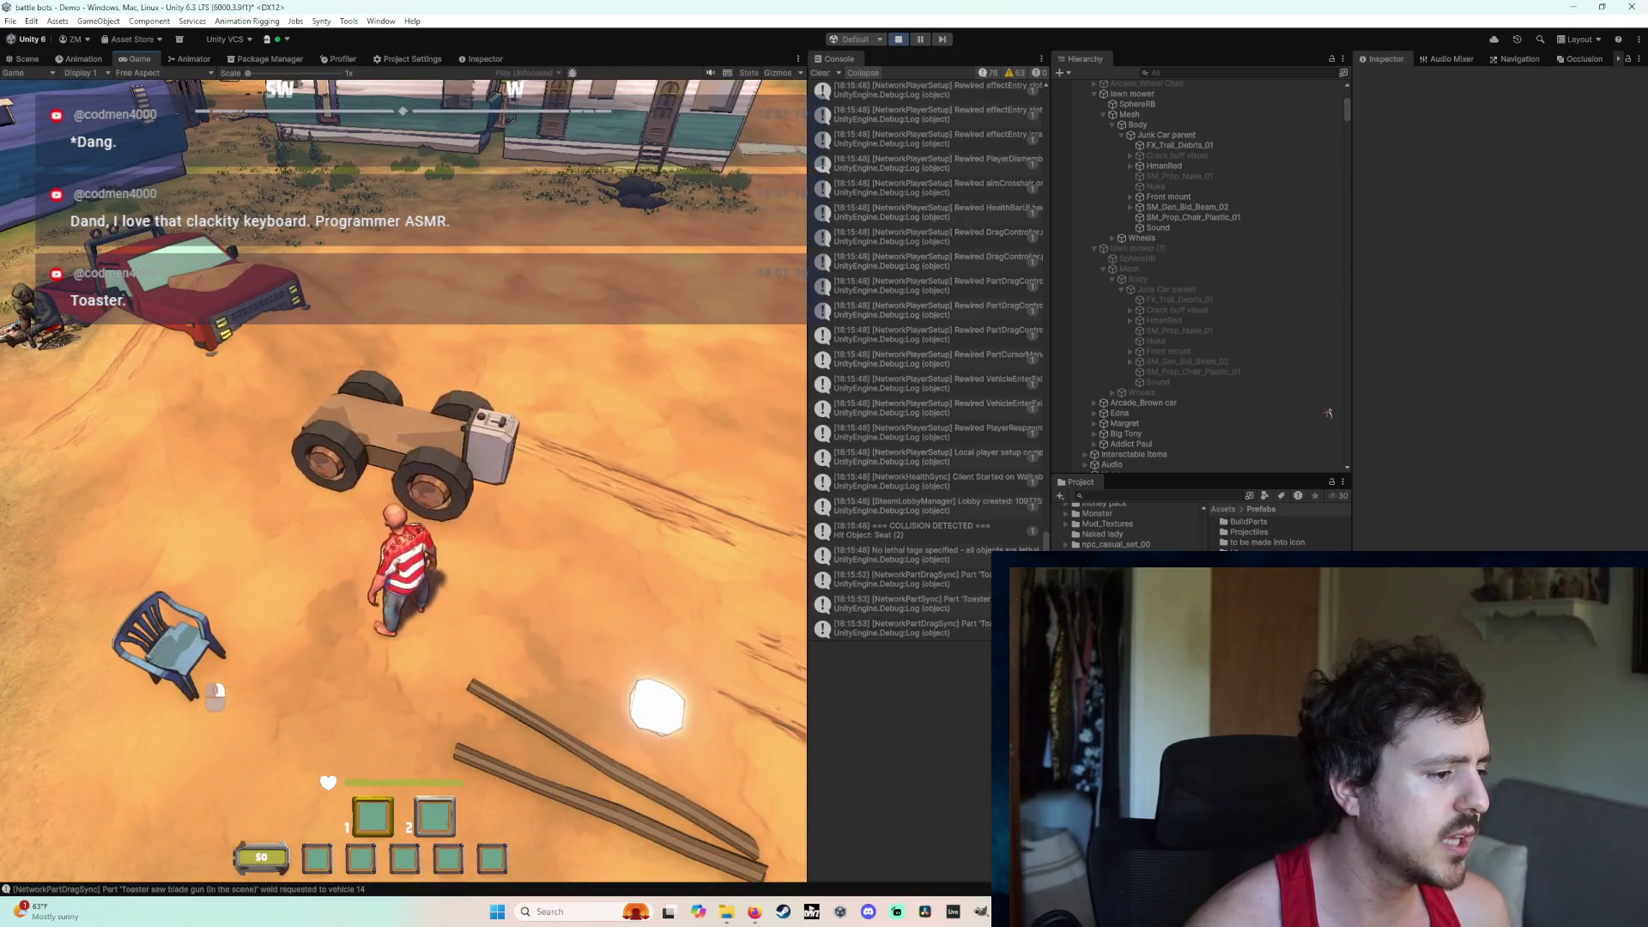
click(215, 696)
click(440, 368)
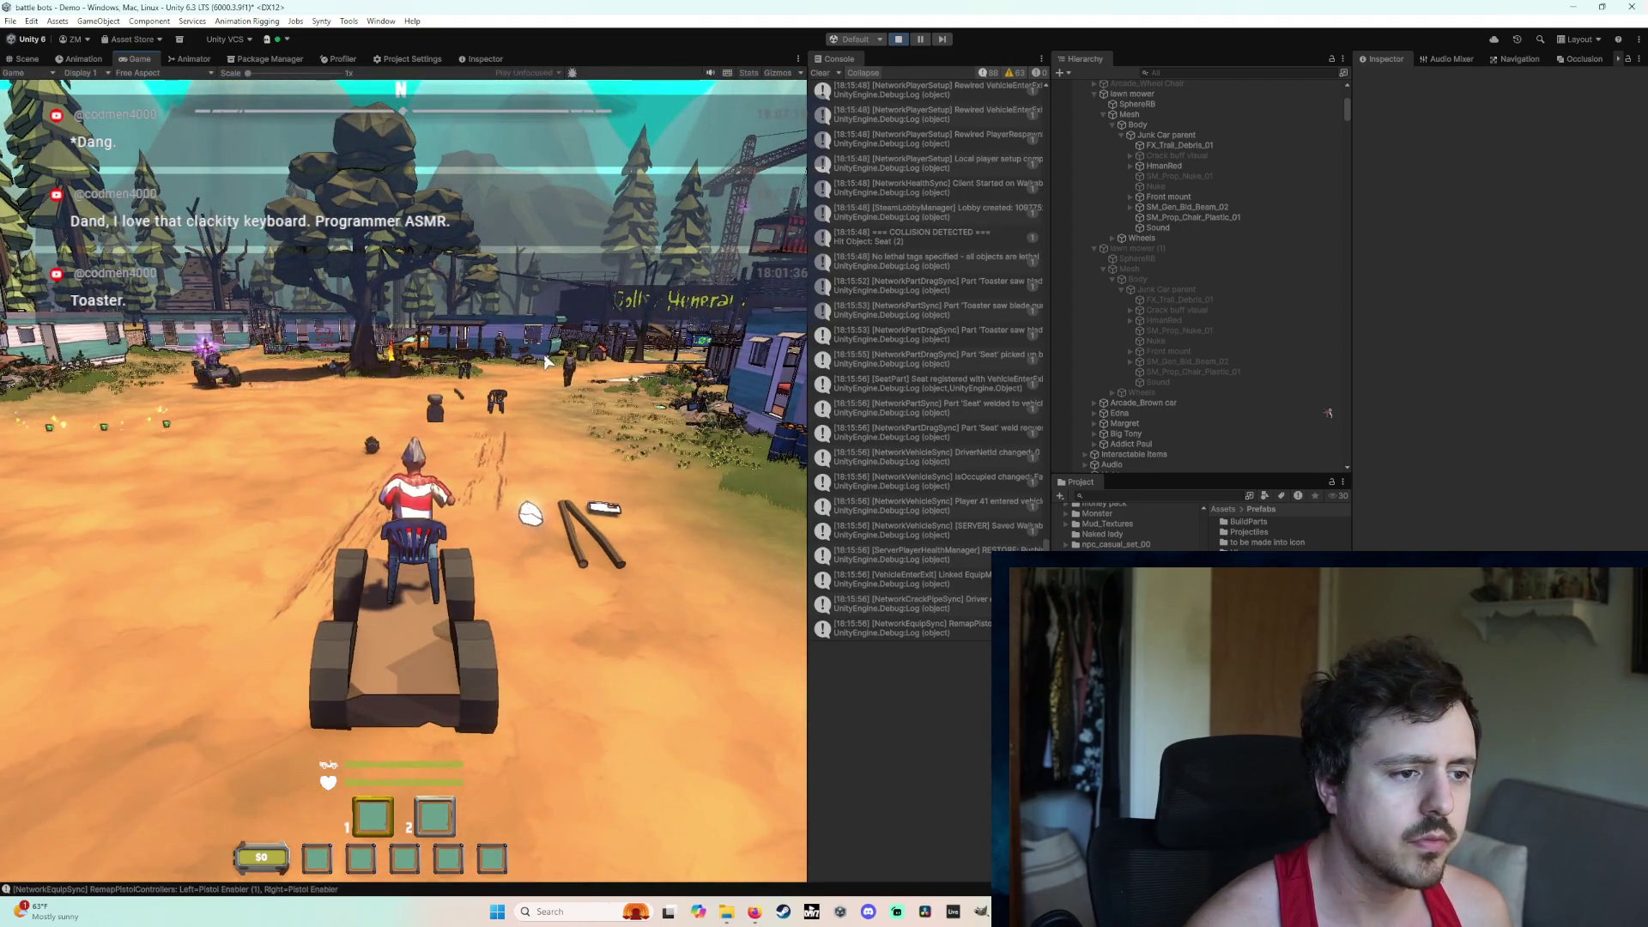
Step: Scroll up through the Console logs and exit play mode with Ctrl+P
scroll(921, 433, up, 10)
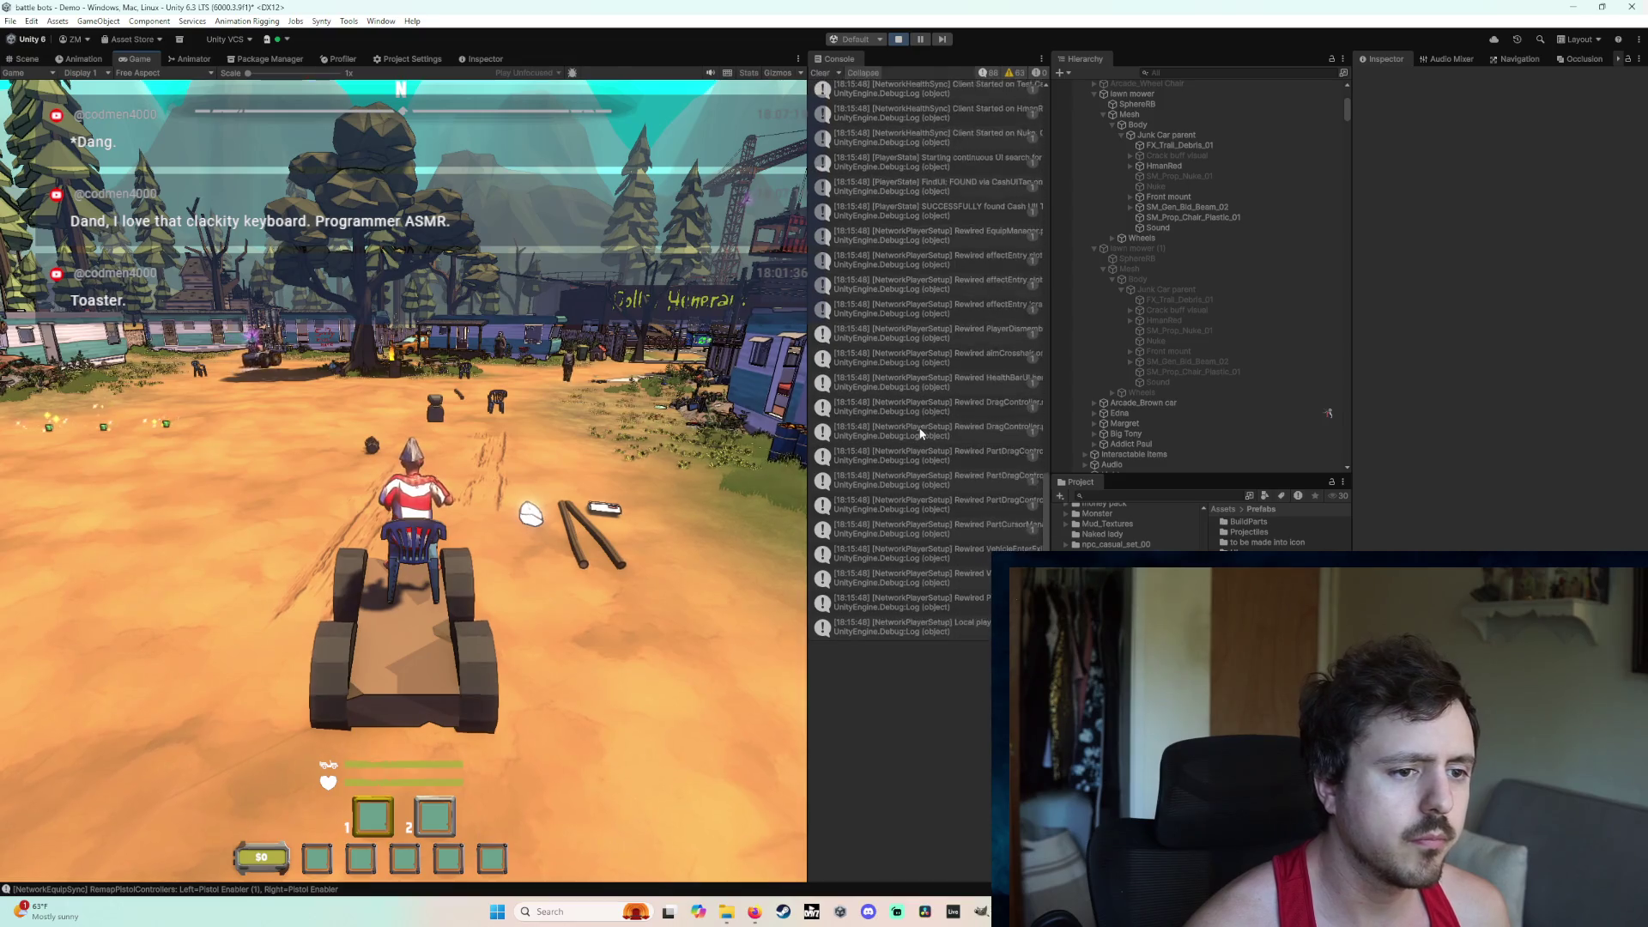
scroll(921, 434, up, 5)
key(ctrl+p)
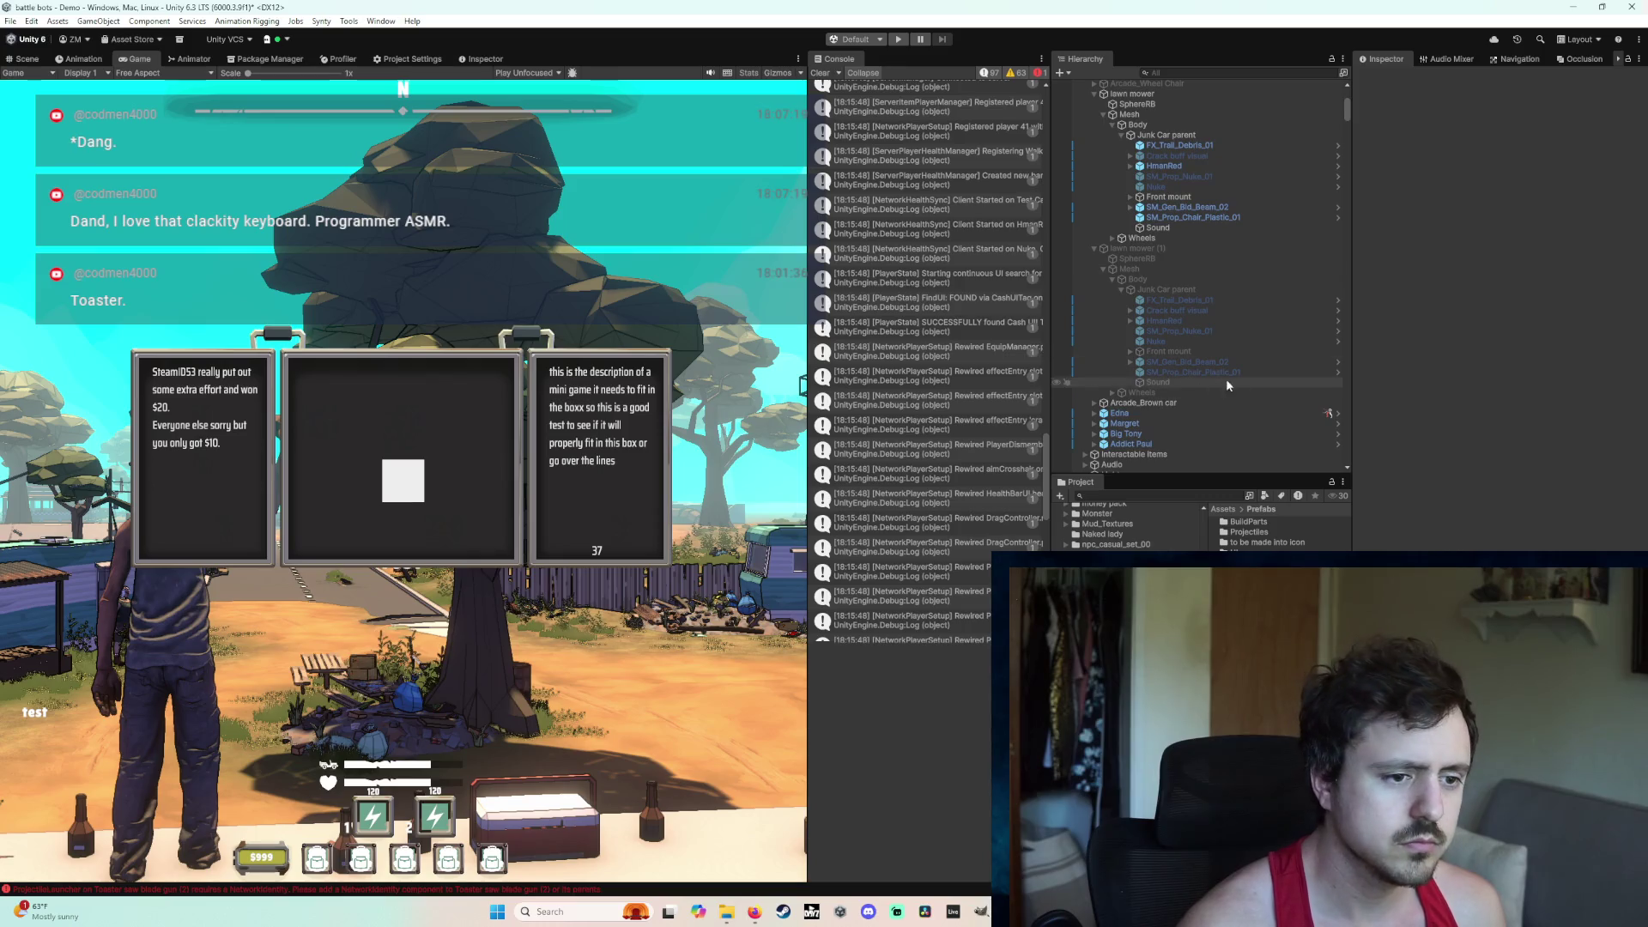
Step: Inspect the cart's SphereRB and Arcade_Junk Car, then collapse the geometry, Managers and Testing groups
scroll(1239, 386, down, 8)
scroll(1245, 335, up, 10)
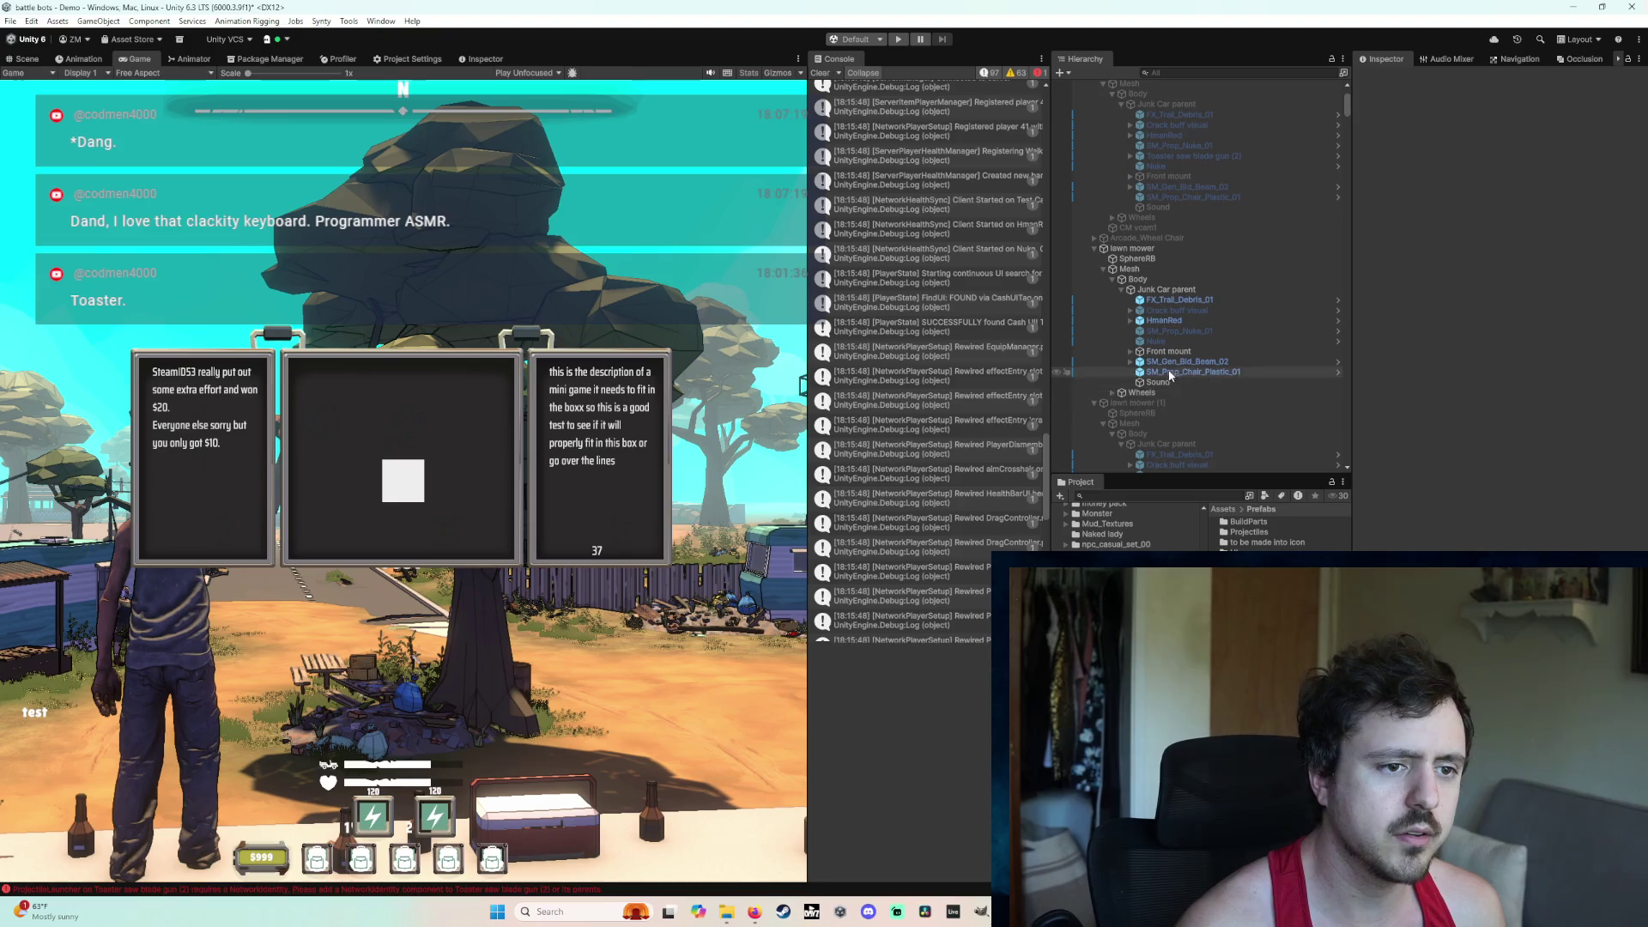
scroll(1183, 338, up, 4)
click(1130, 184)
click(1137, 178)
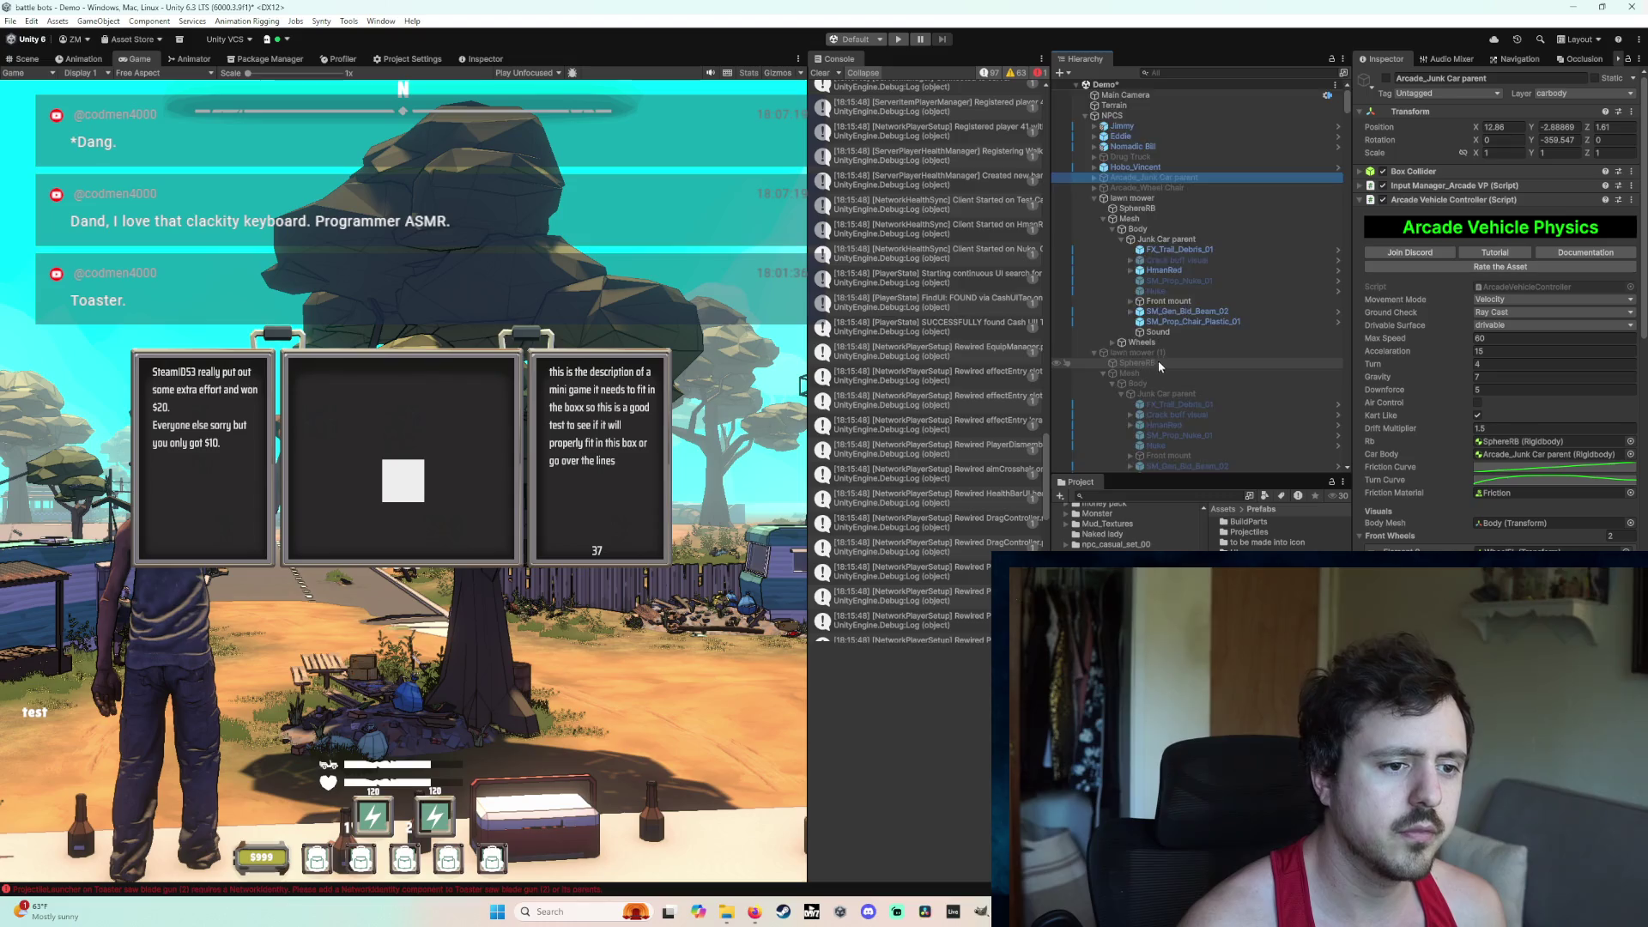
scroll(1157, 360, down, 10)
click(1085, 233)
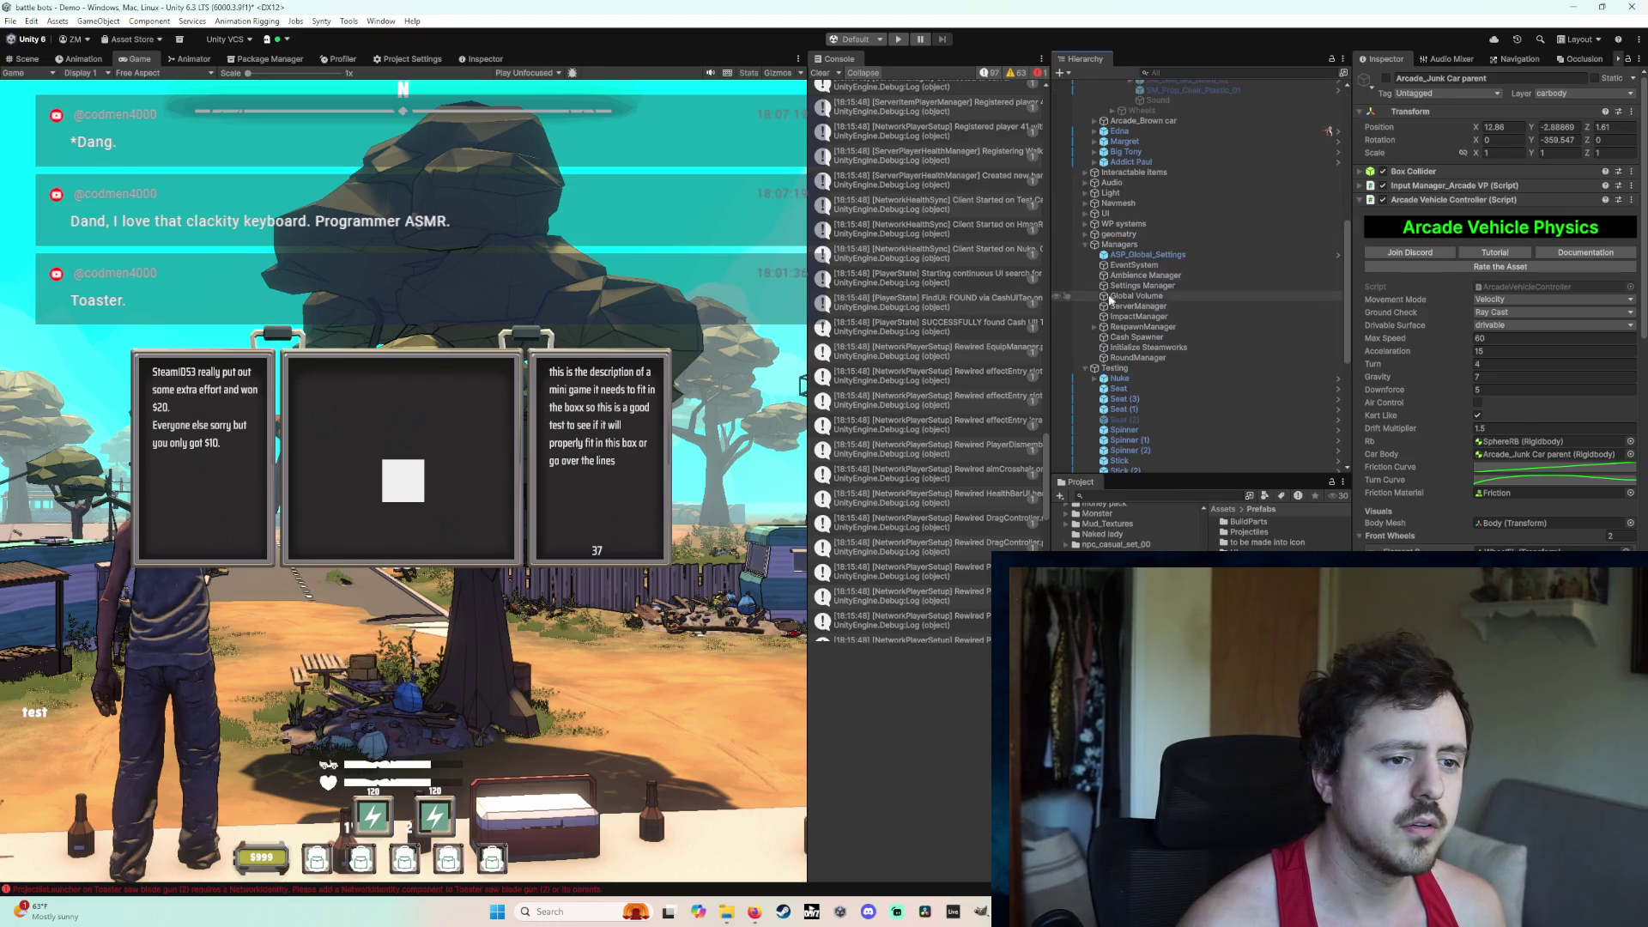
click(1085, 245)
click(1086, 245)
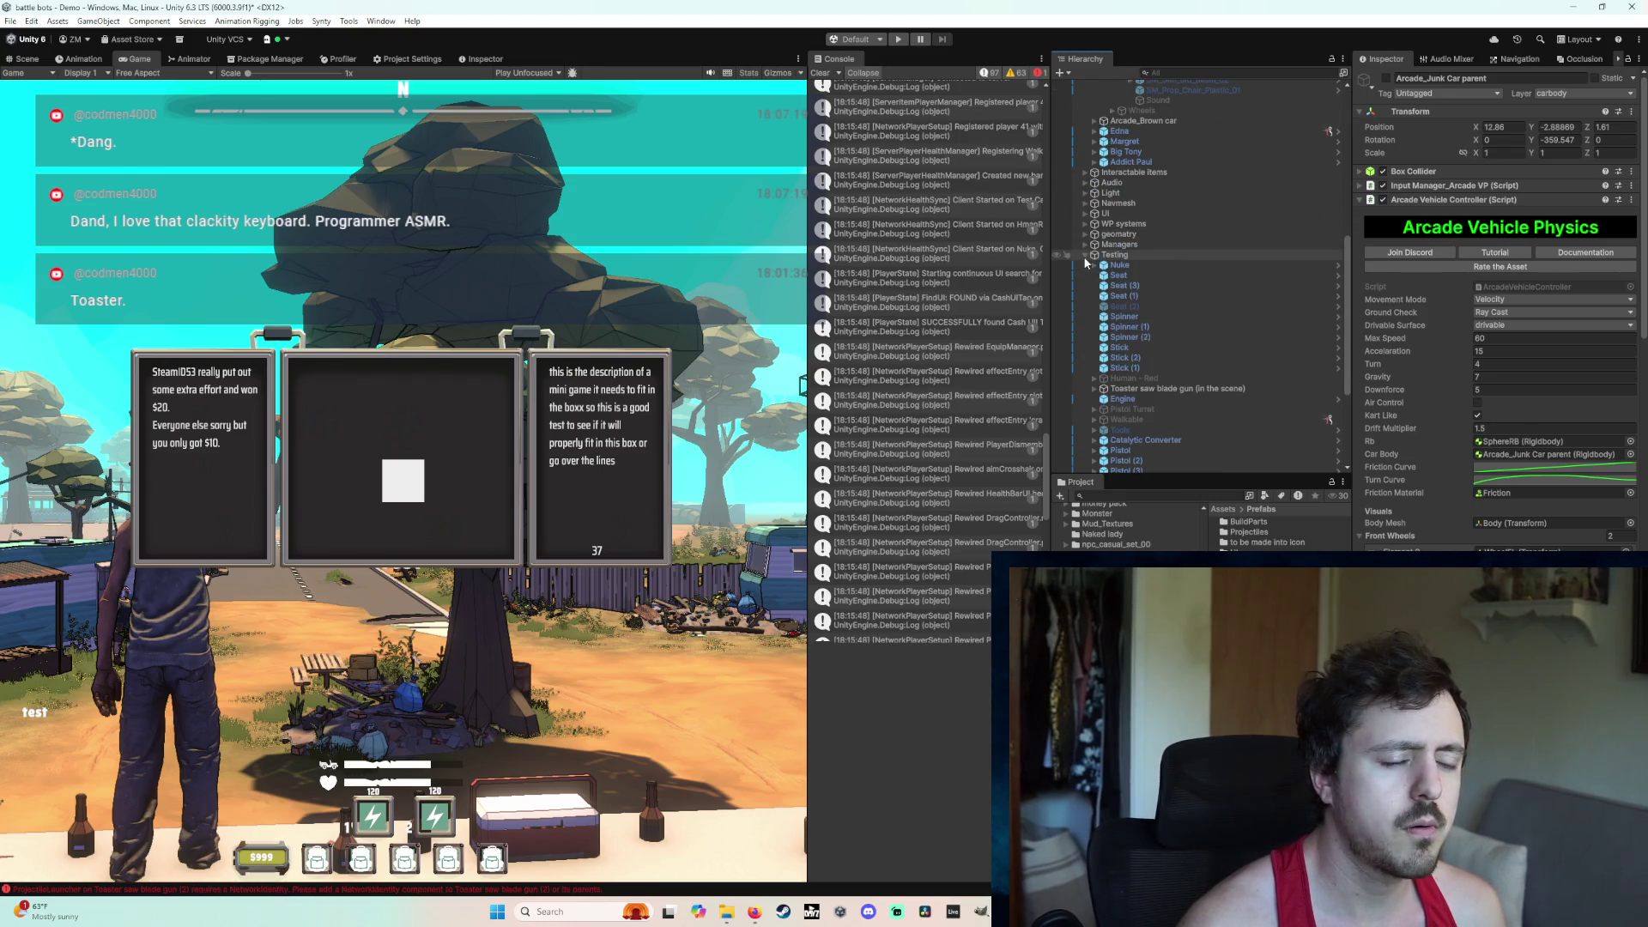
click(1085, 255)
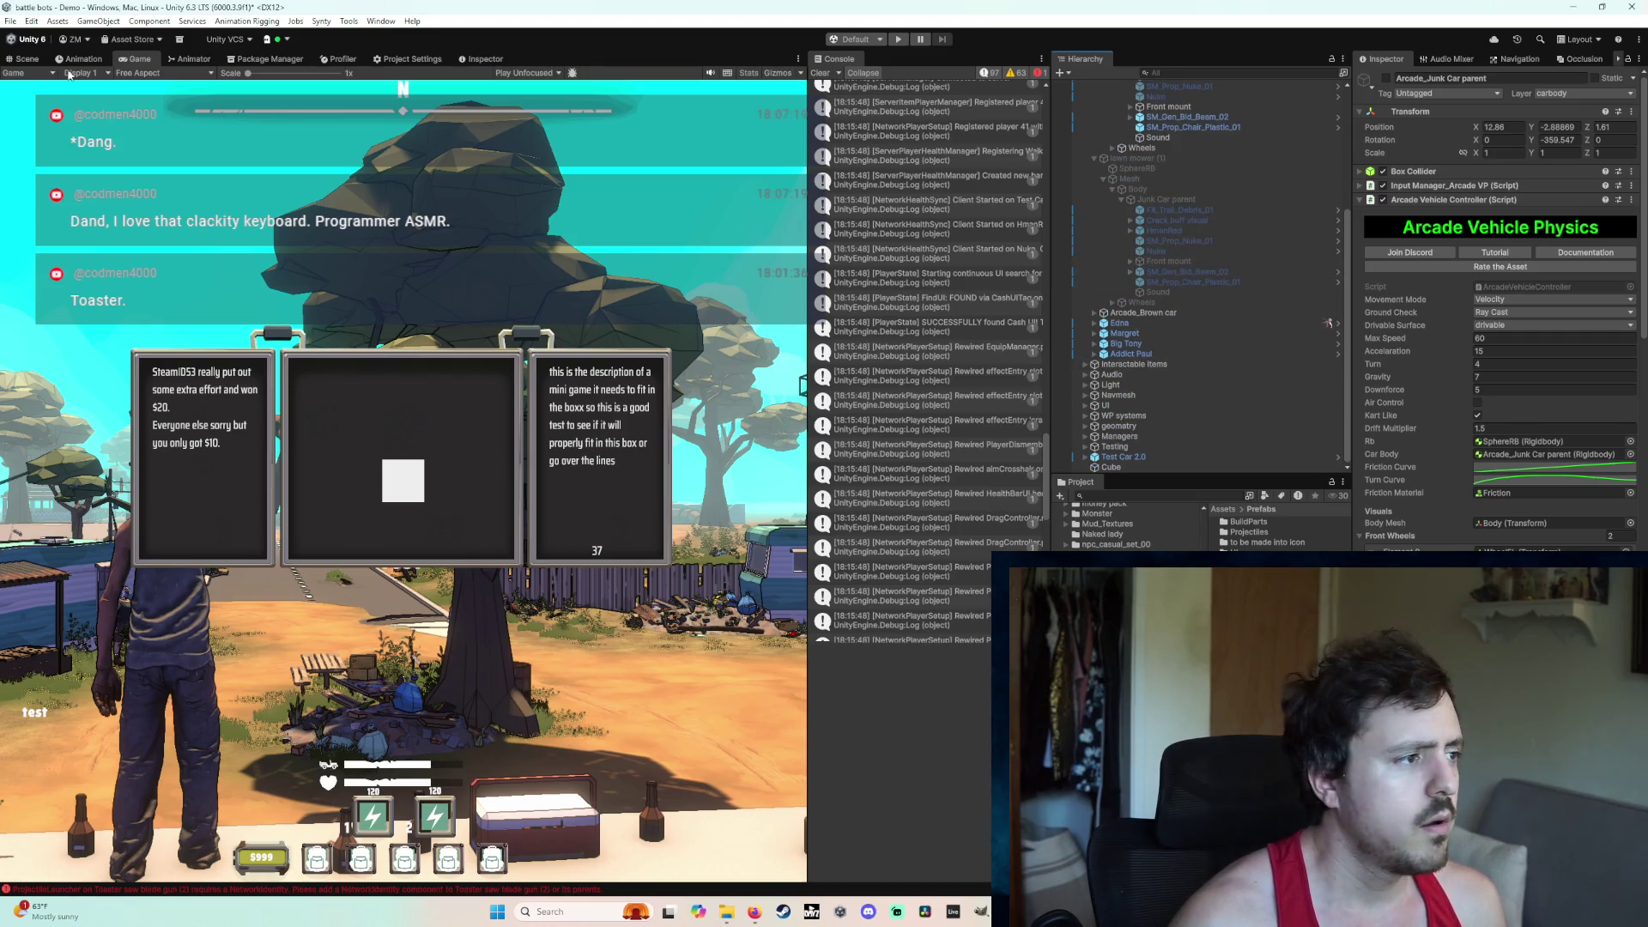
Step: In the Scene view, select the toaster saw blade gun and disable its Projectile Launcher component
click(25, 58)
click(531, 425)
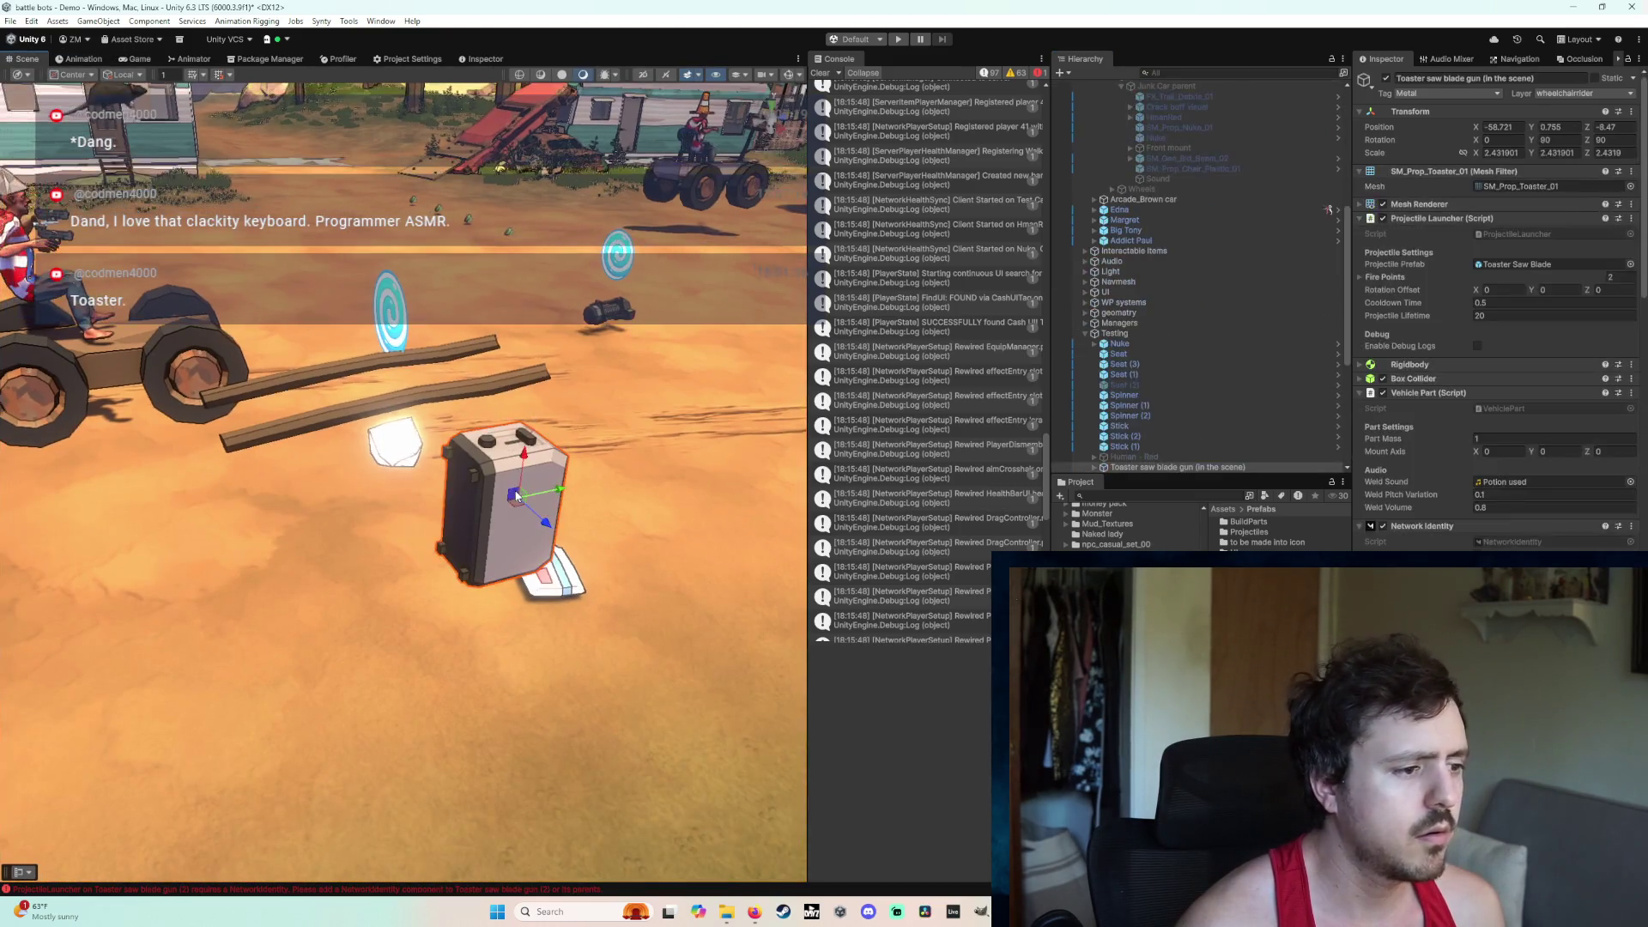
click(1383, 218)
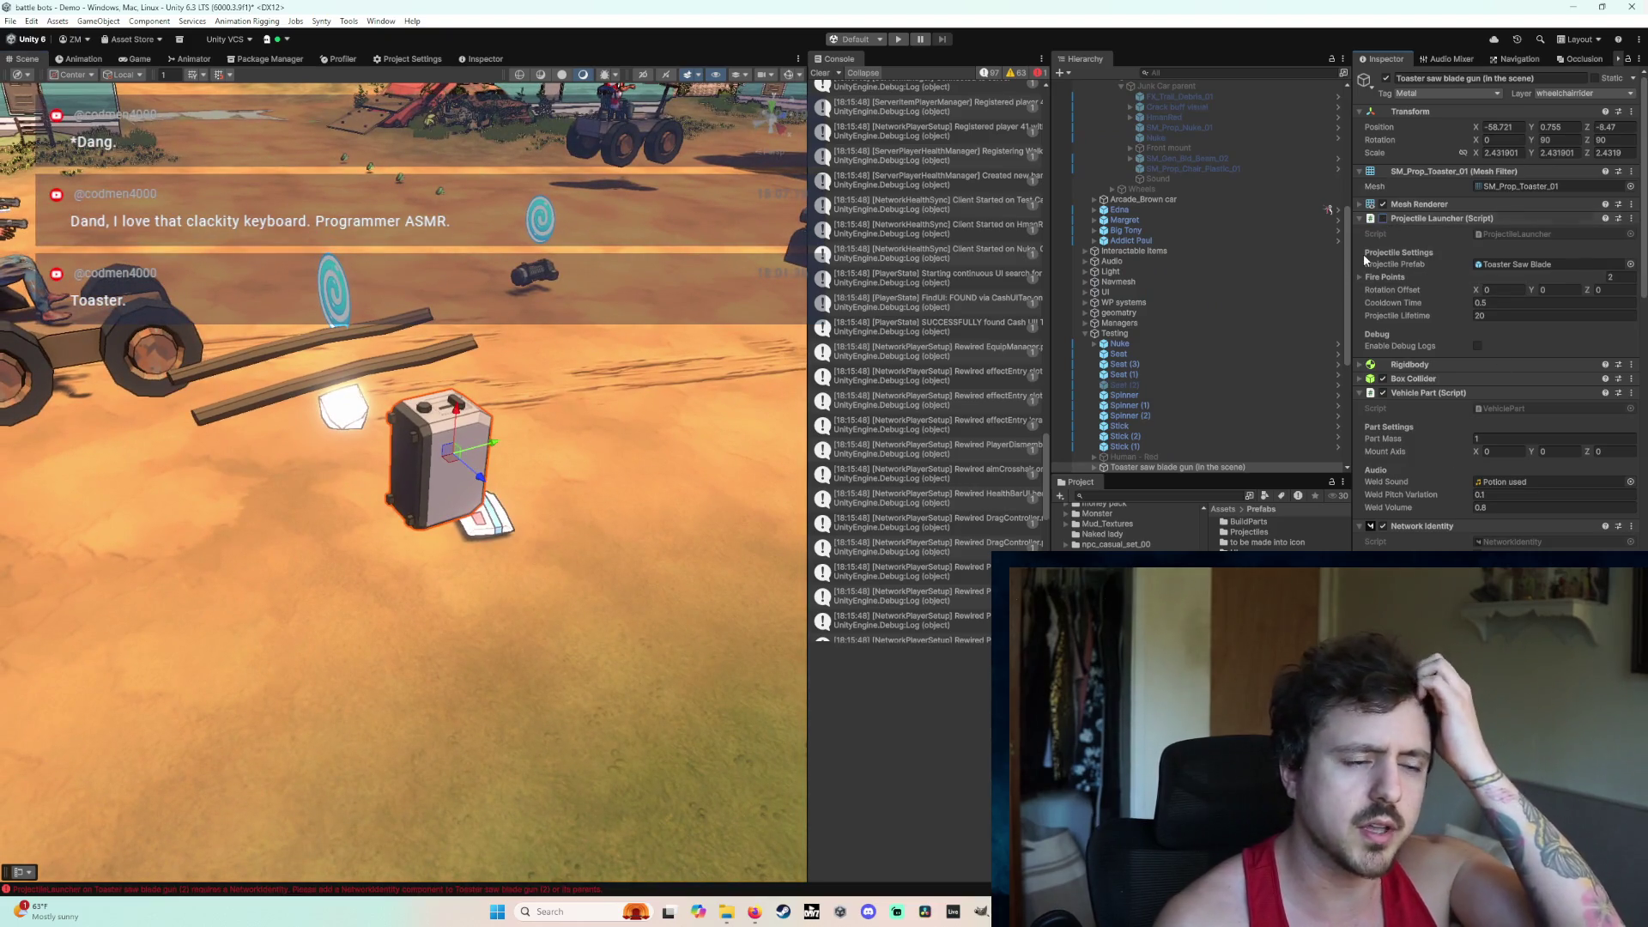
Step: Host a play session, weld the toaster gun and a seat onto the cart, sit in it, then stop
click(899, 40)
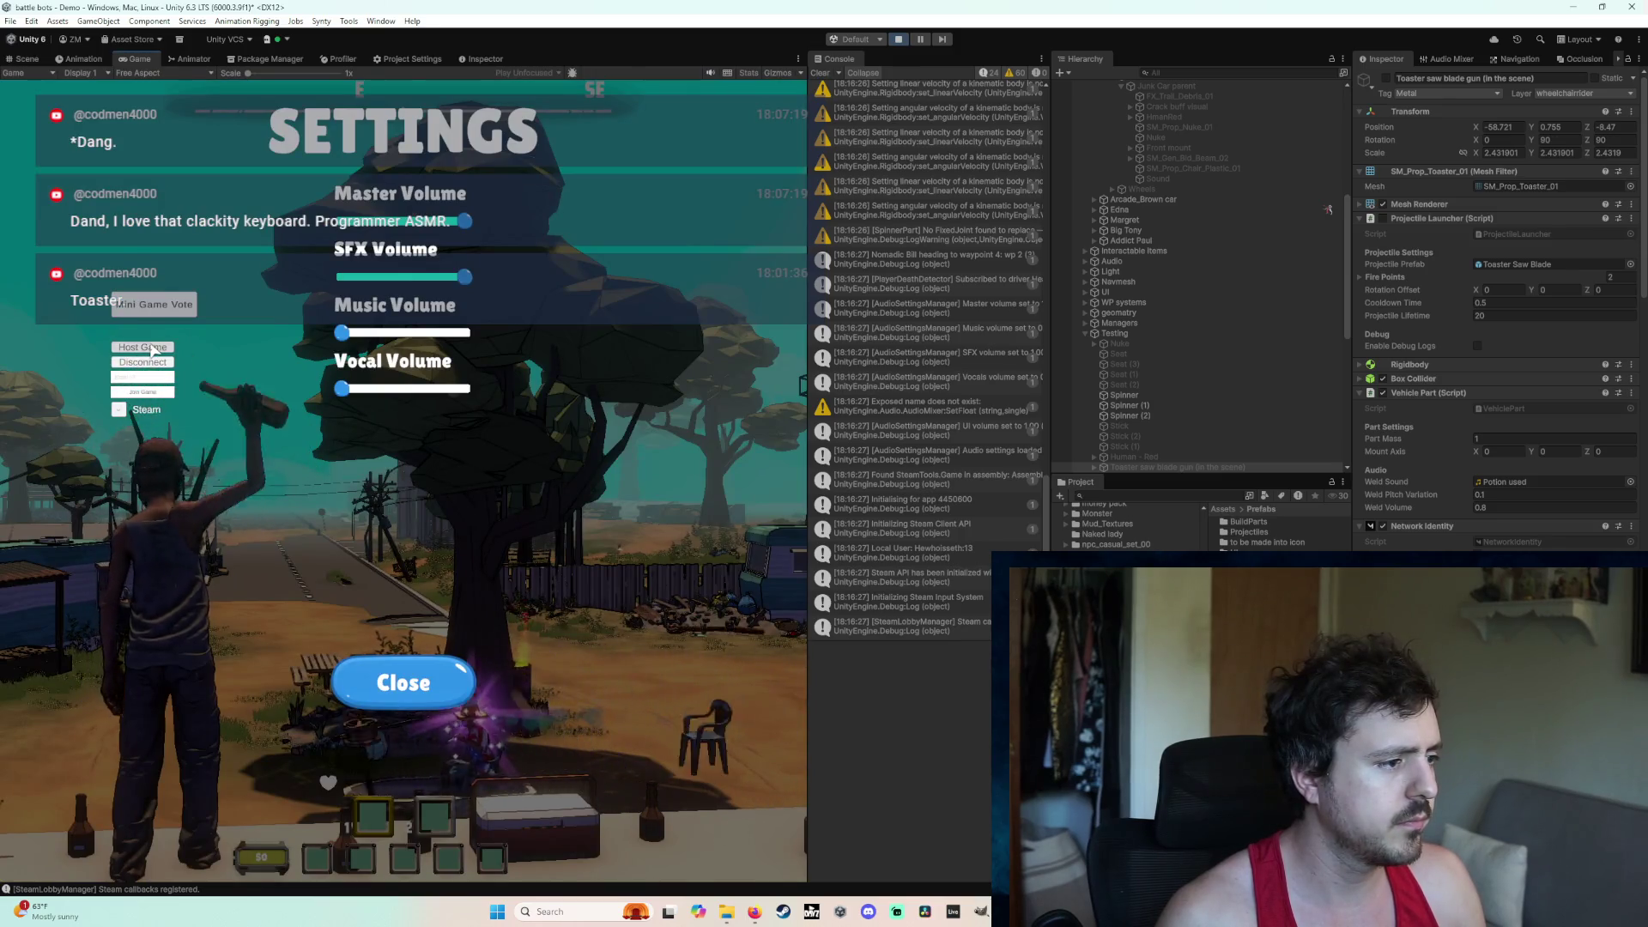
click(143, 347)
key(w)
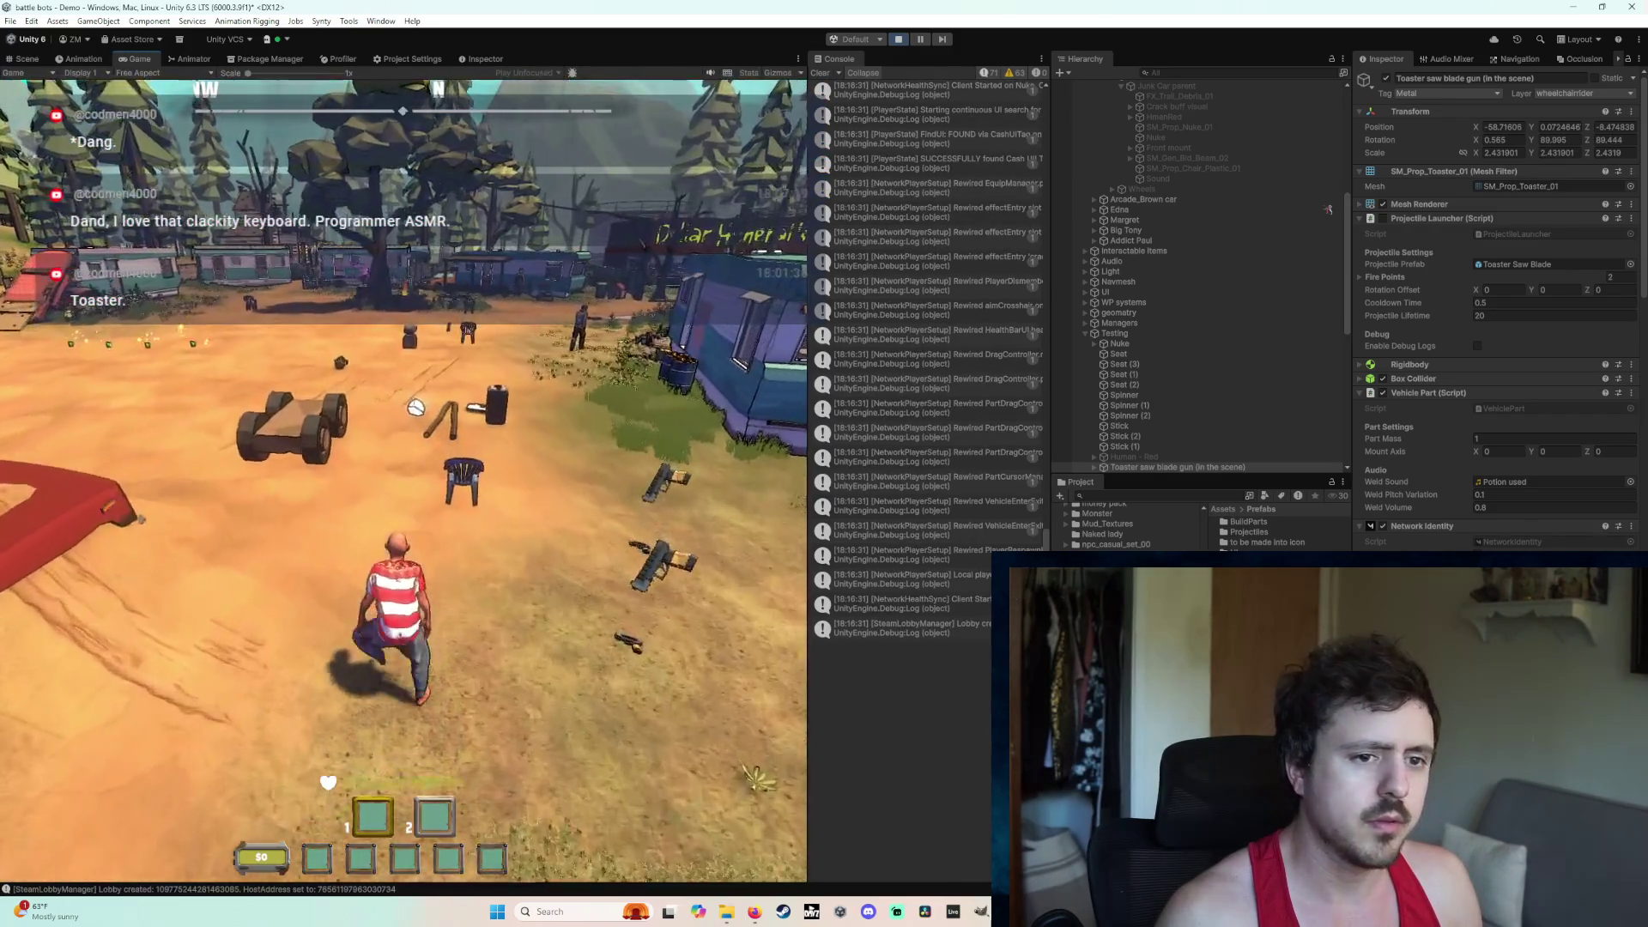
mouse_move(403, 476)
mouse_down()
mouse_move(442, 472)
mouse_move(404, 479)
mouse_up()
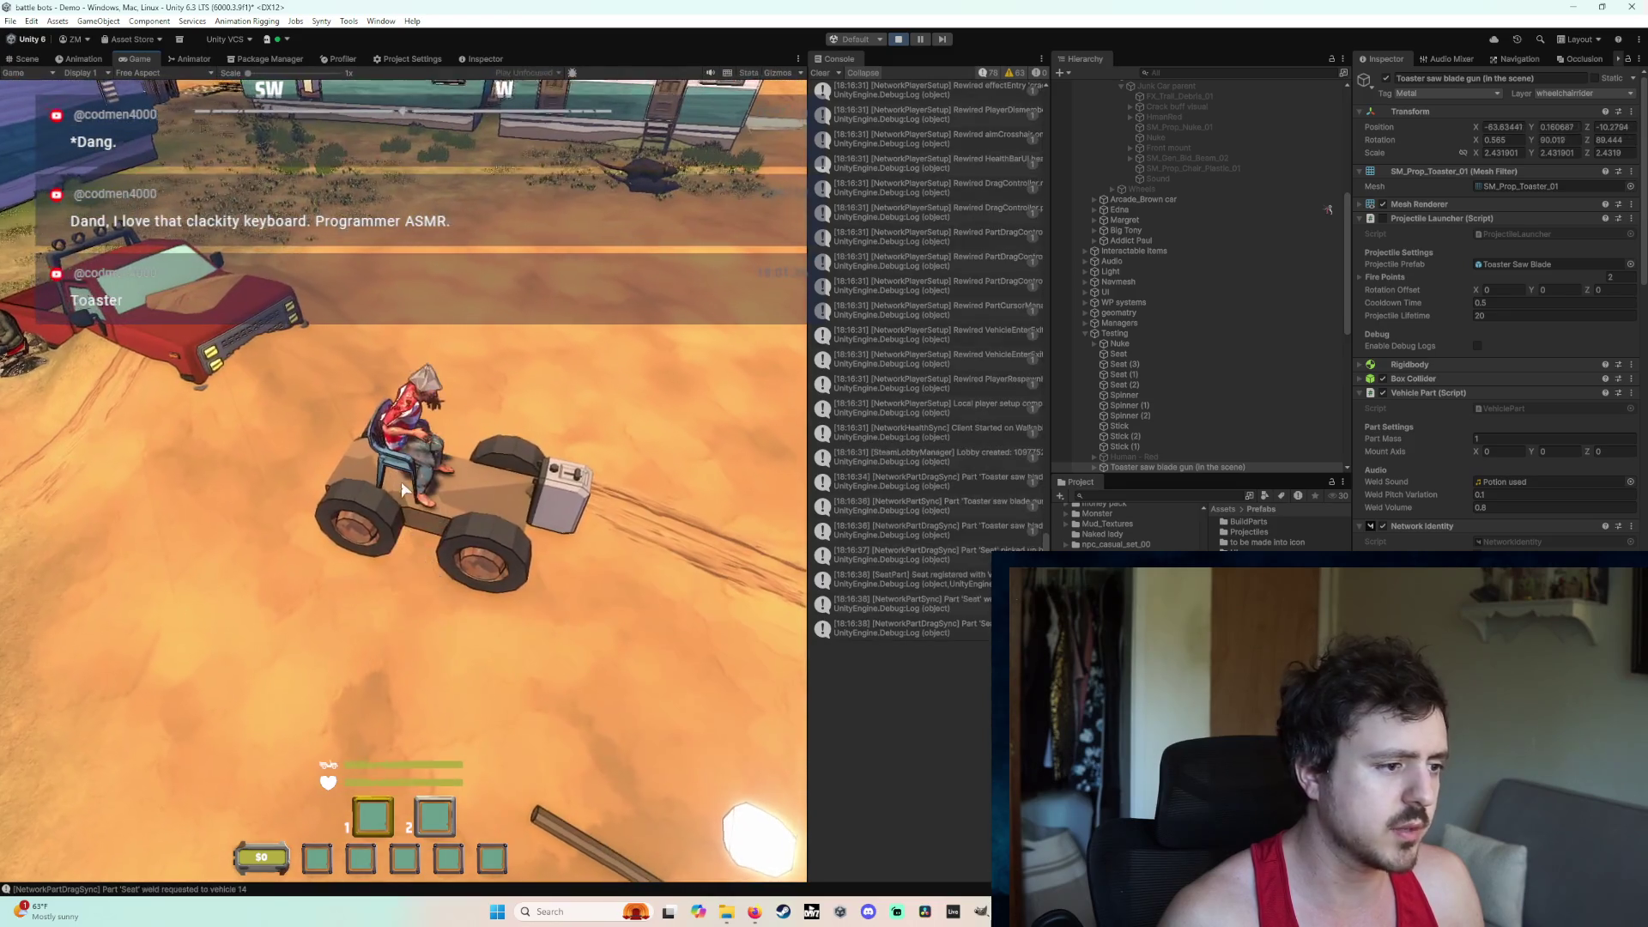
key(e)
key(w)
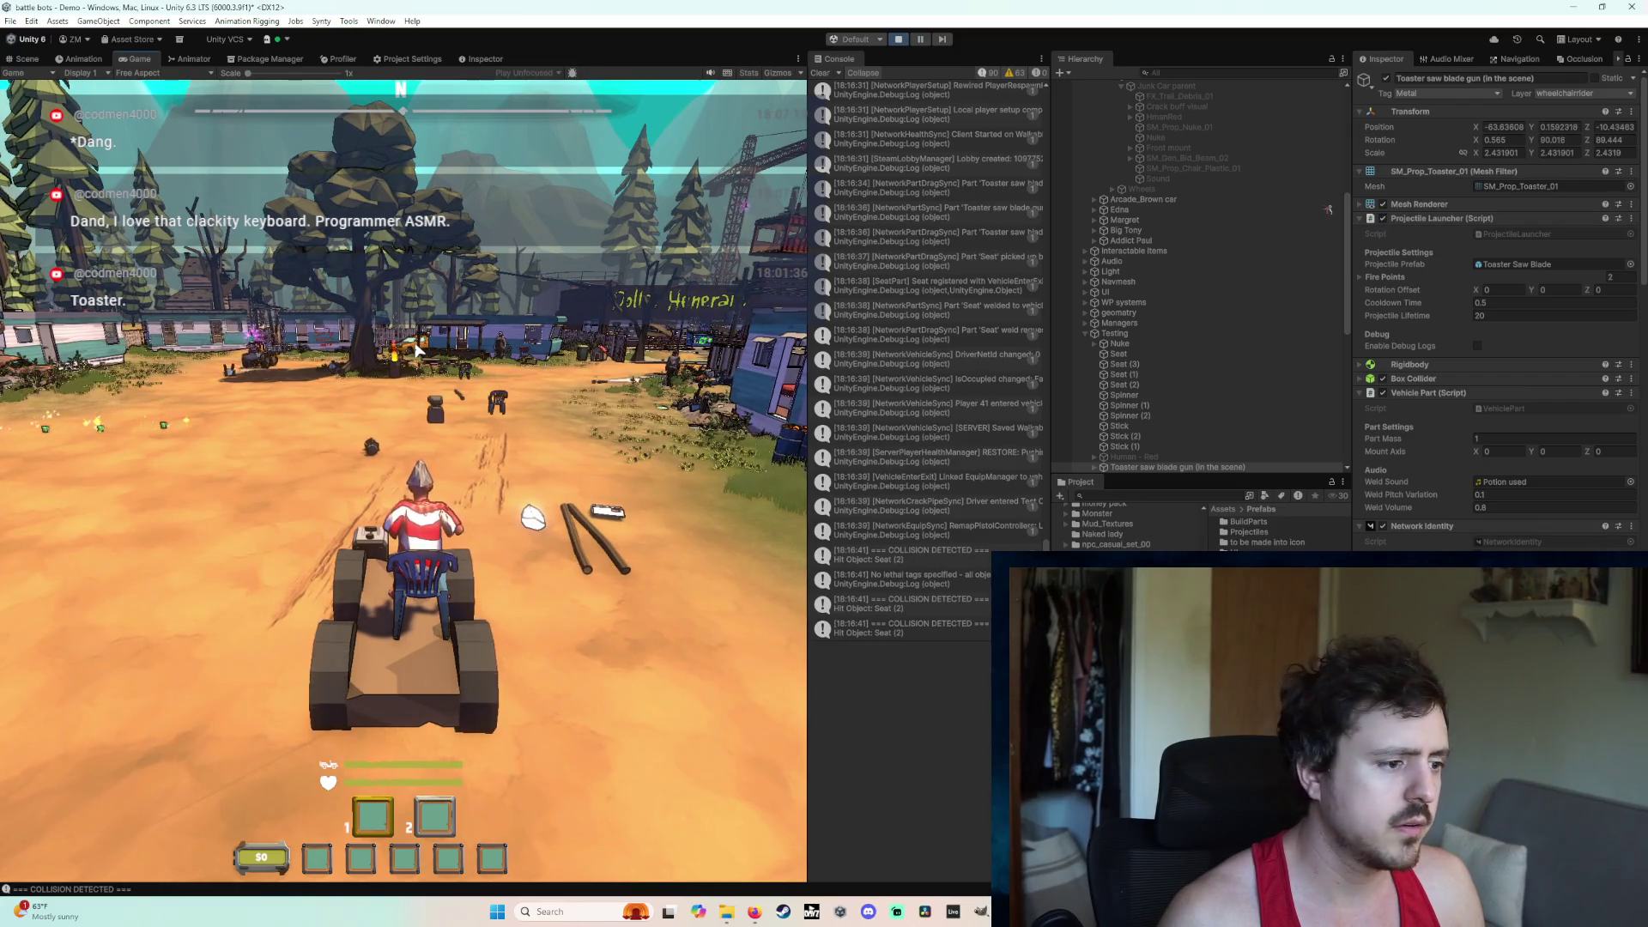
click(902, 39)
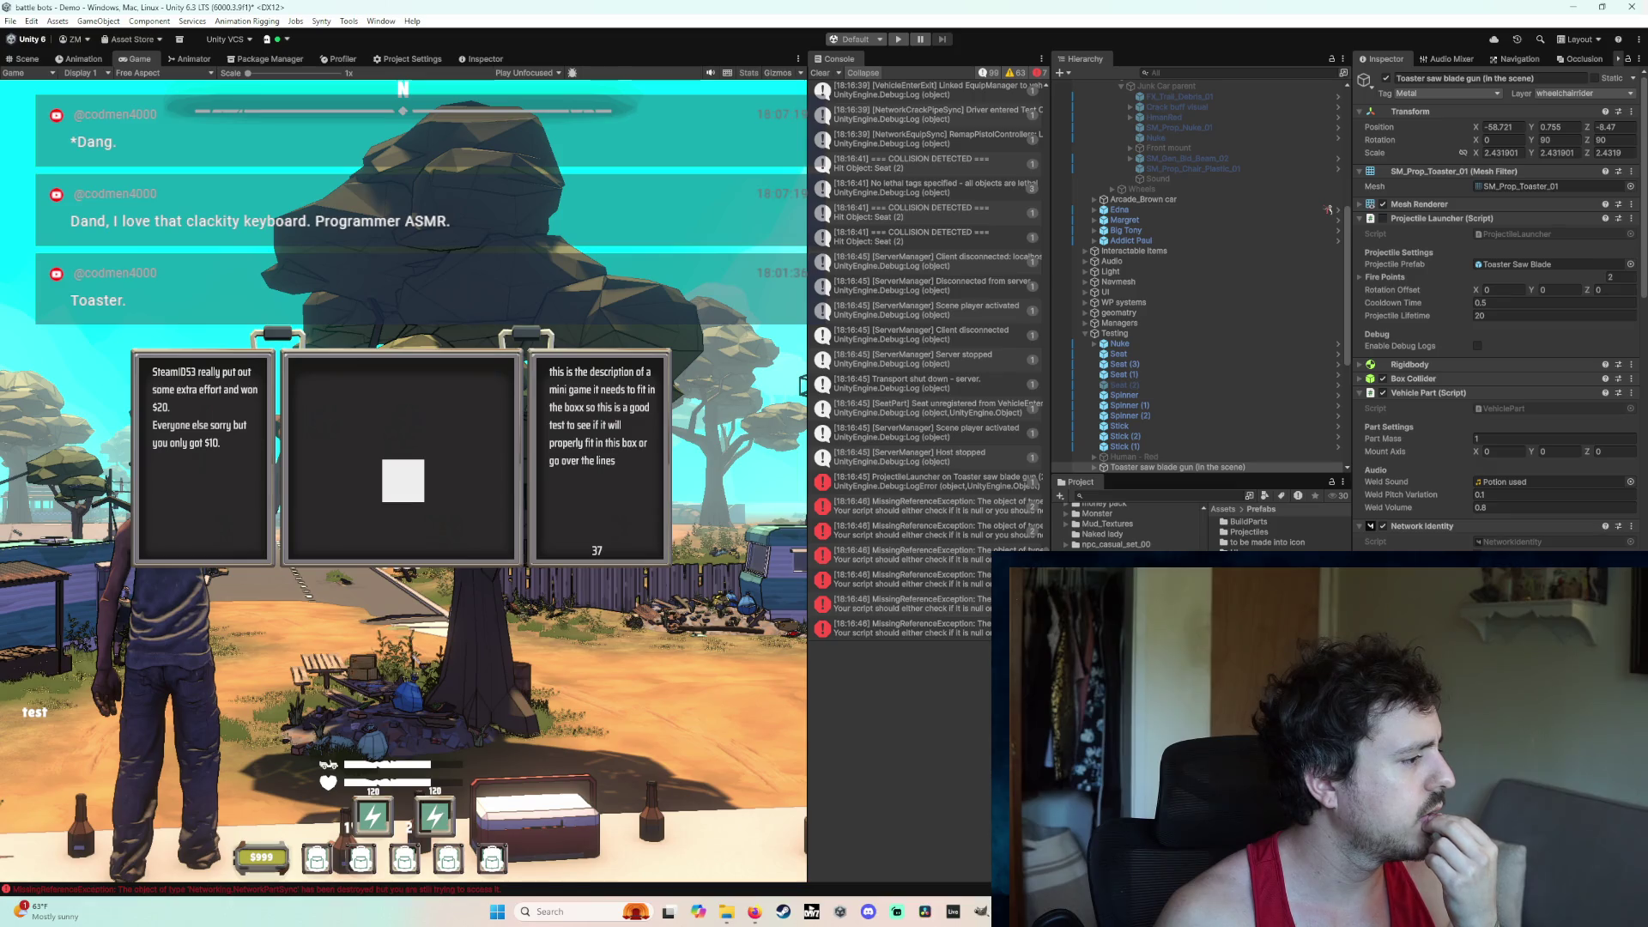
Step: Inspect the MissingReferenceException, NetworkTransformUnreliable and ProjectileLauncher errors to locate the offending object
click(933, 527)
click(925, 563)
click(924, 603)
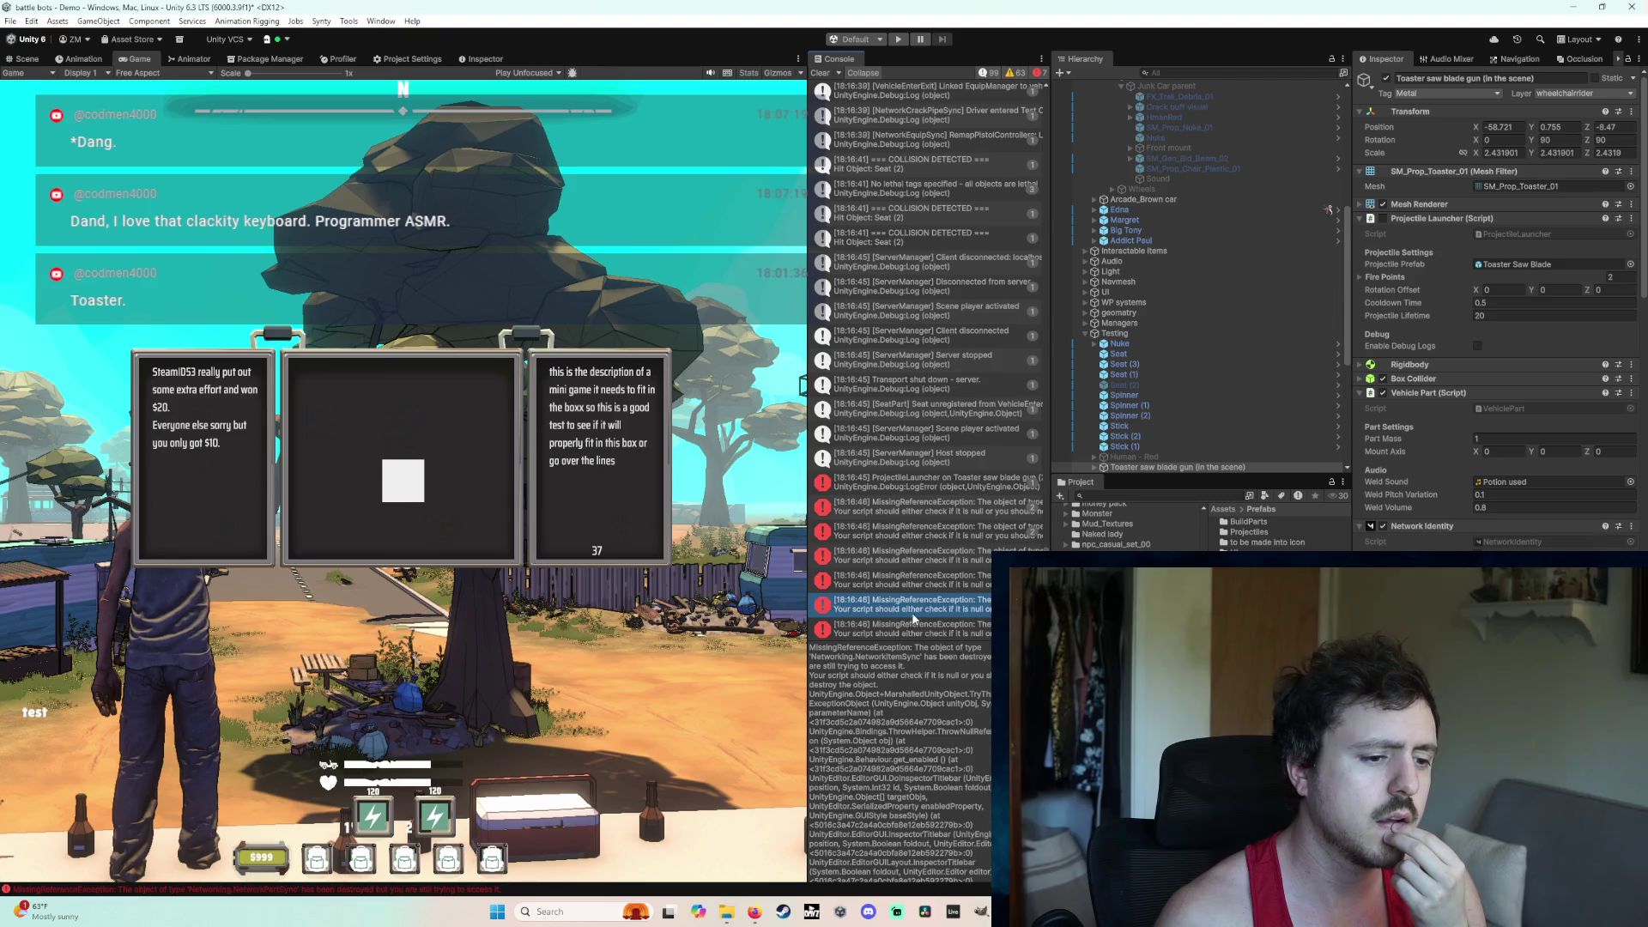
click(959, 577)
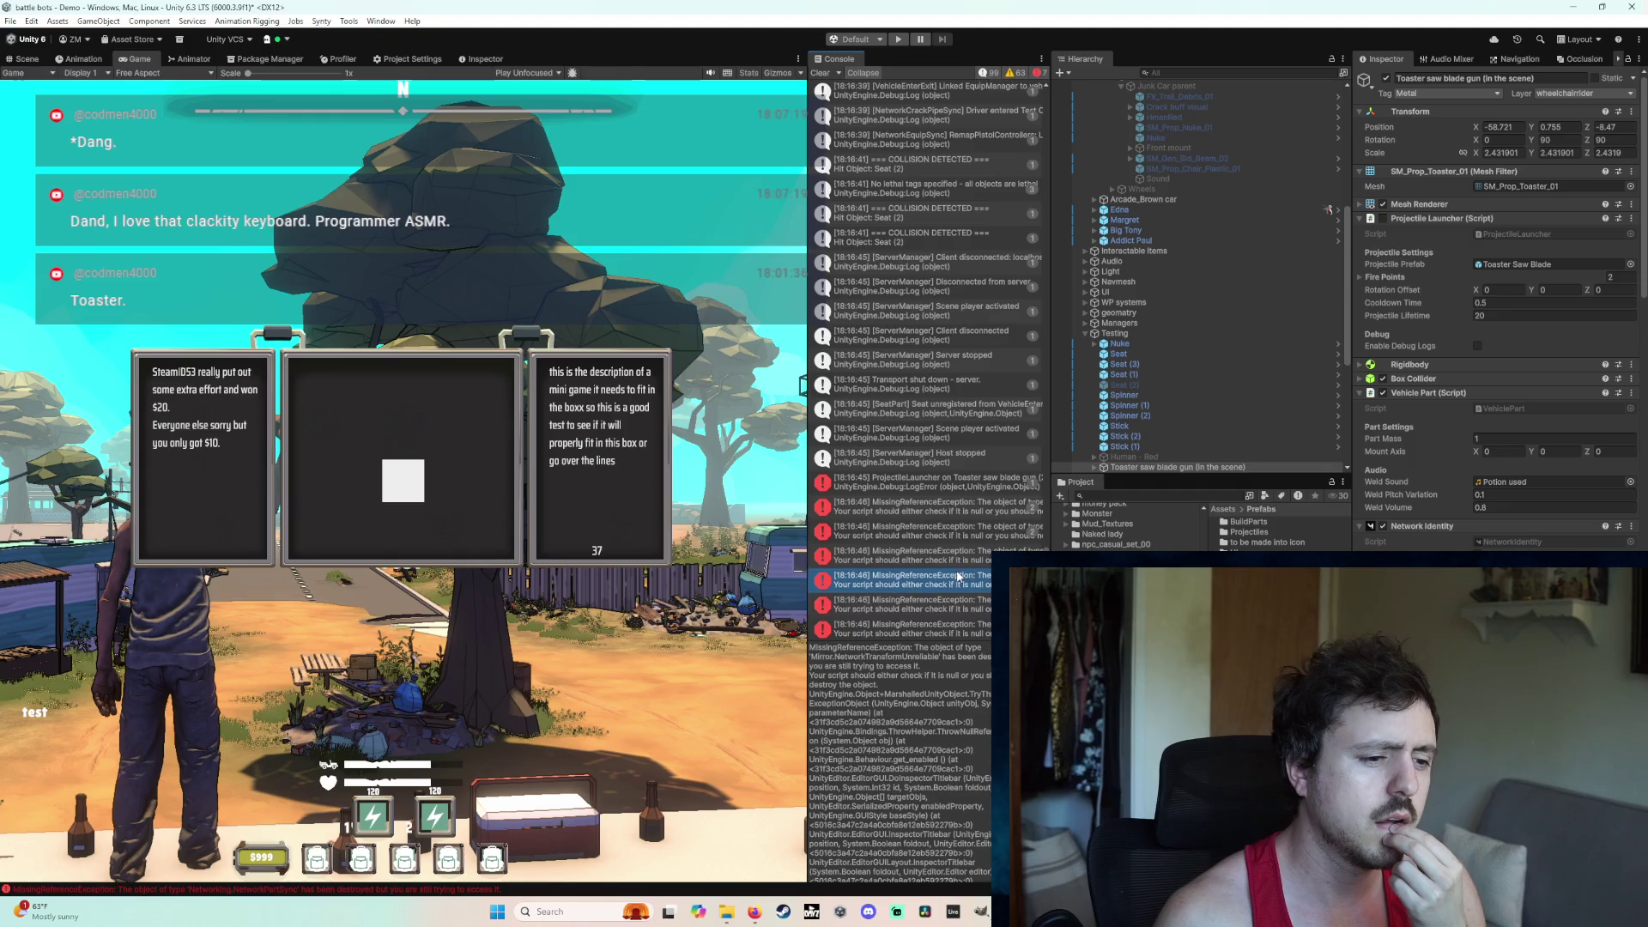
click(958, 552)
click(958, 528)
click(957, 506)
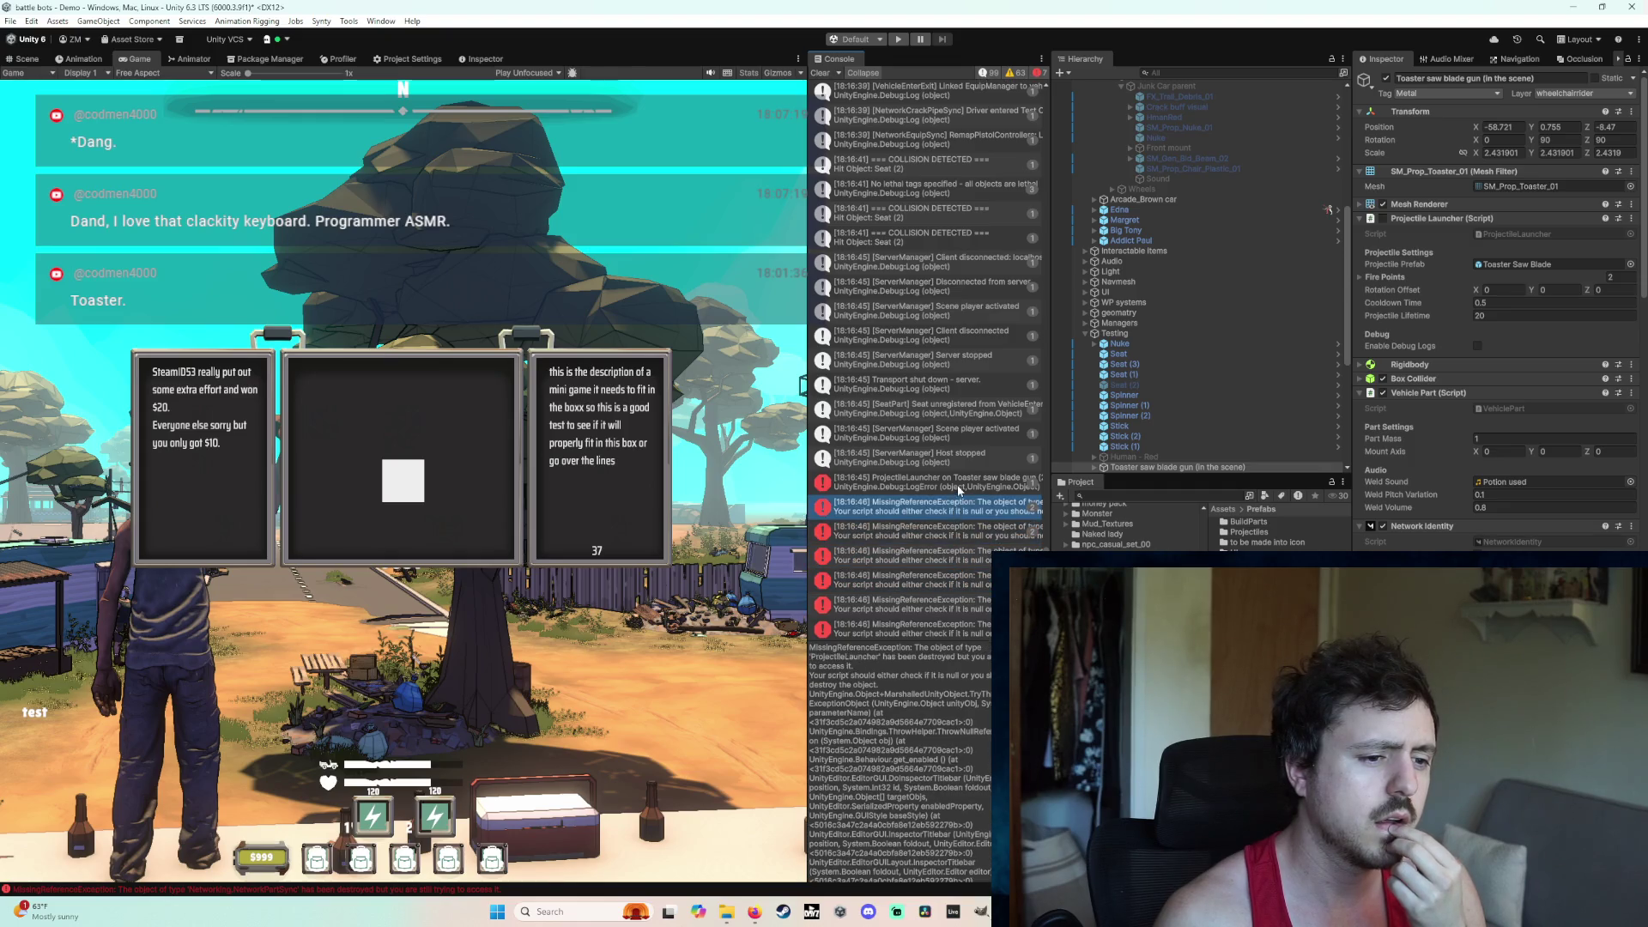
click(956, 485)
scroll(1245, 364, up, 5)
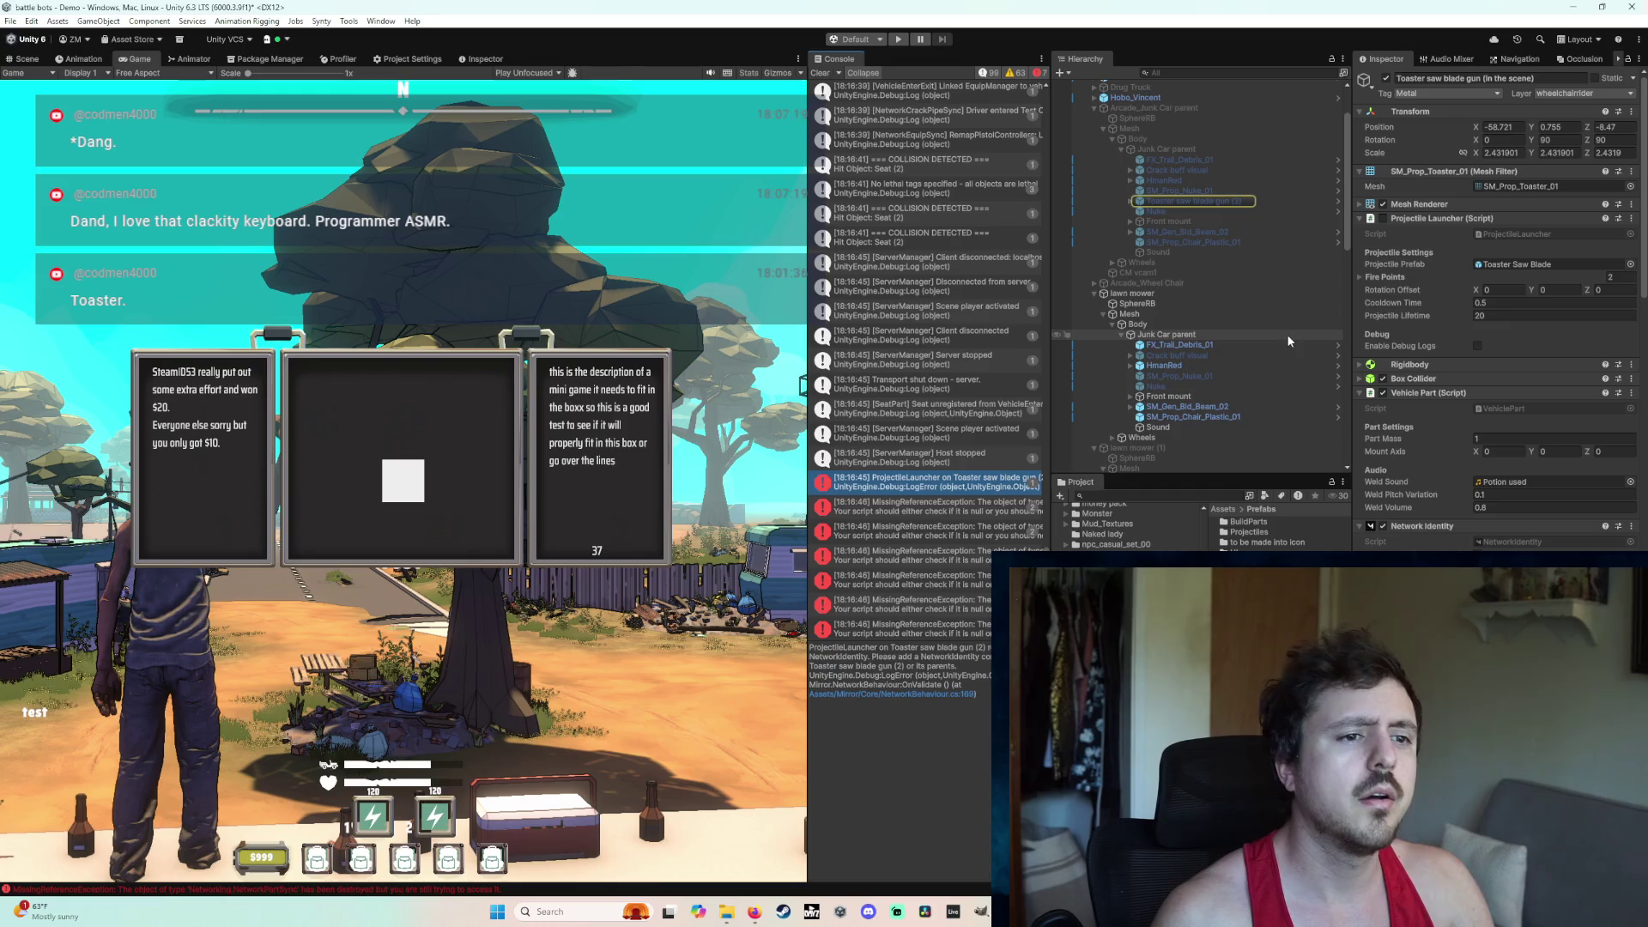
scroll(1279, 337, up, 2)
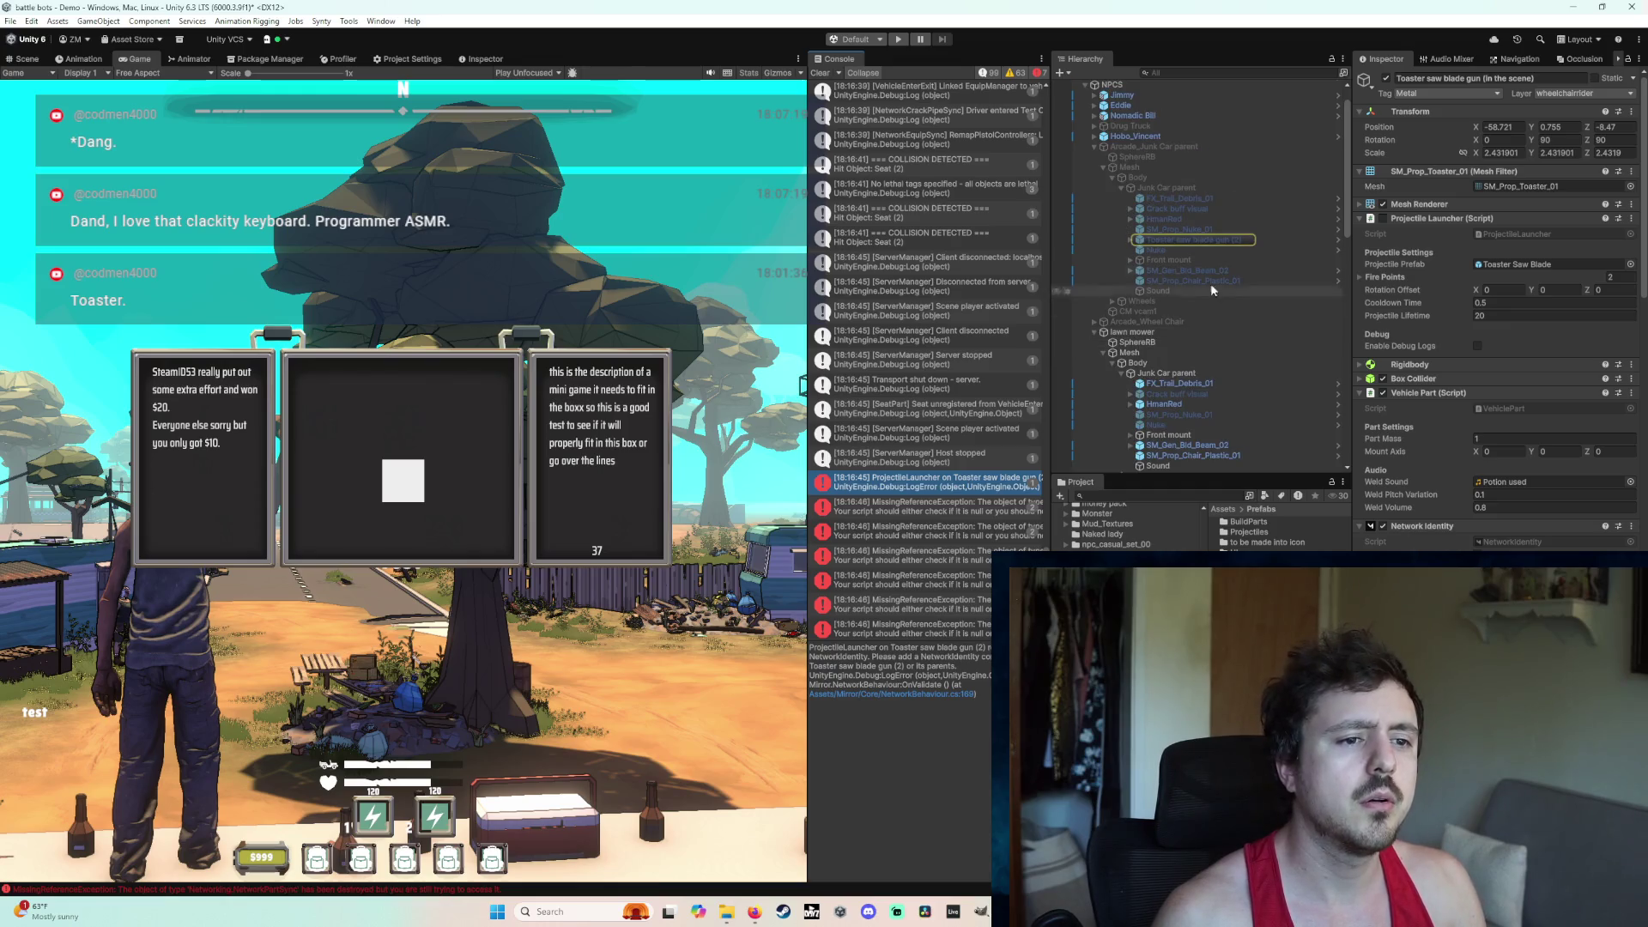
Step: Delete the Toaster saw blade gun (2) object and clear the Console
click(1183, 239)
key(Delete)
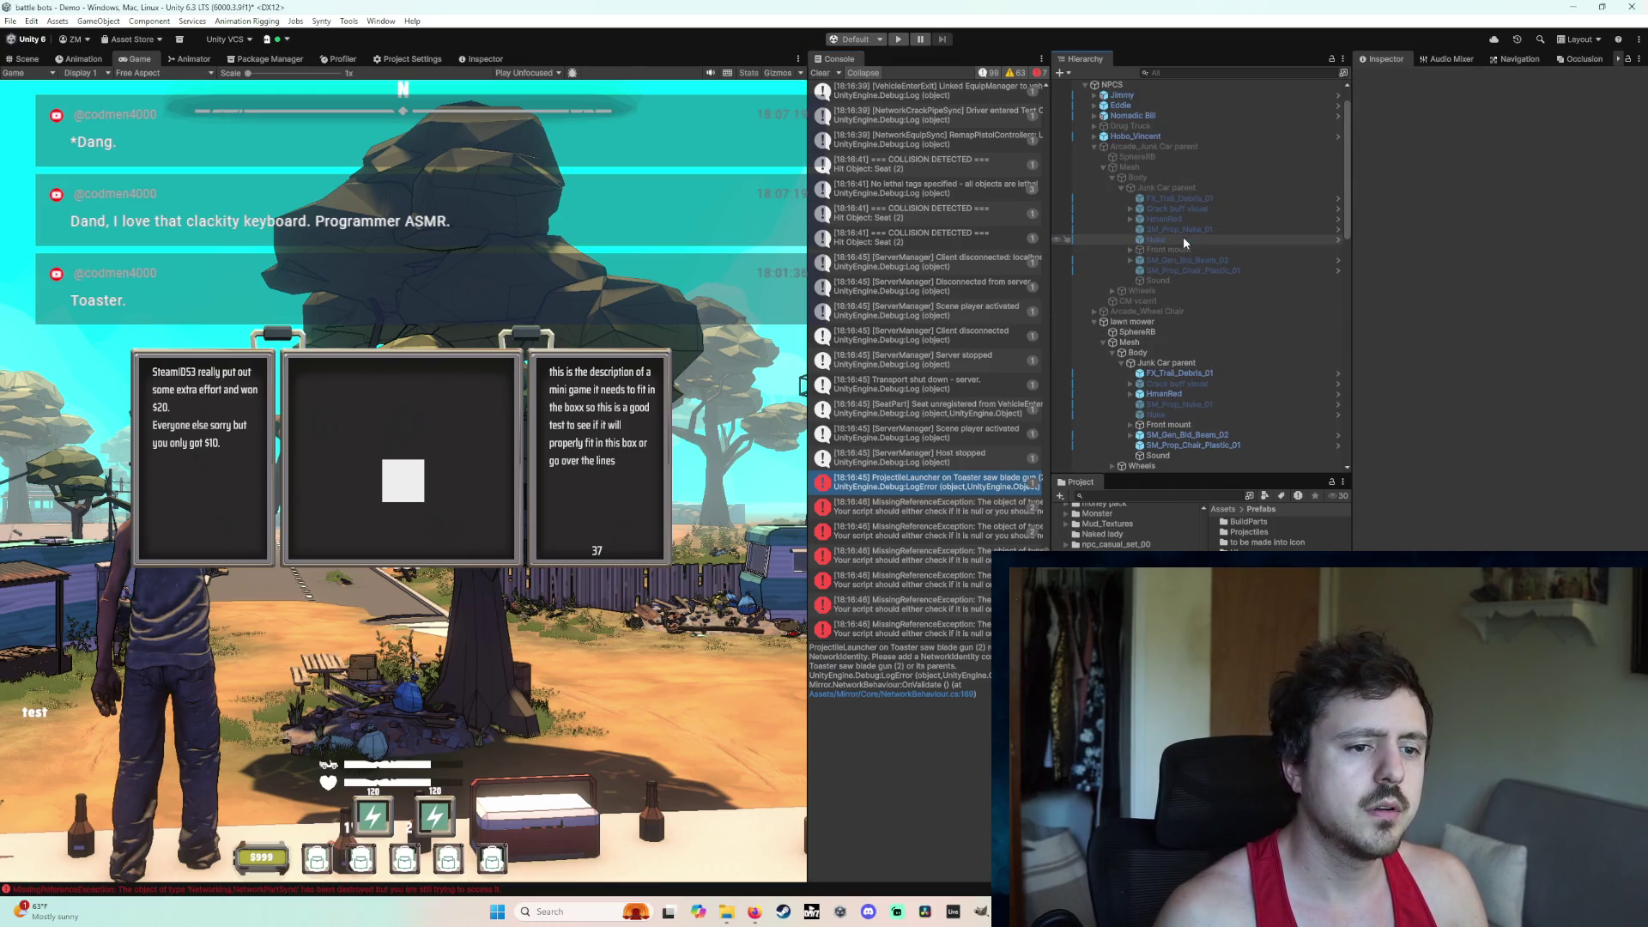
click(820, 73)
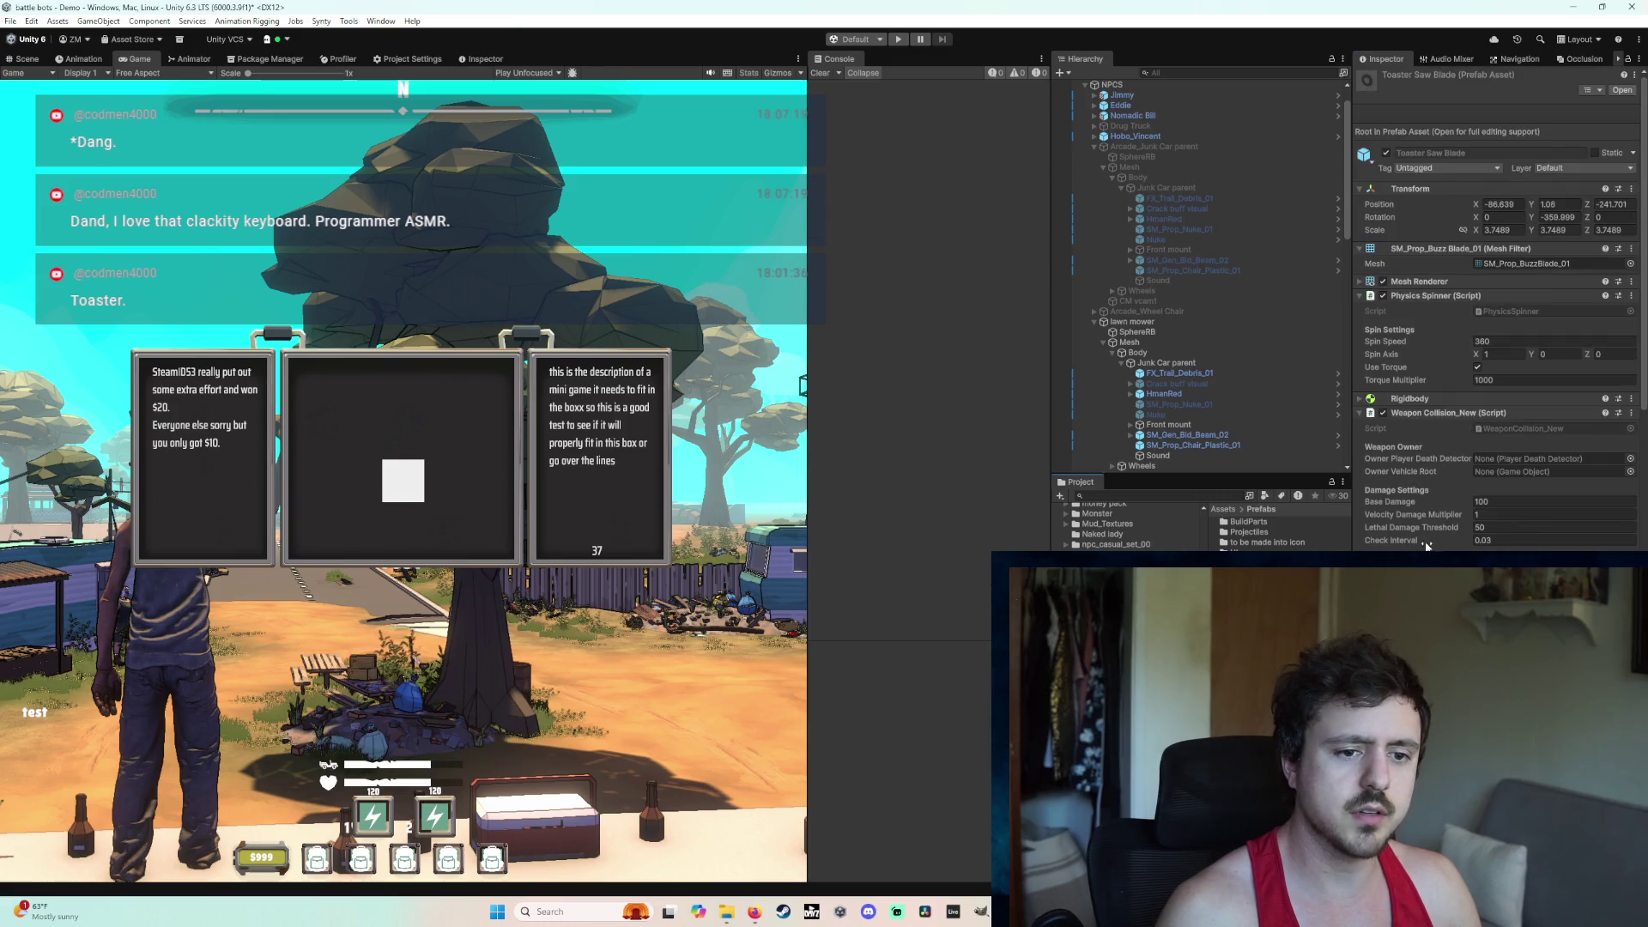
Step: Review the Toaster Saw Blade prefab's components, including Network Transform, then return to the Scene view
scroll(1434, 446, down, 4)
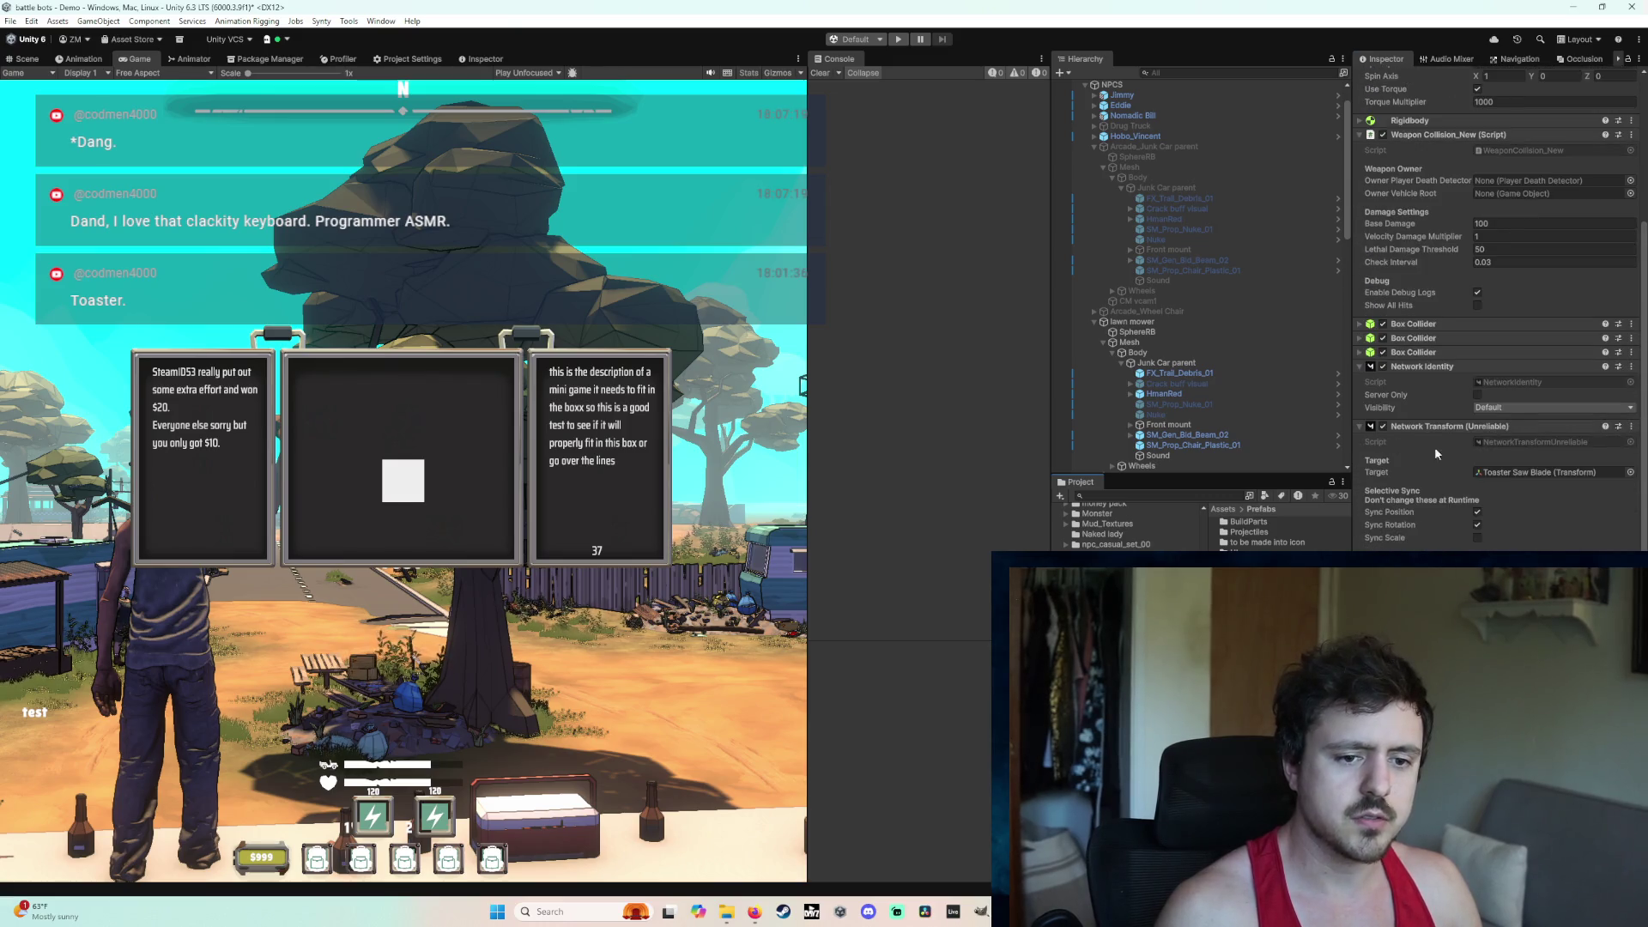
scroll(1517, 534, down, 6)
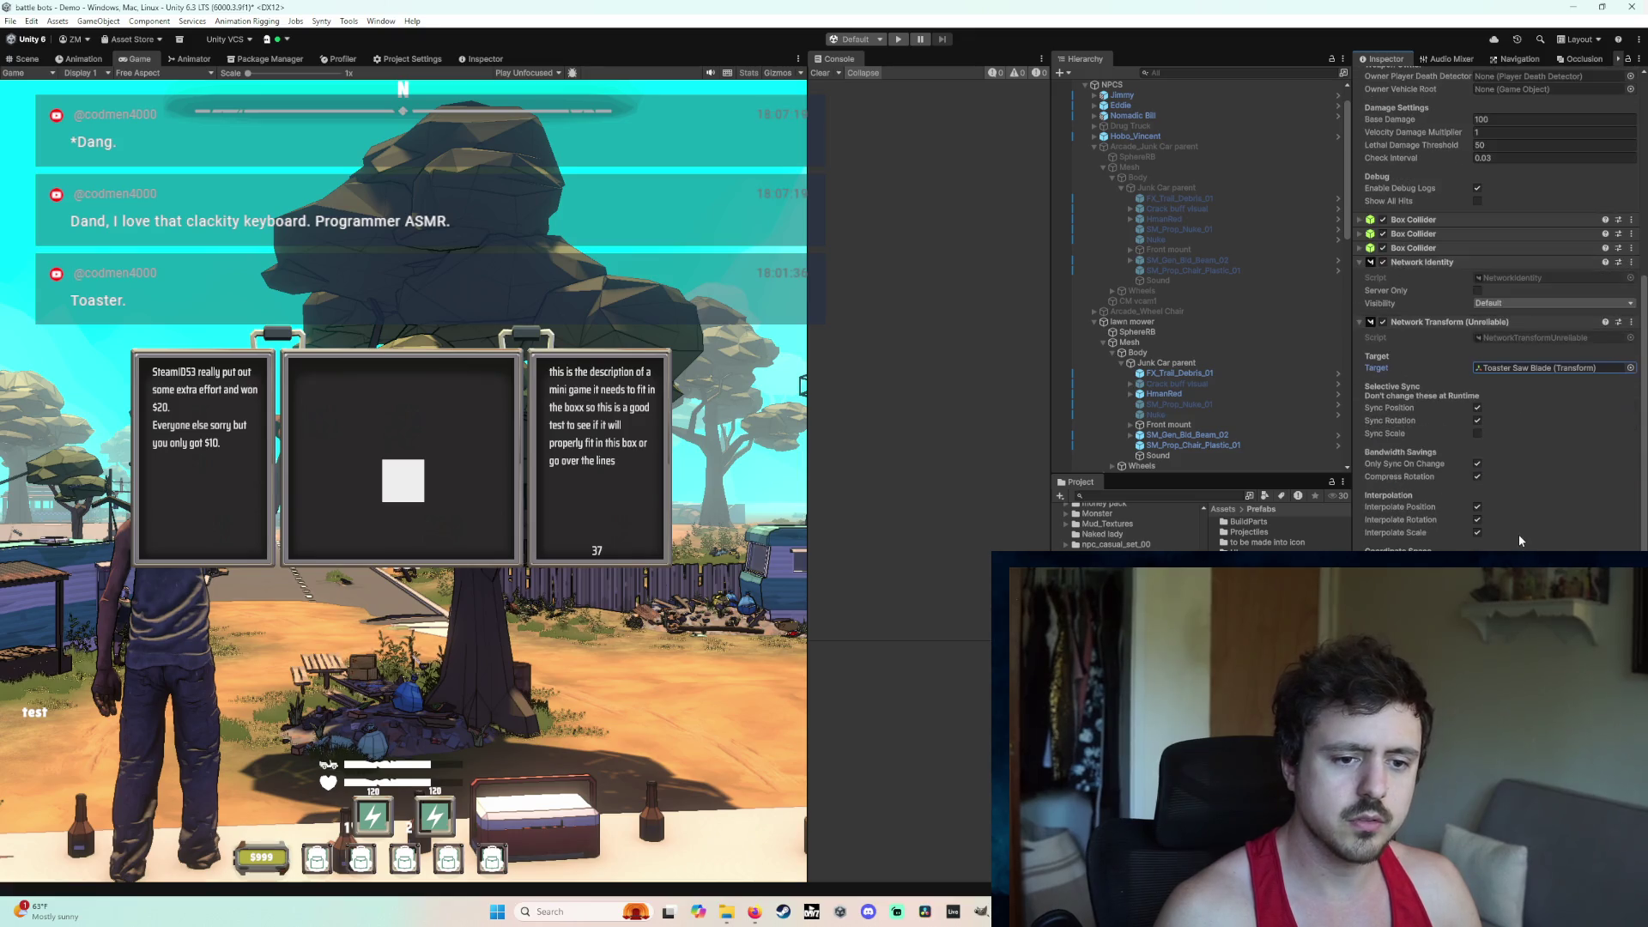
scroll(1518, 534, up, 6)
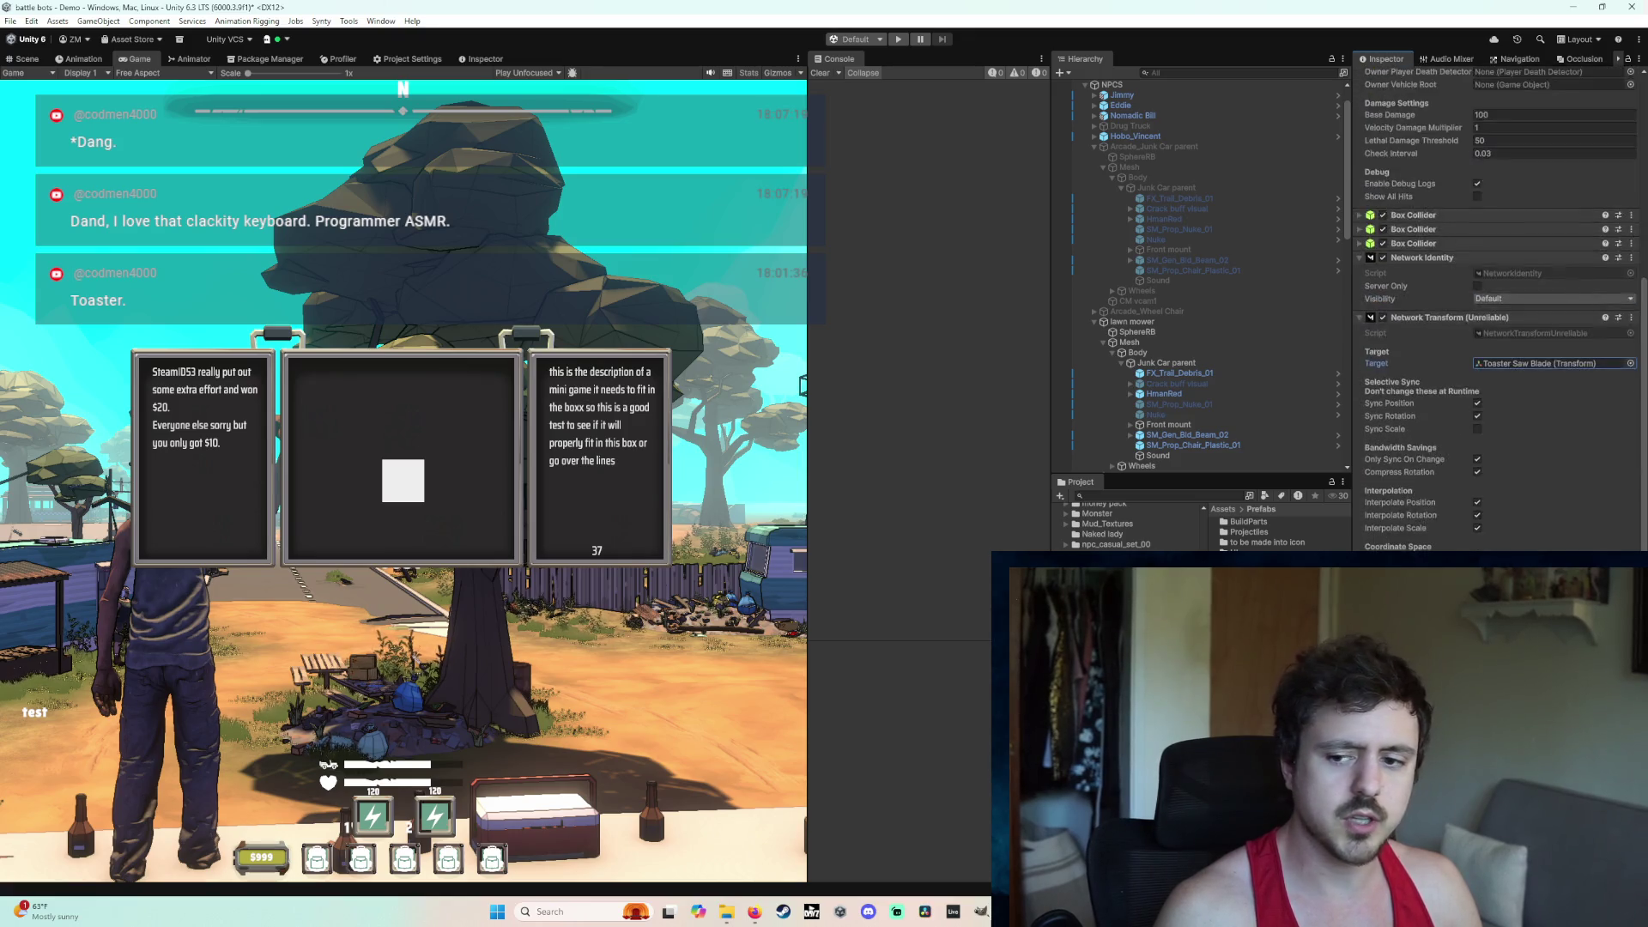
scroll(1475, 533, up, 1)
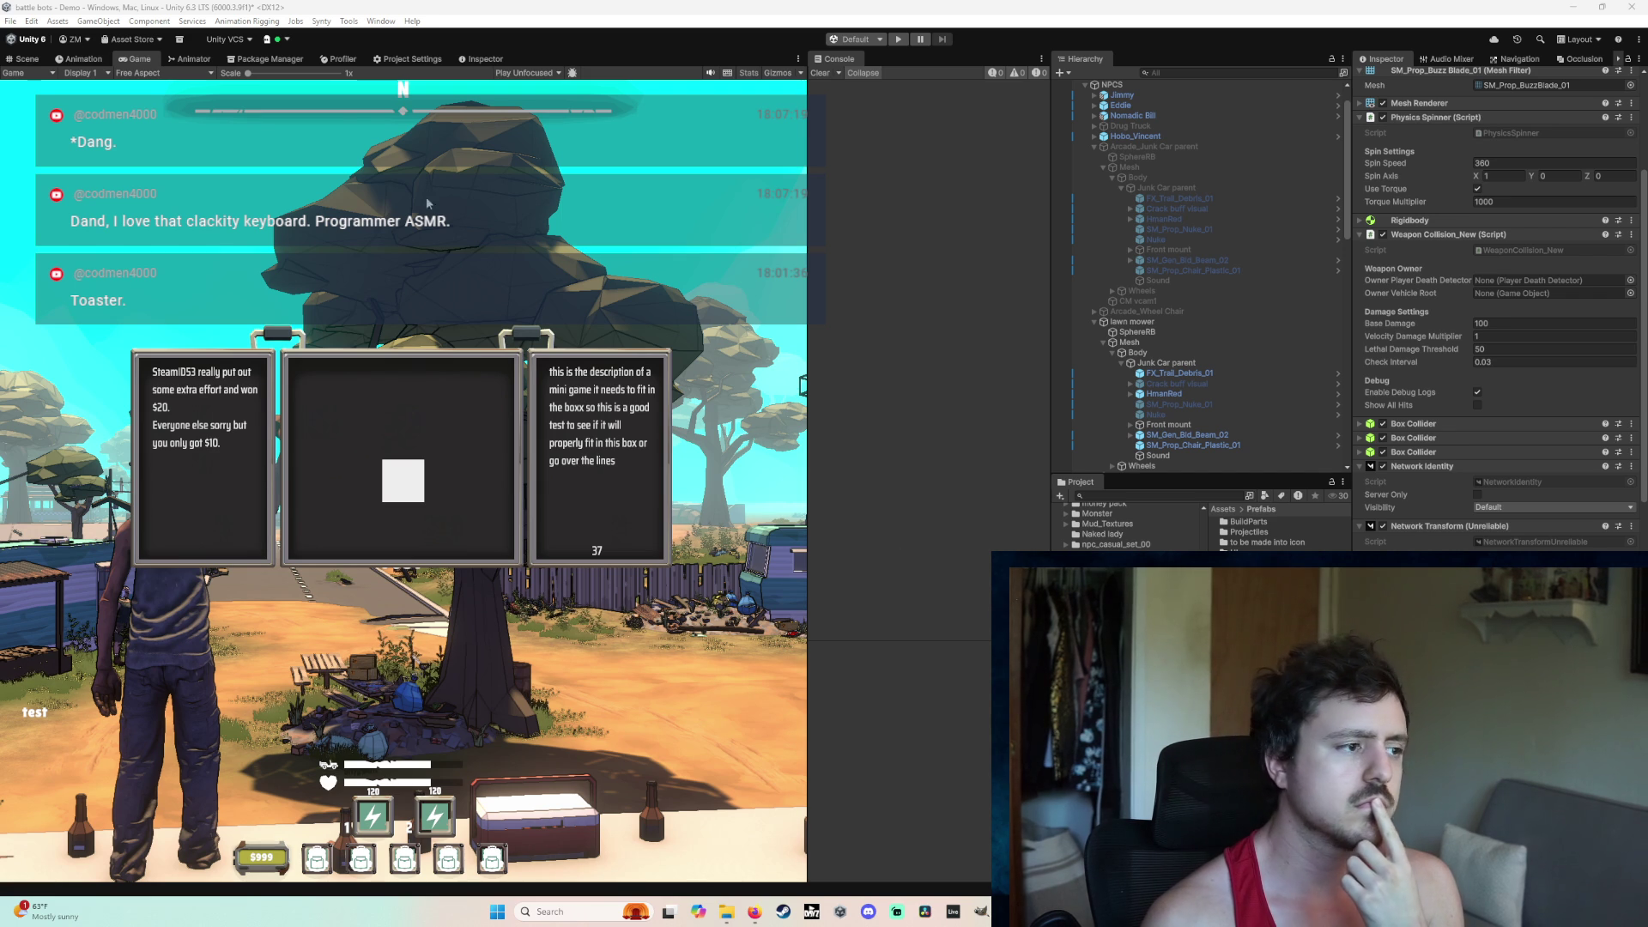
click(24, 59)
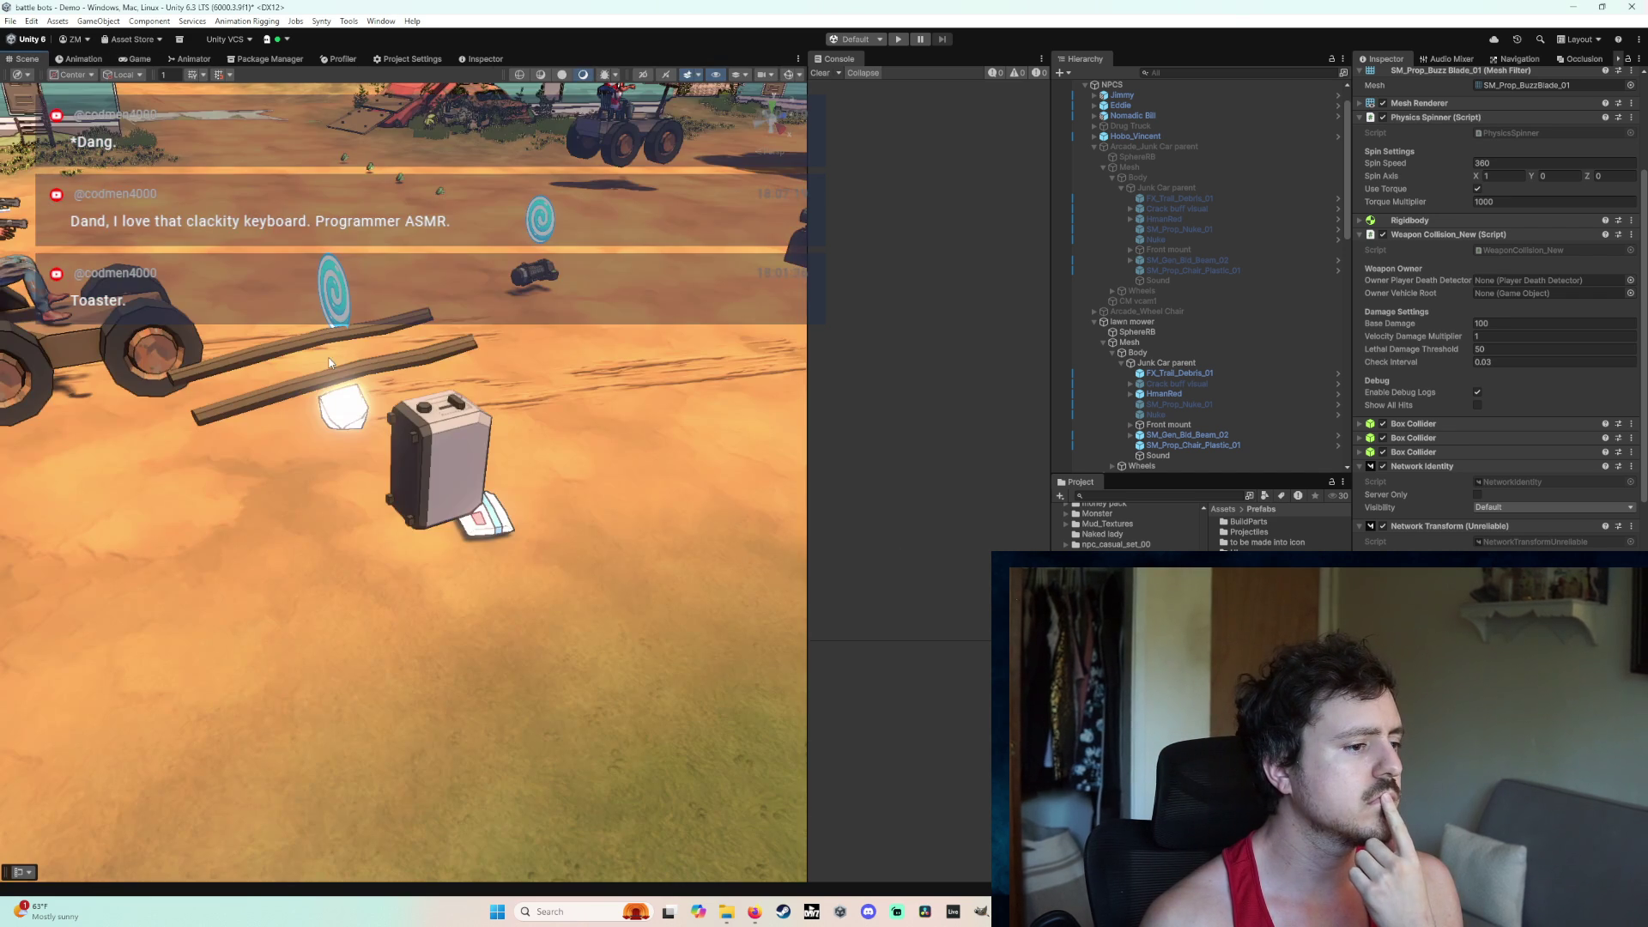
click(425, 466)
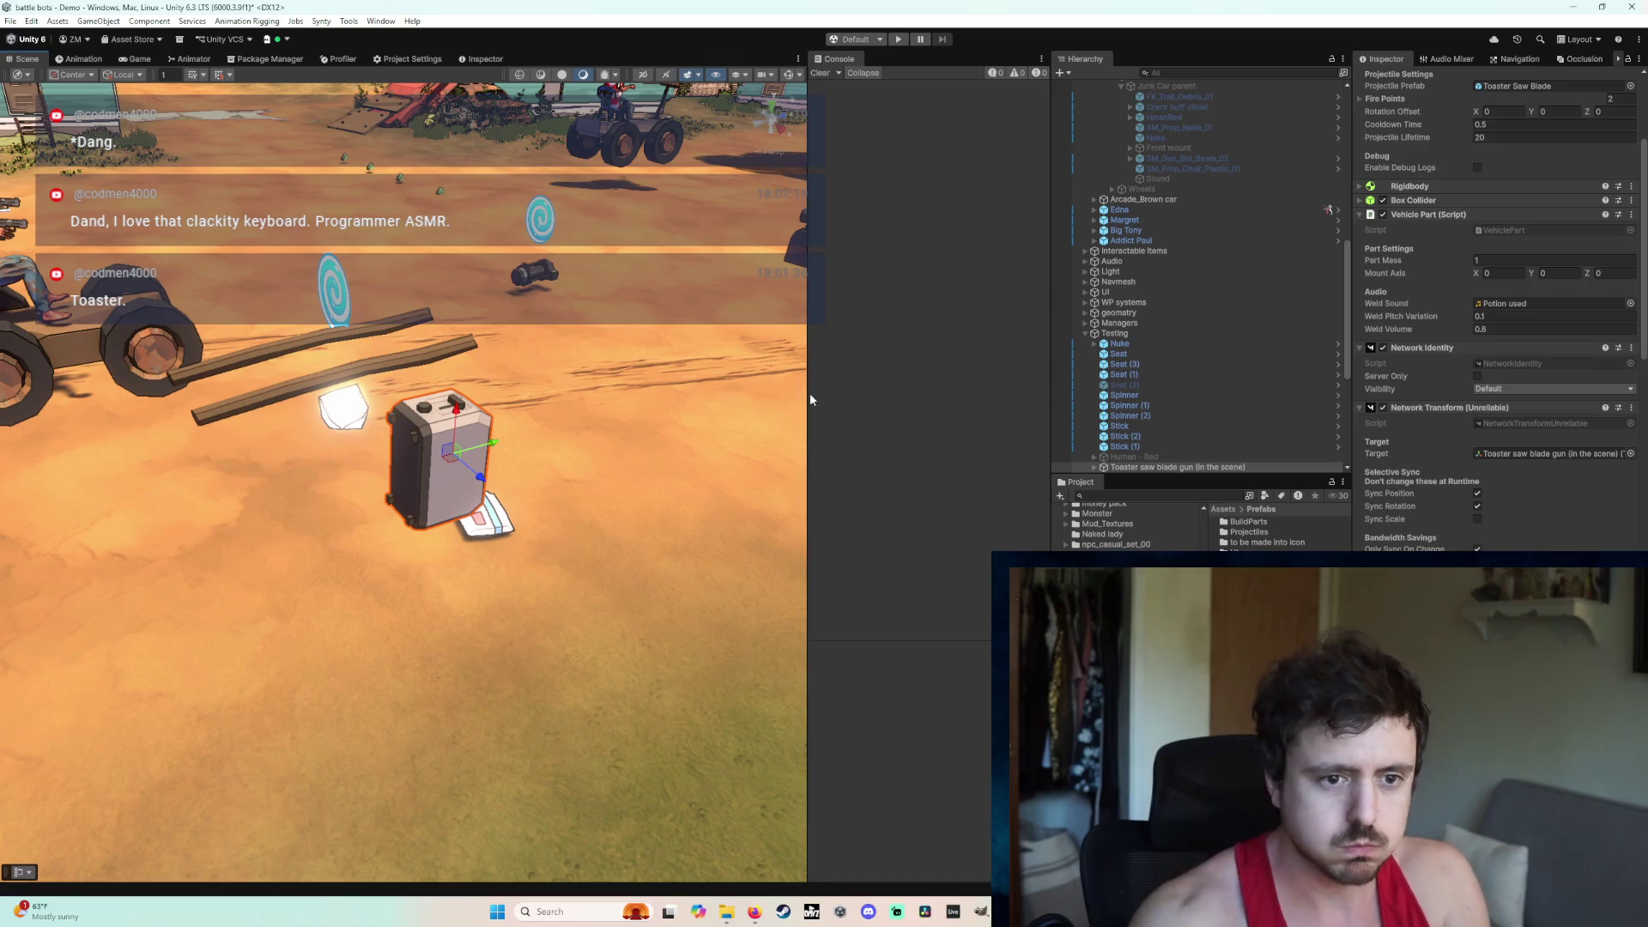
scroll(1479, 335, up, 4)
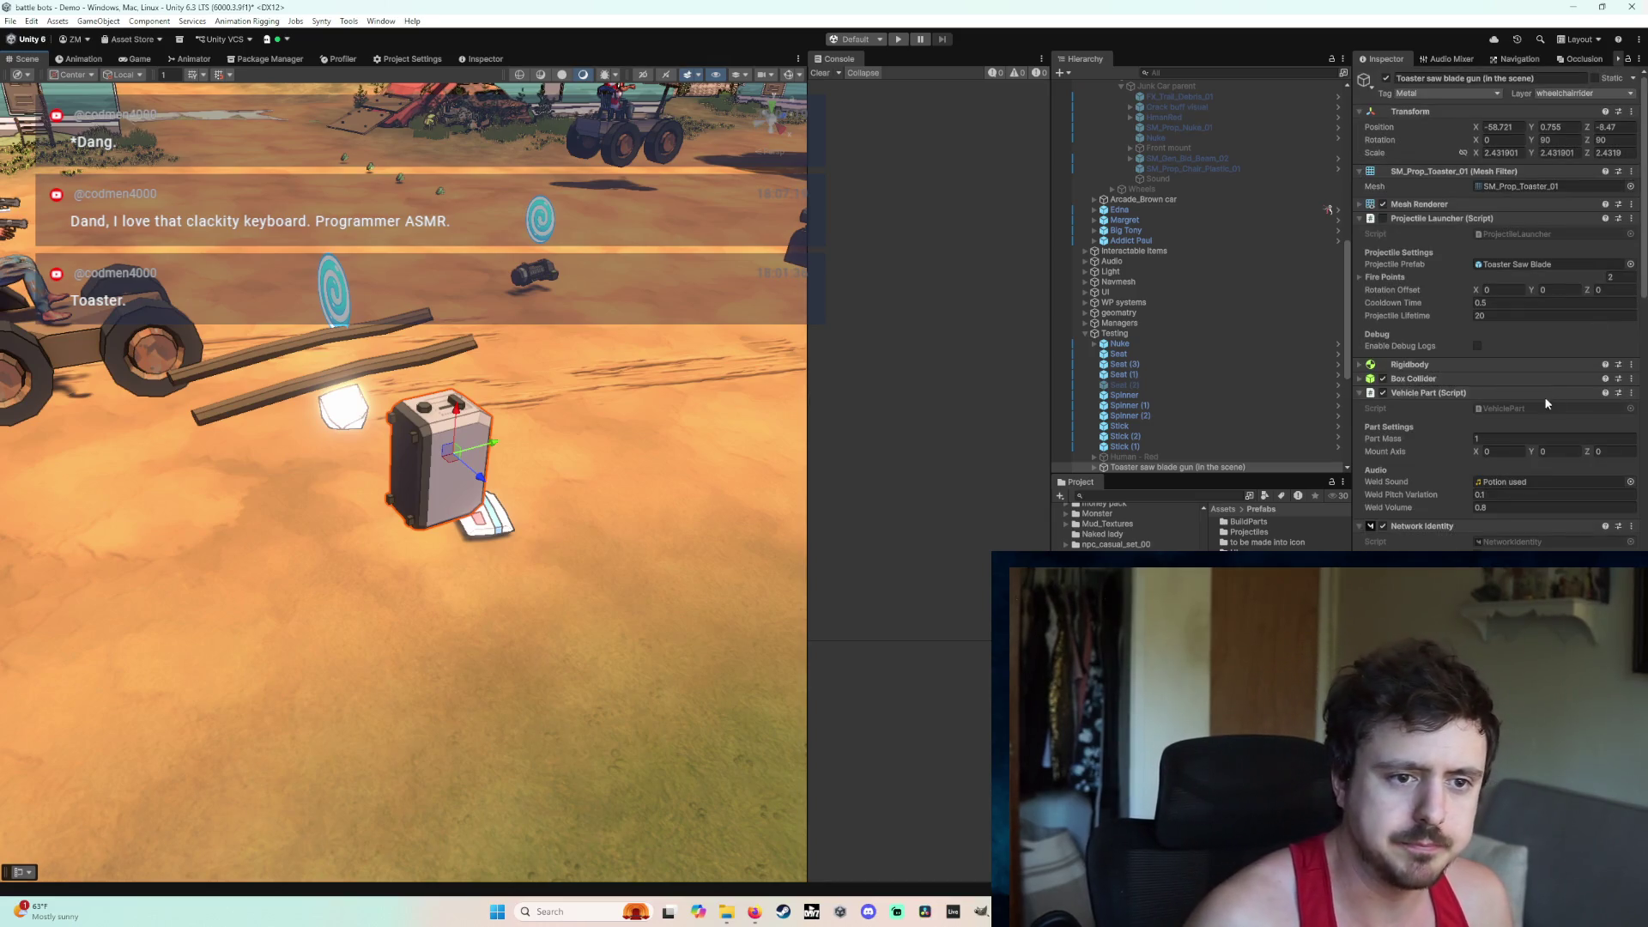
click(1477, 346)
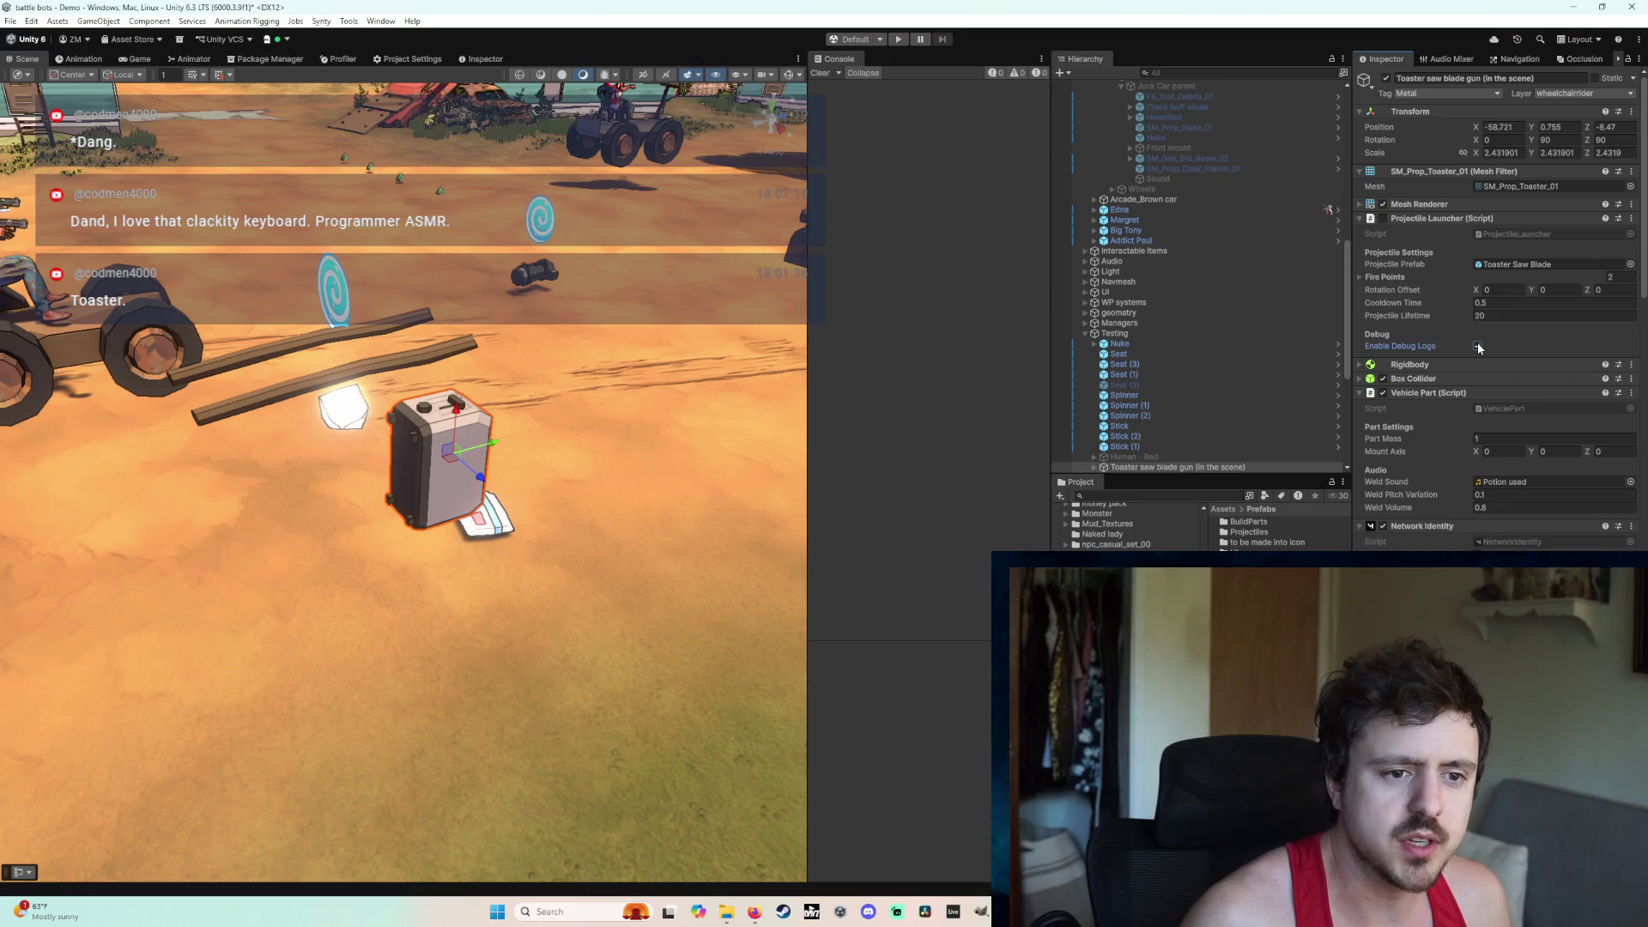
click(1390, 214)
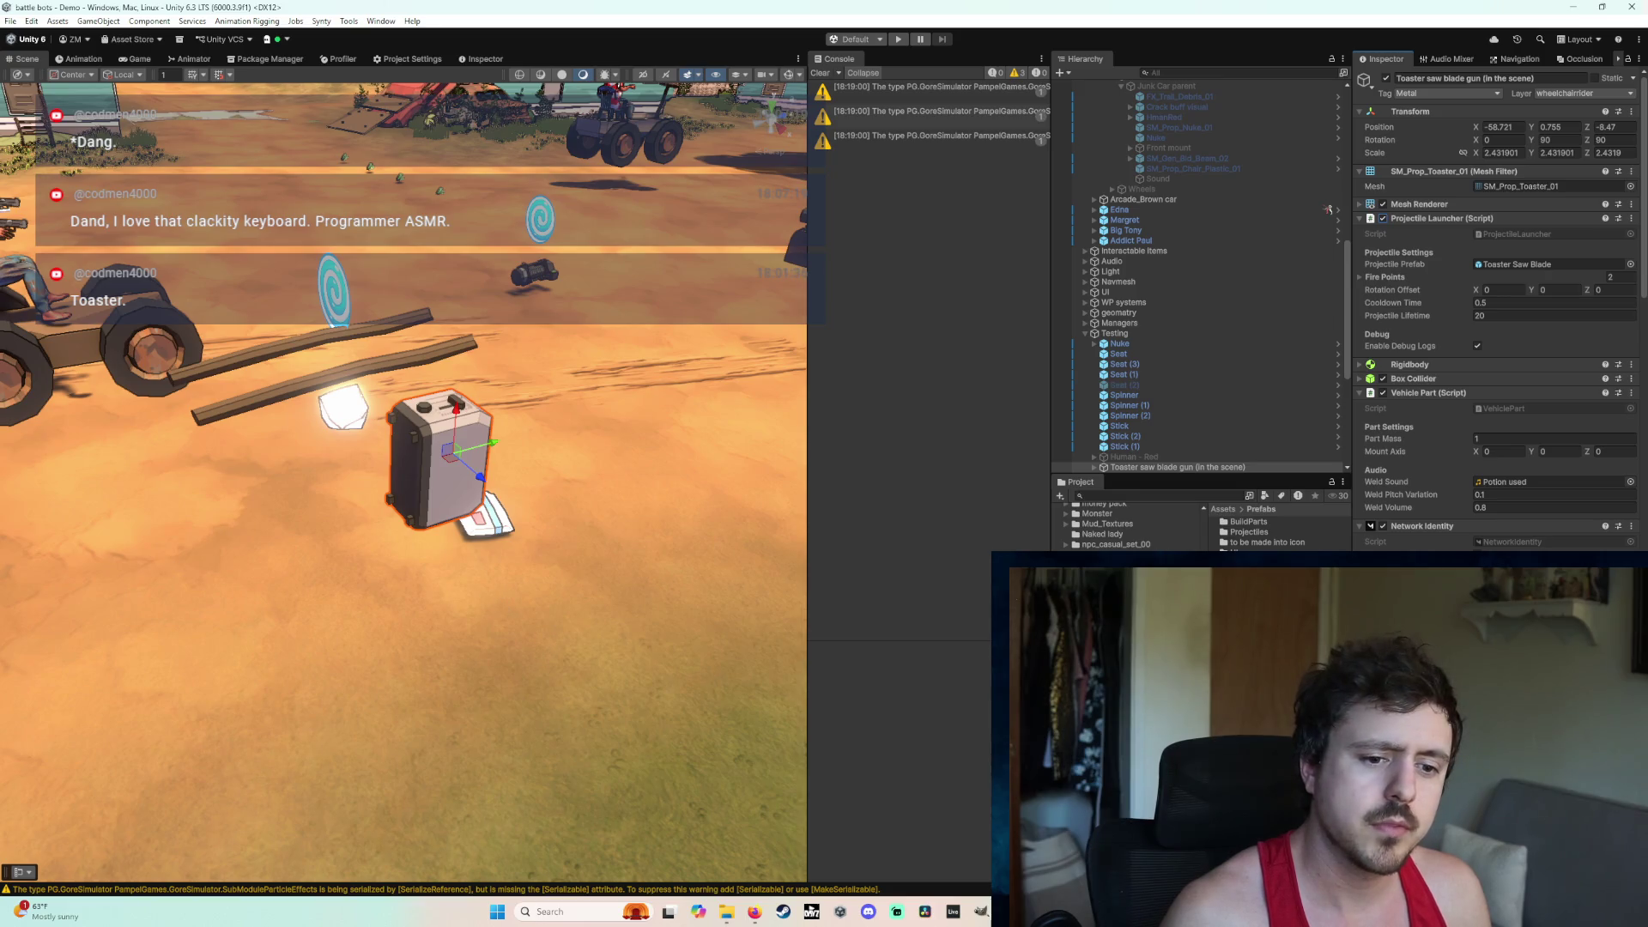
scroll(1498, 309, down, 8)
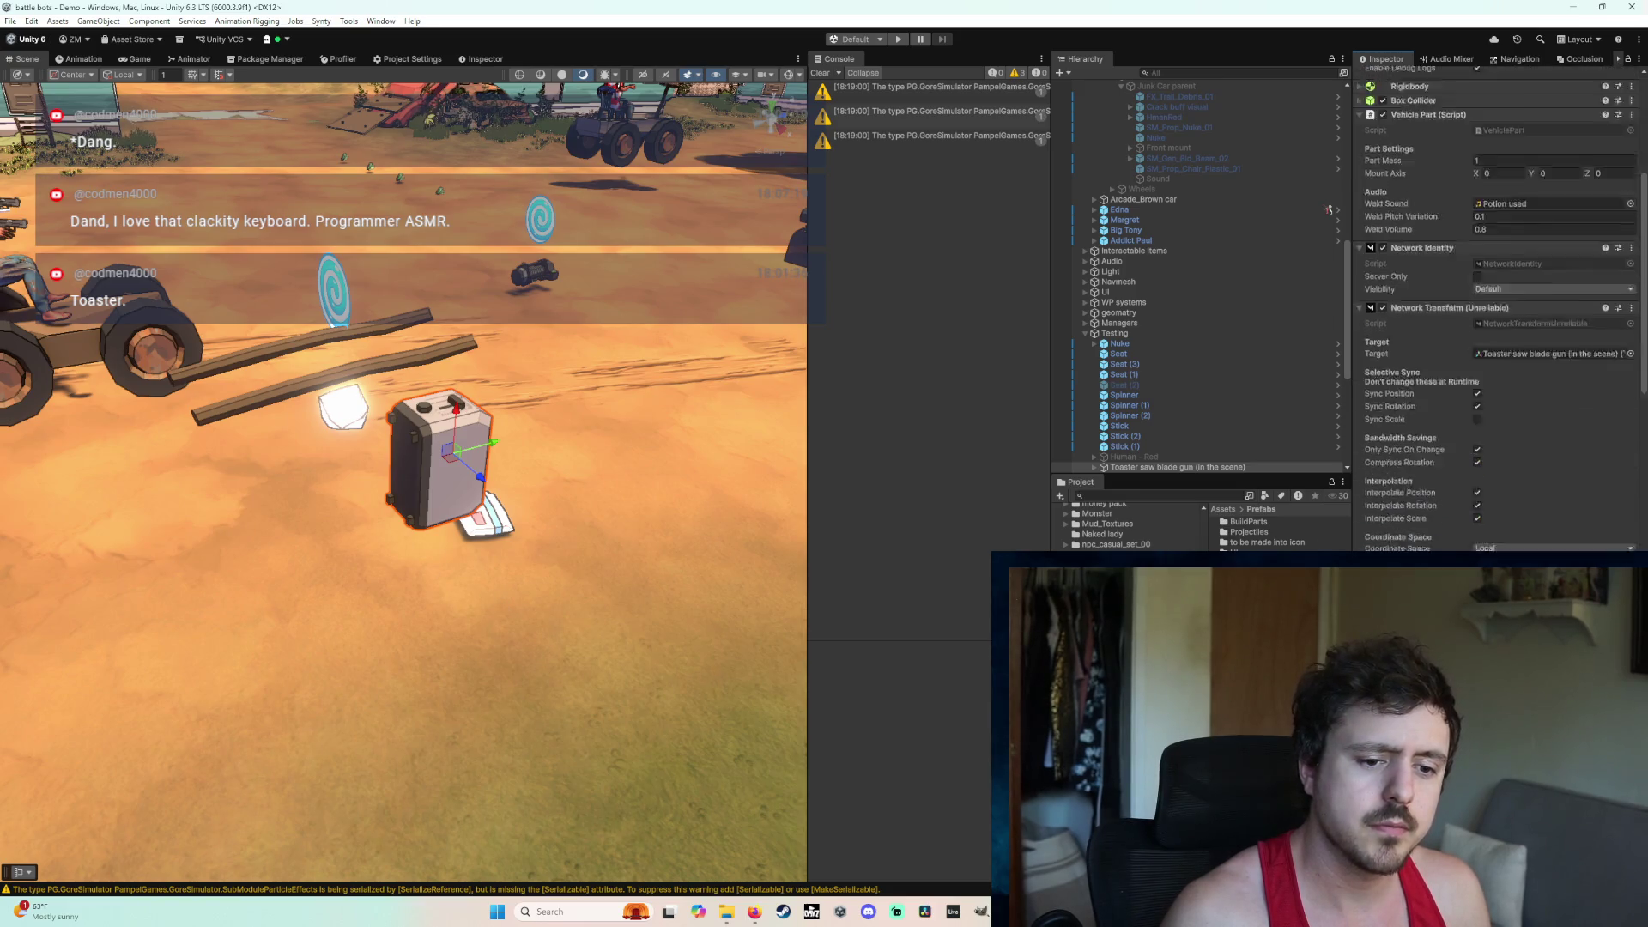
scroll(1497, 309, down, 5)
scroll(1498, 309, down, 4)
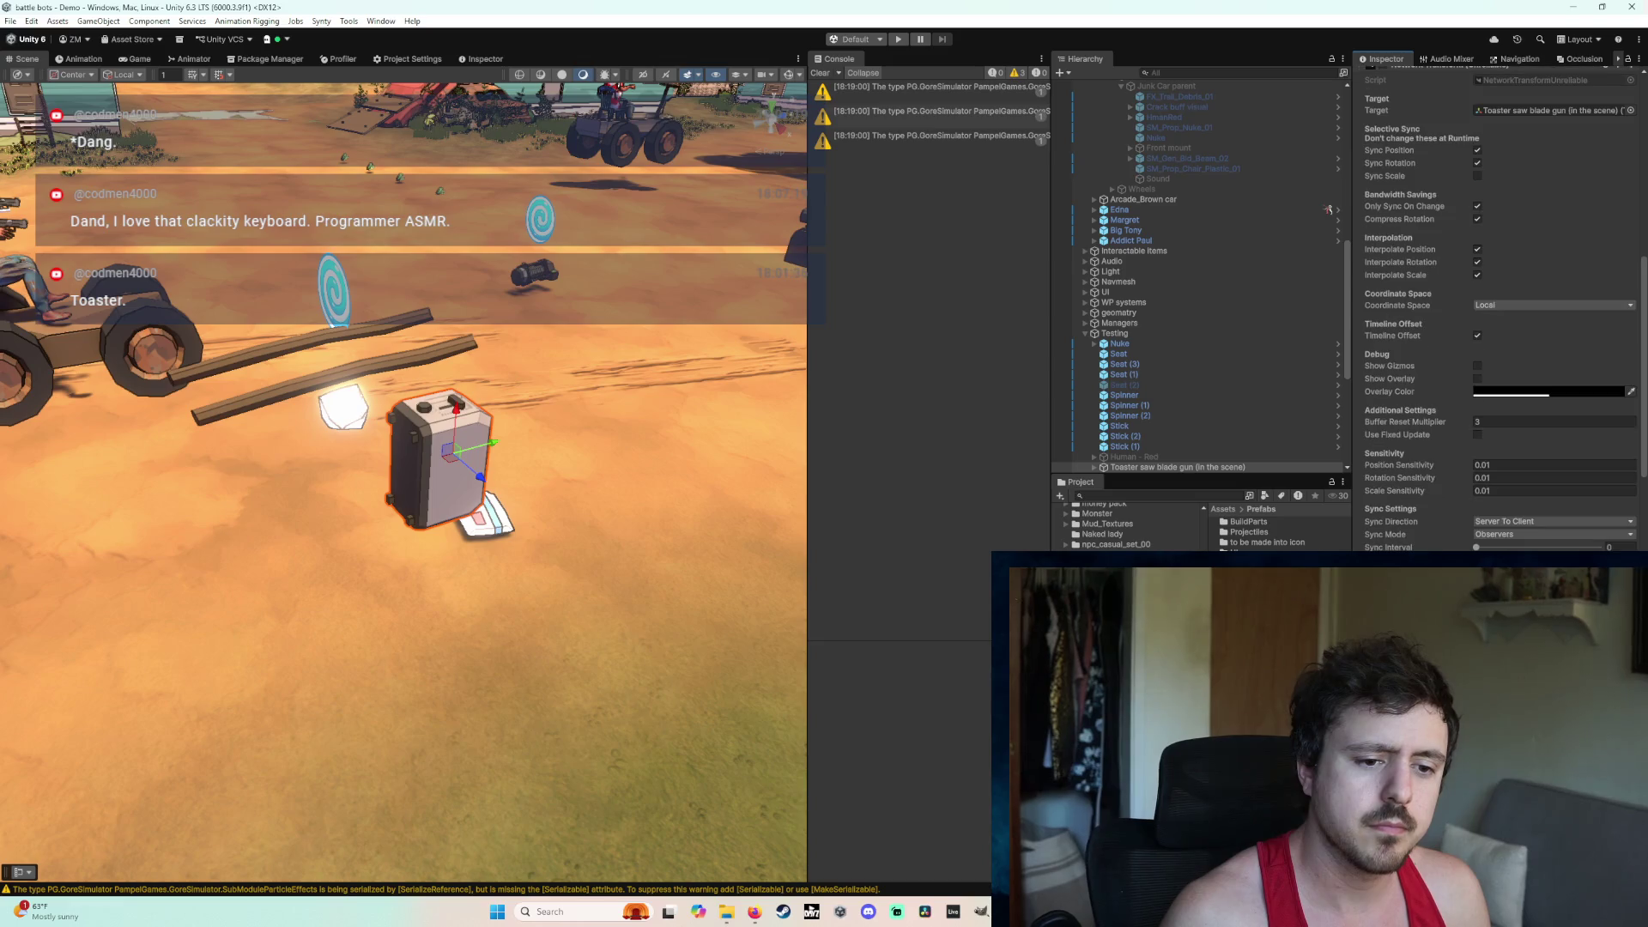
scroll(1498, 309, down, 14)
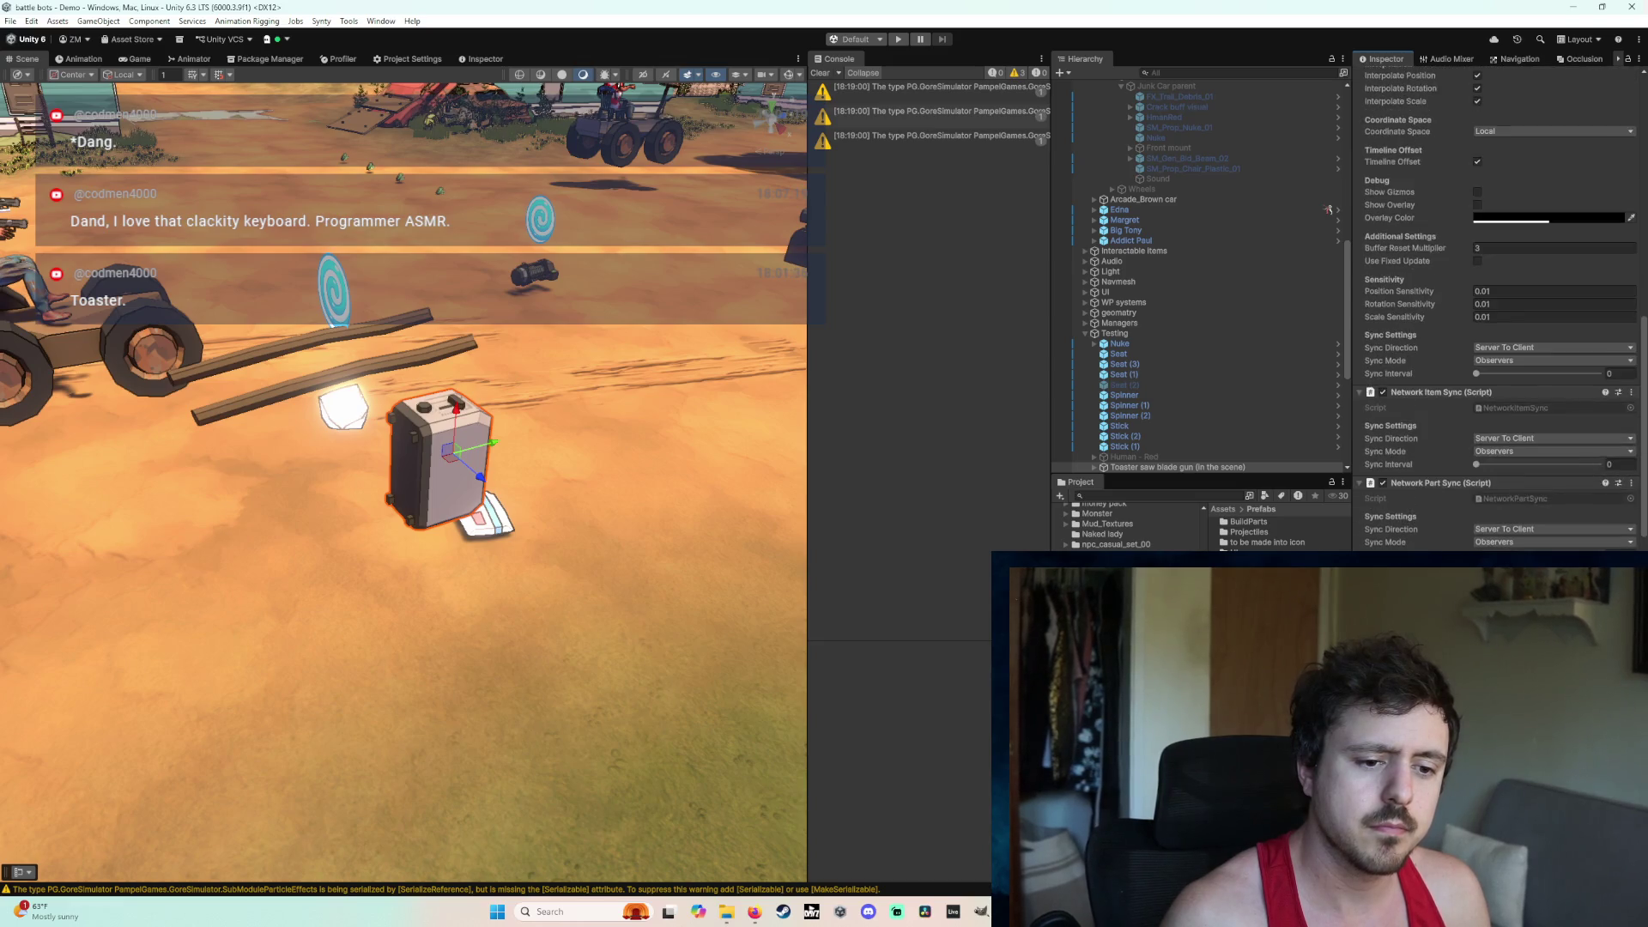
scroll(1498, 309, up, 9)
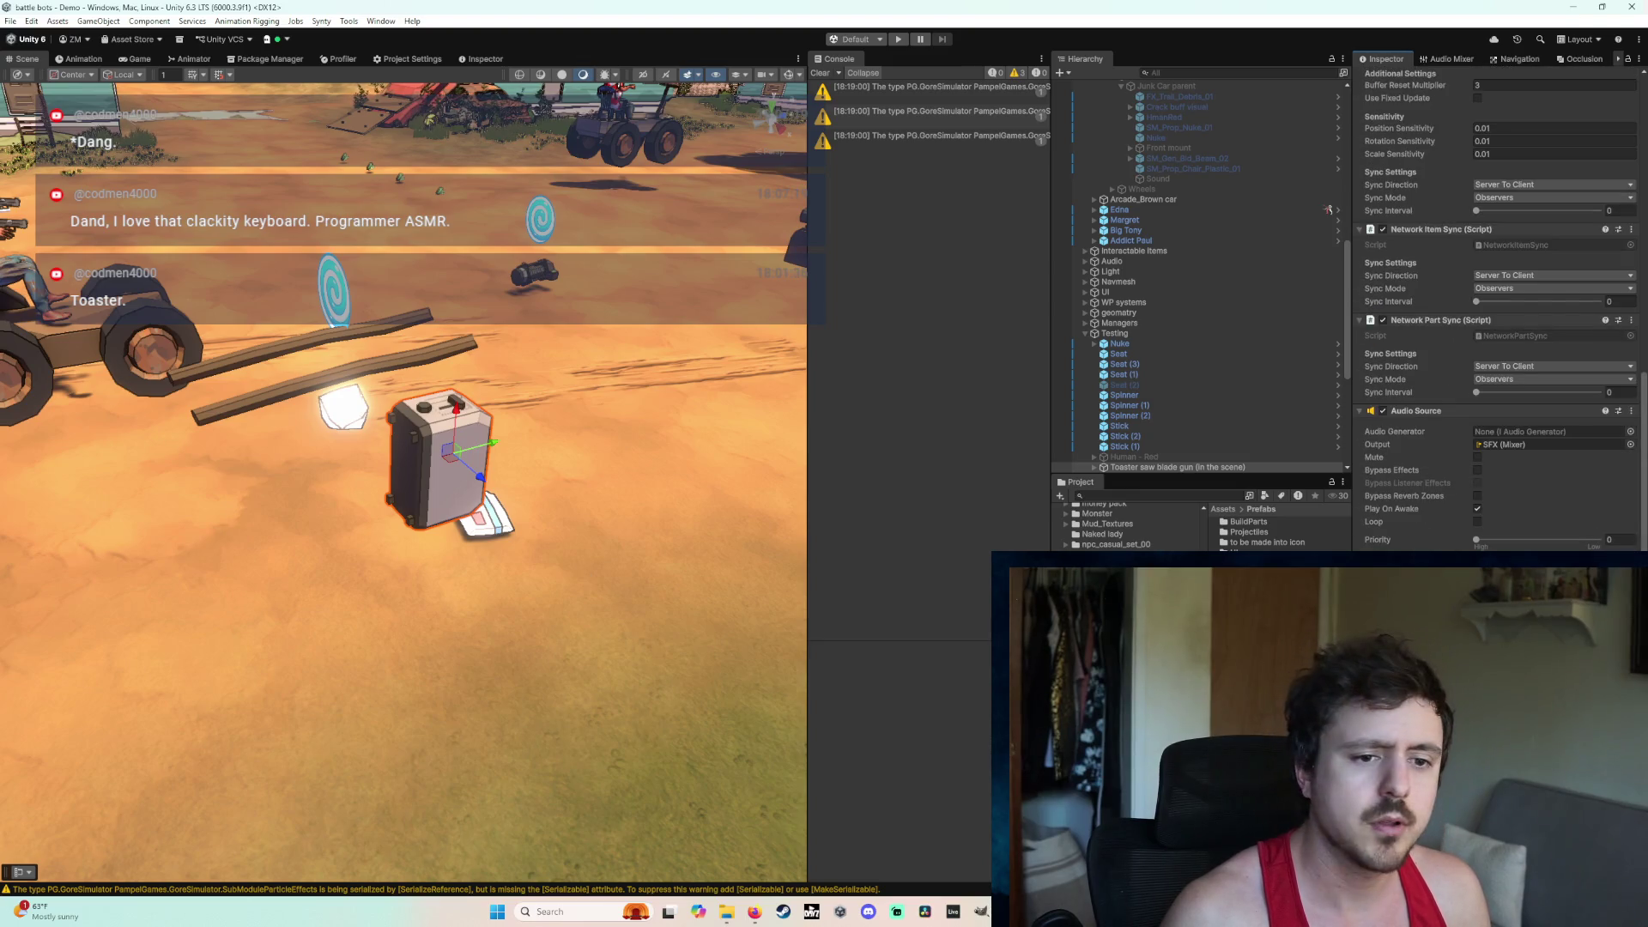
scroll(1552, 513, up, 15)
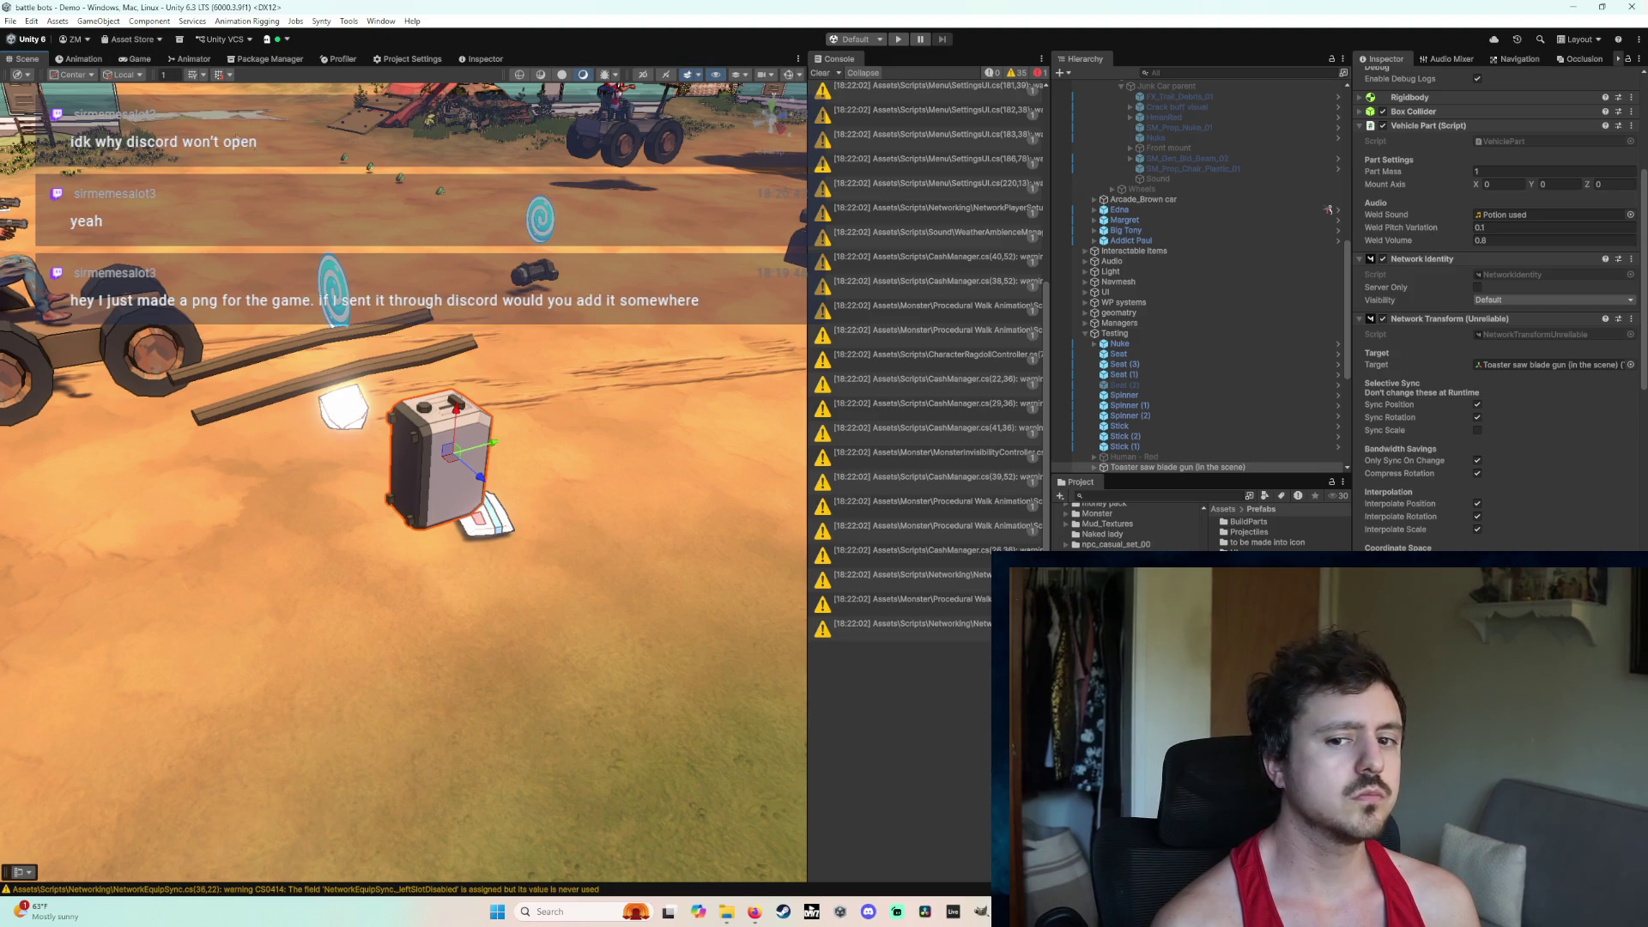
Step: Tilt the Scene view, try to play, and select the full ProjectileLauncher compile error text
mouse_move(275, 189)
mouse_down()
mouse_move(297, 249)
mouse_move(337, 174)
mouse_up()
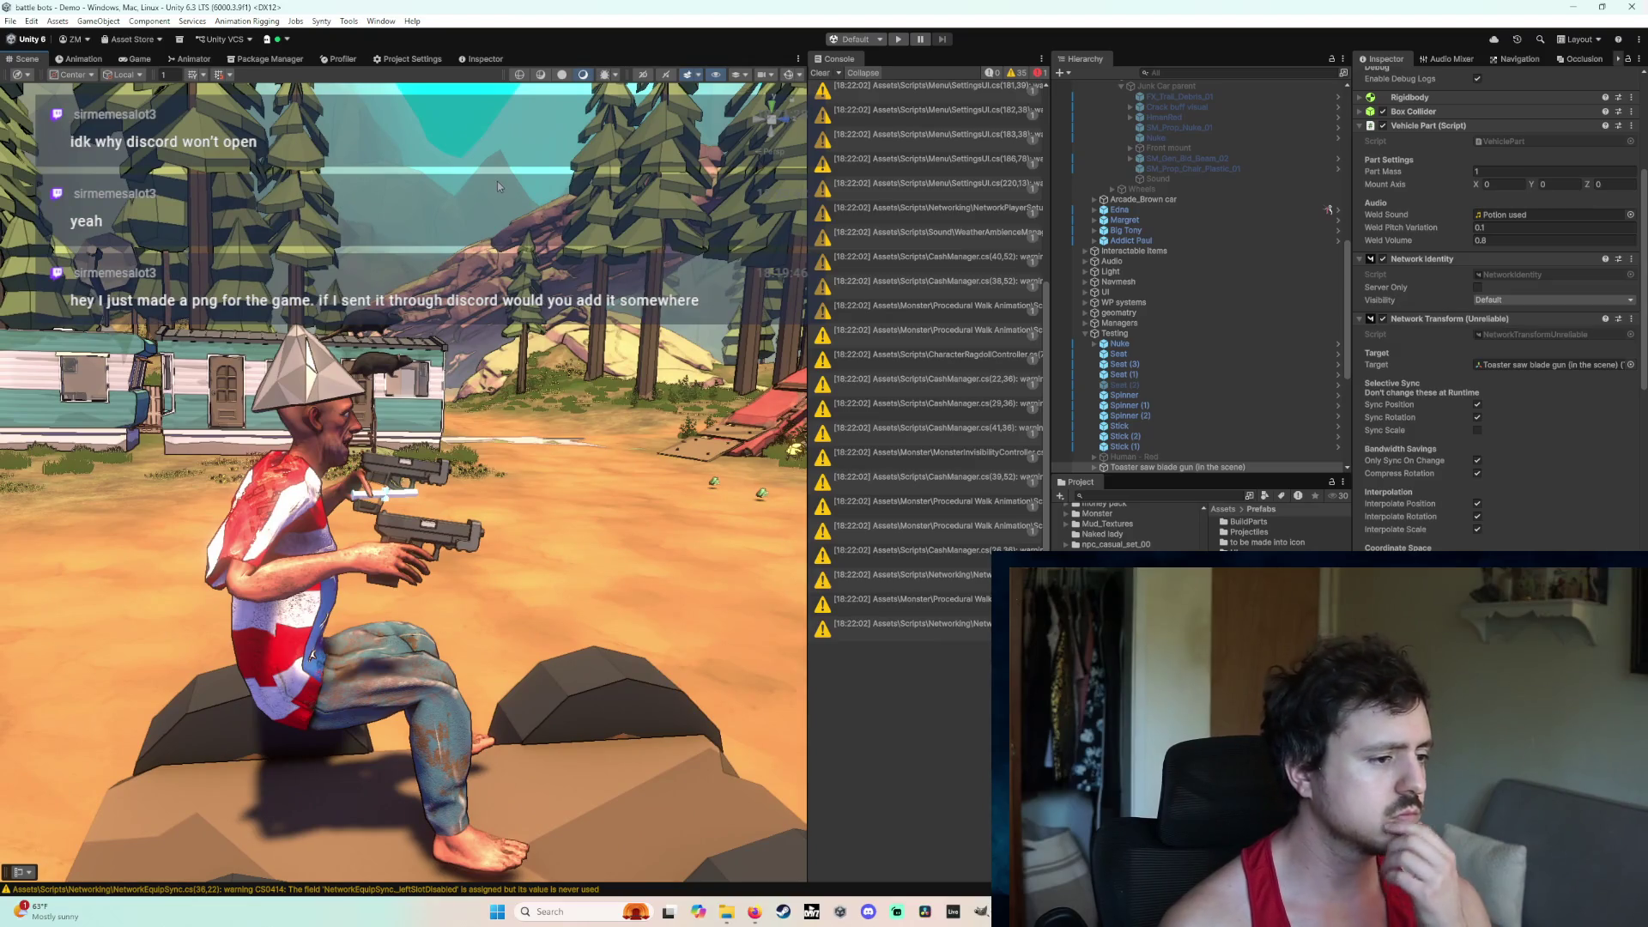
click(897, 39)
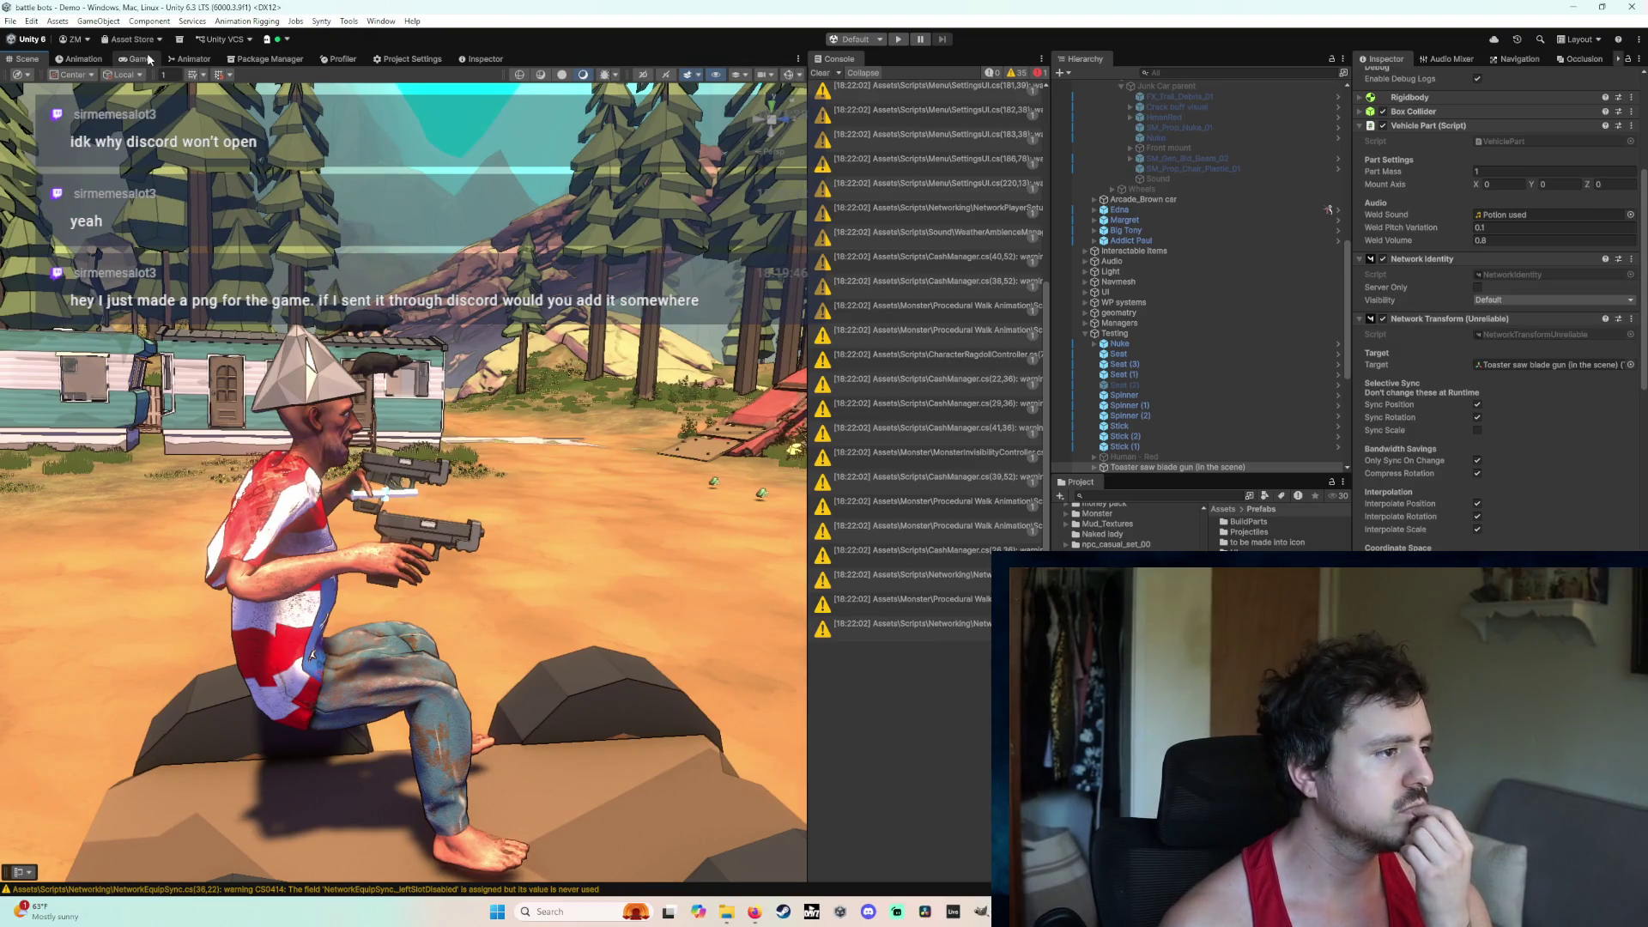
click(896, 40)
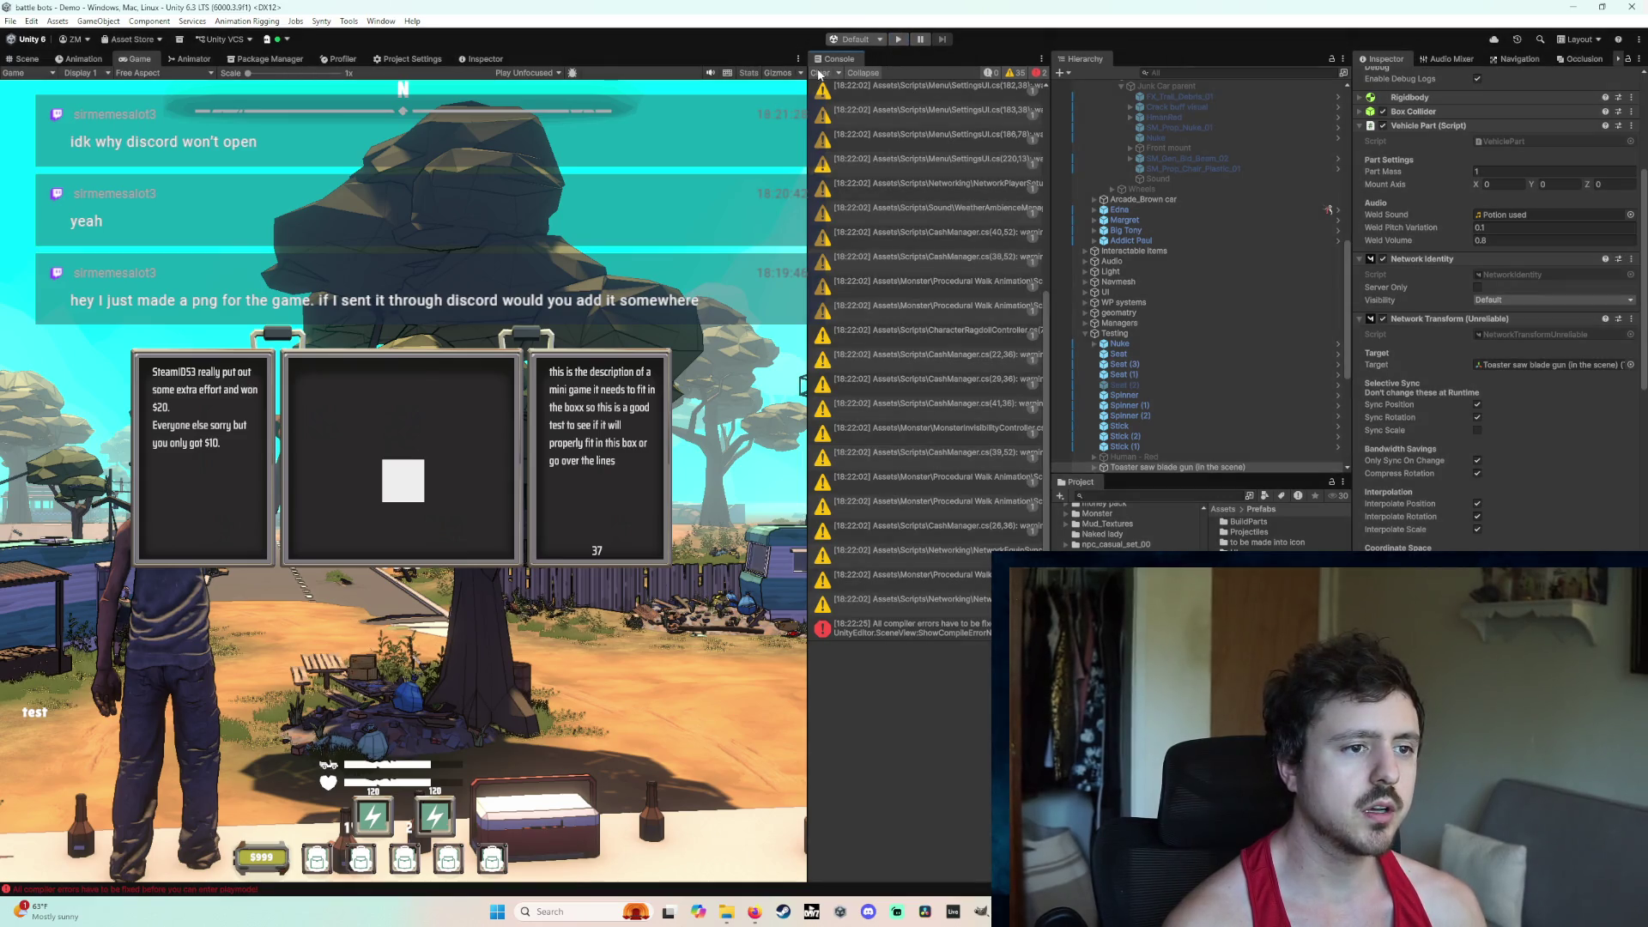
click(910, 89)
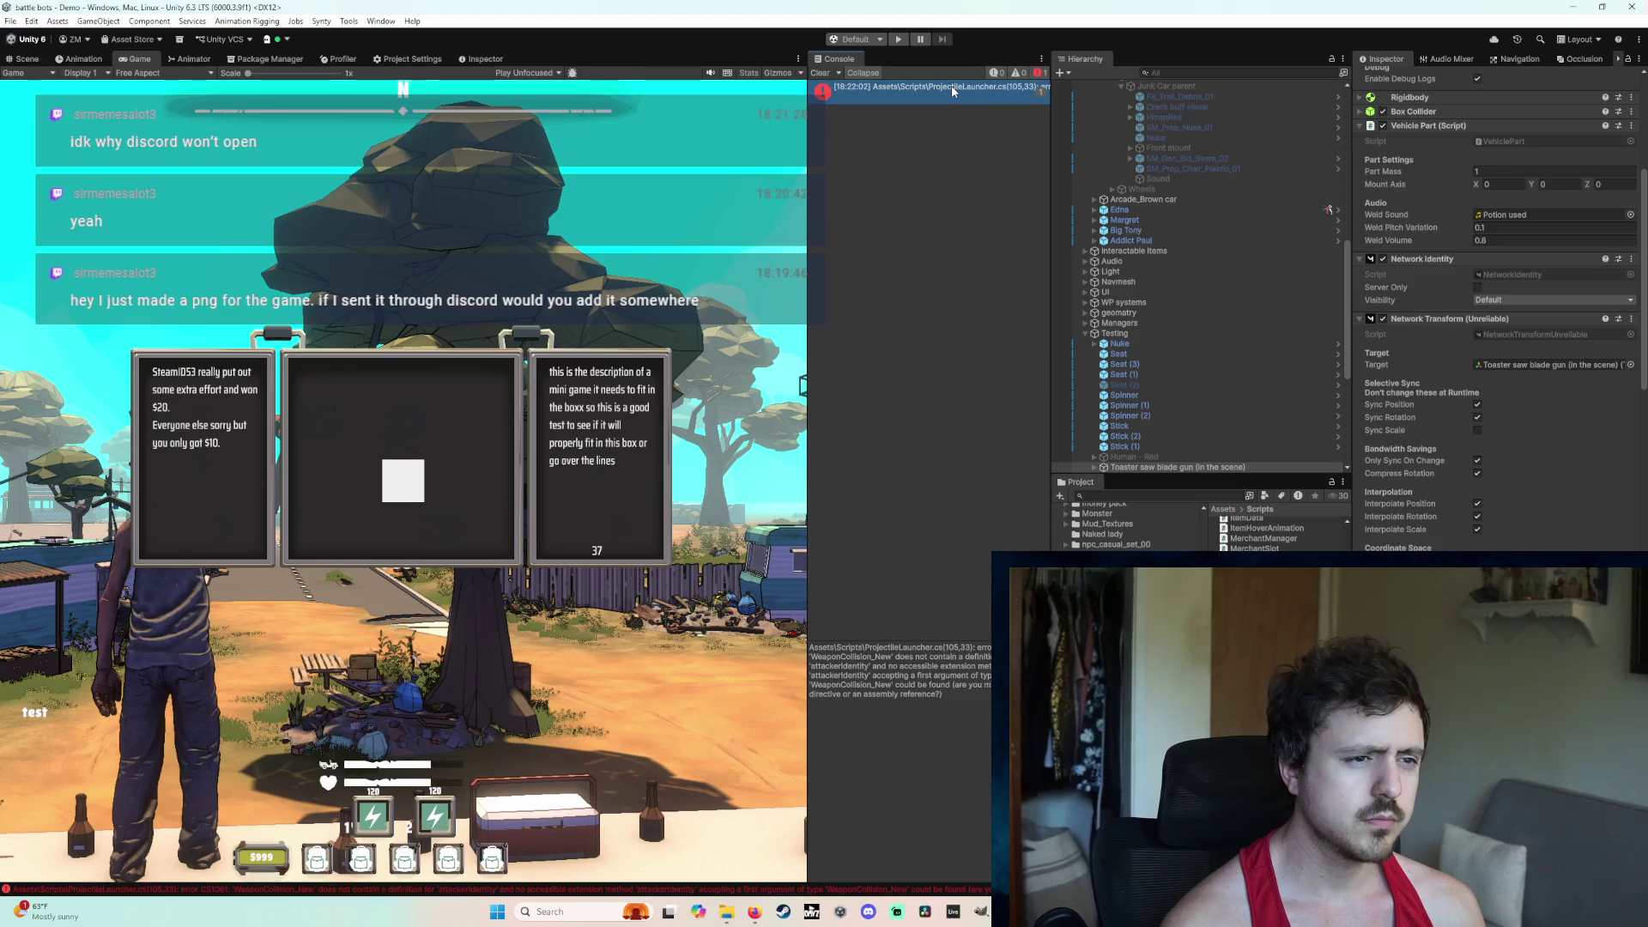
triple_click(941, 702)
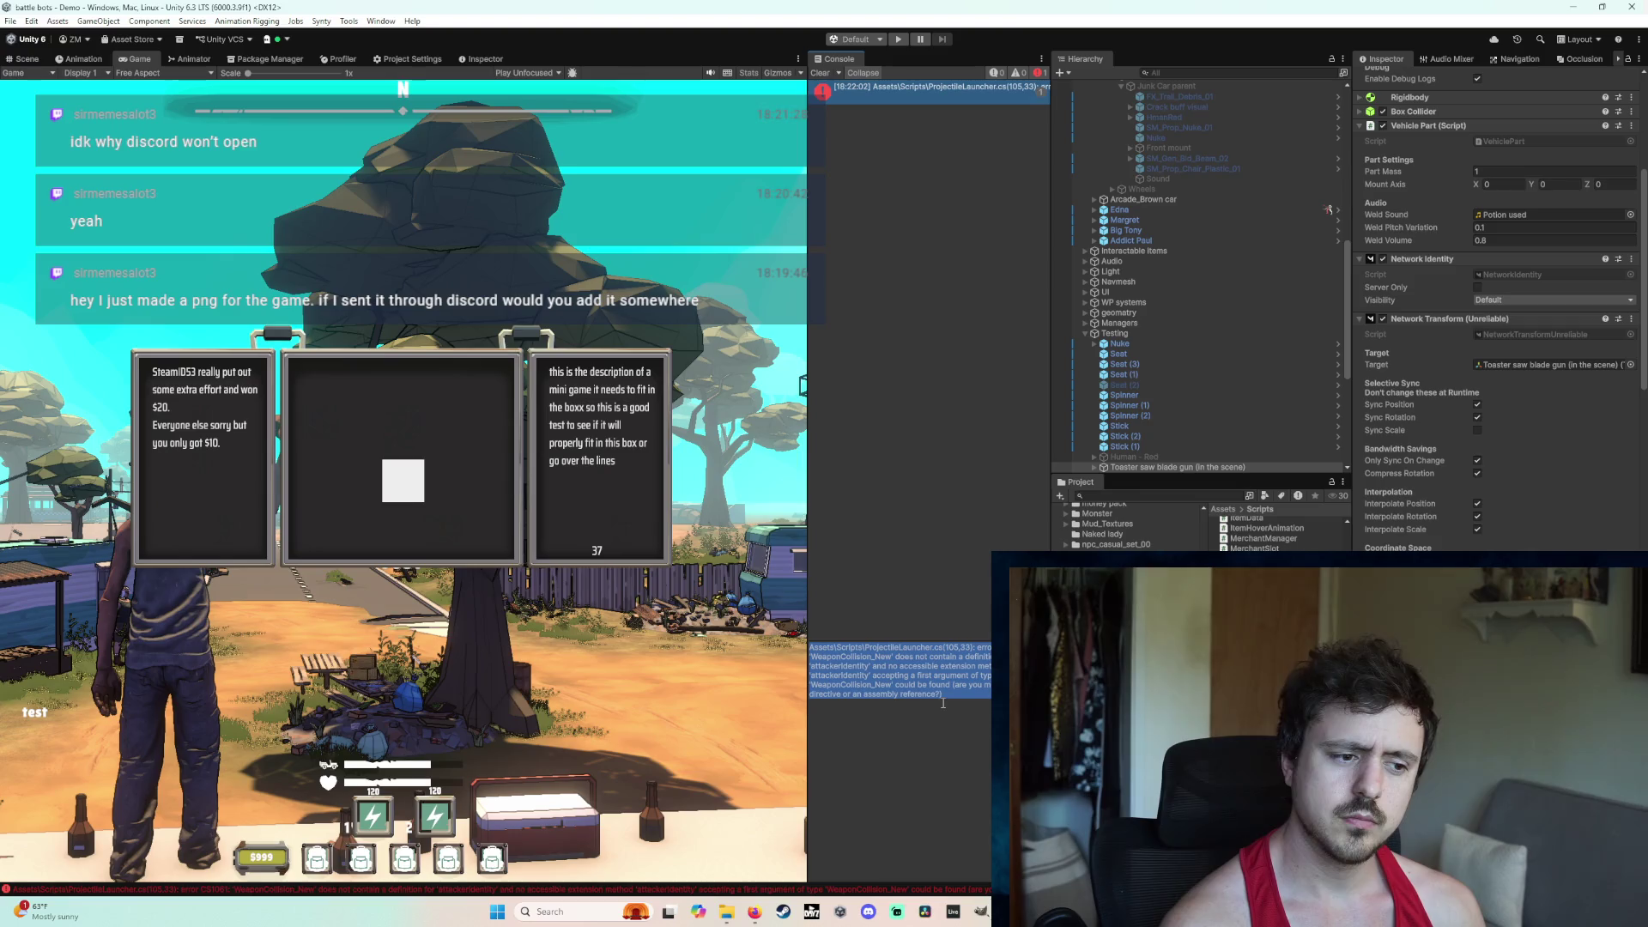
key(alt+Tab)
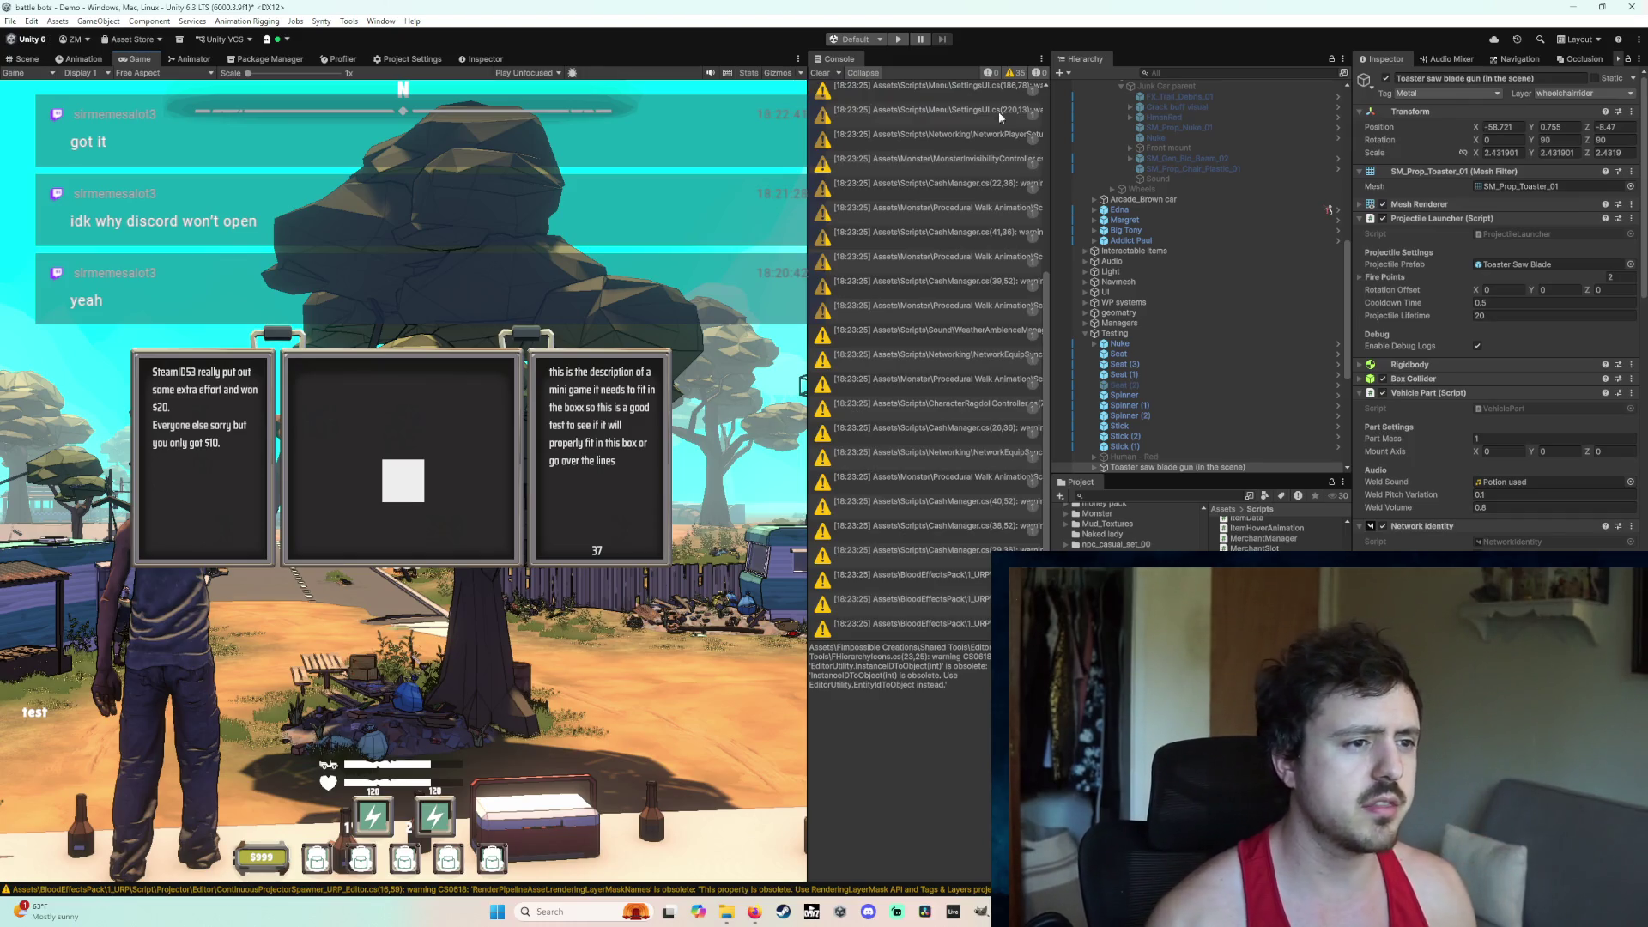
Step: Start play mode to test the ProjectileLauncher fix
click(899, 39)
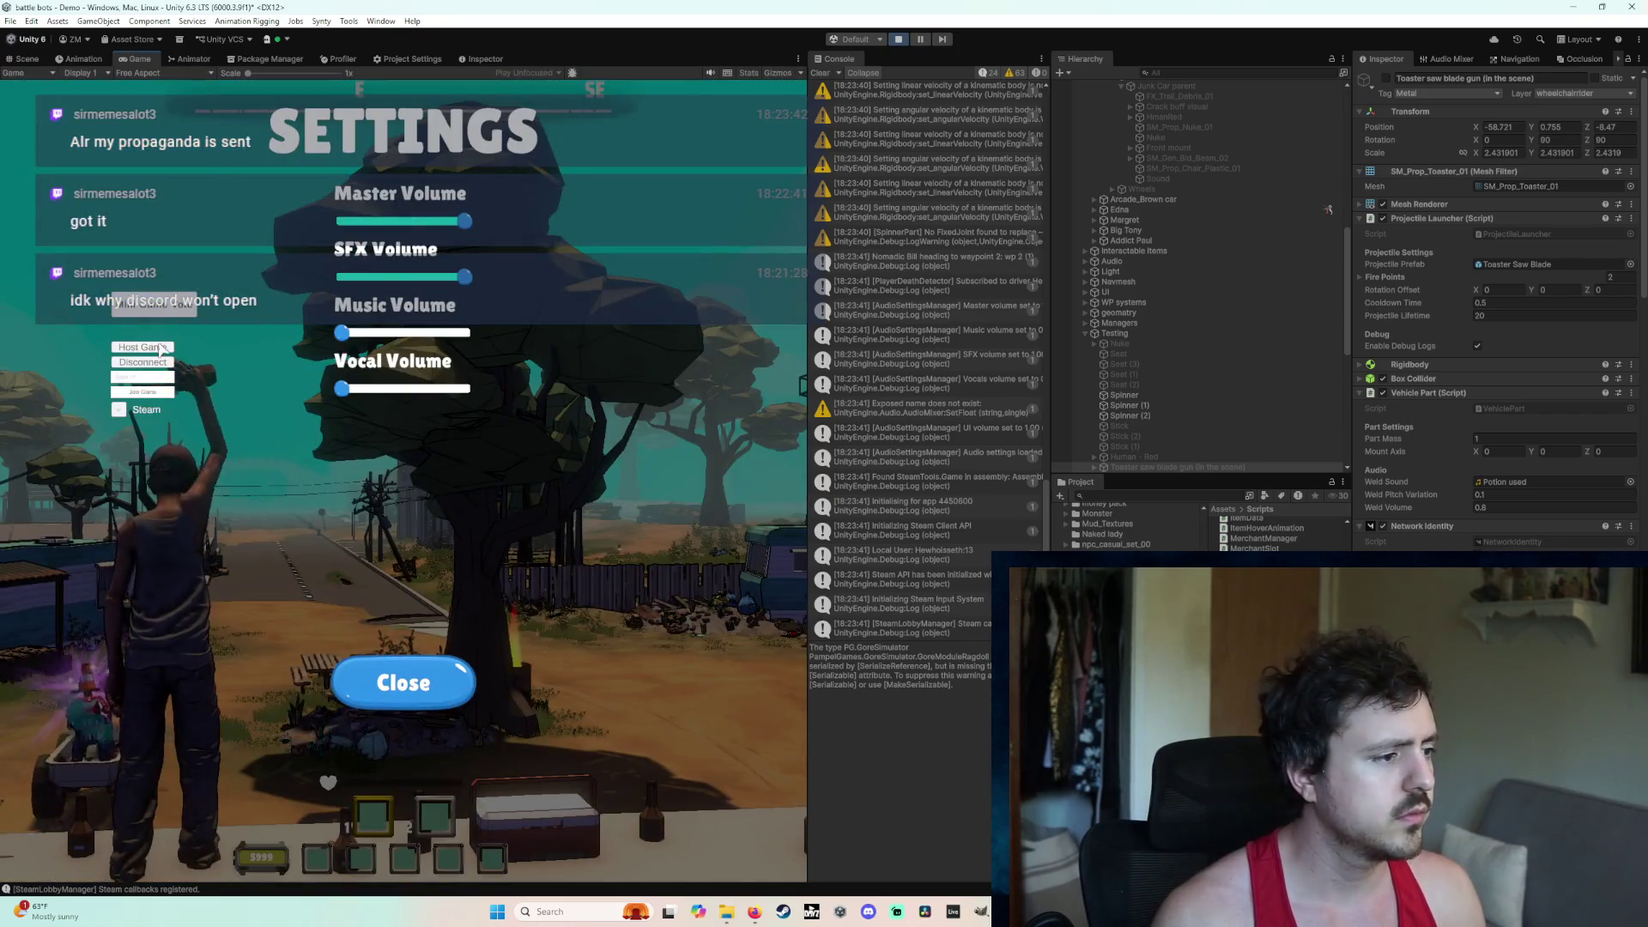
Step: Close Settings, weld the Seat and toaster saw blade gun onto the cart, drive it, then stop
key(Escape)
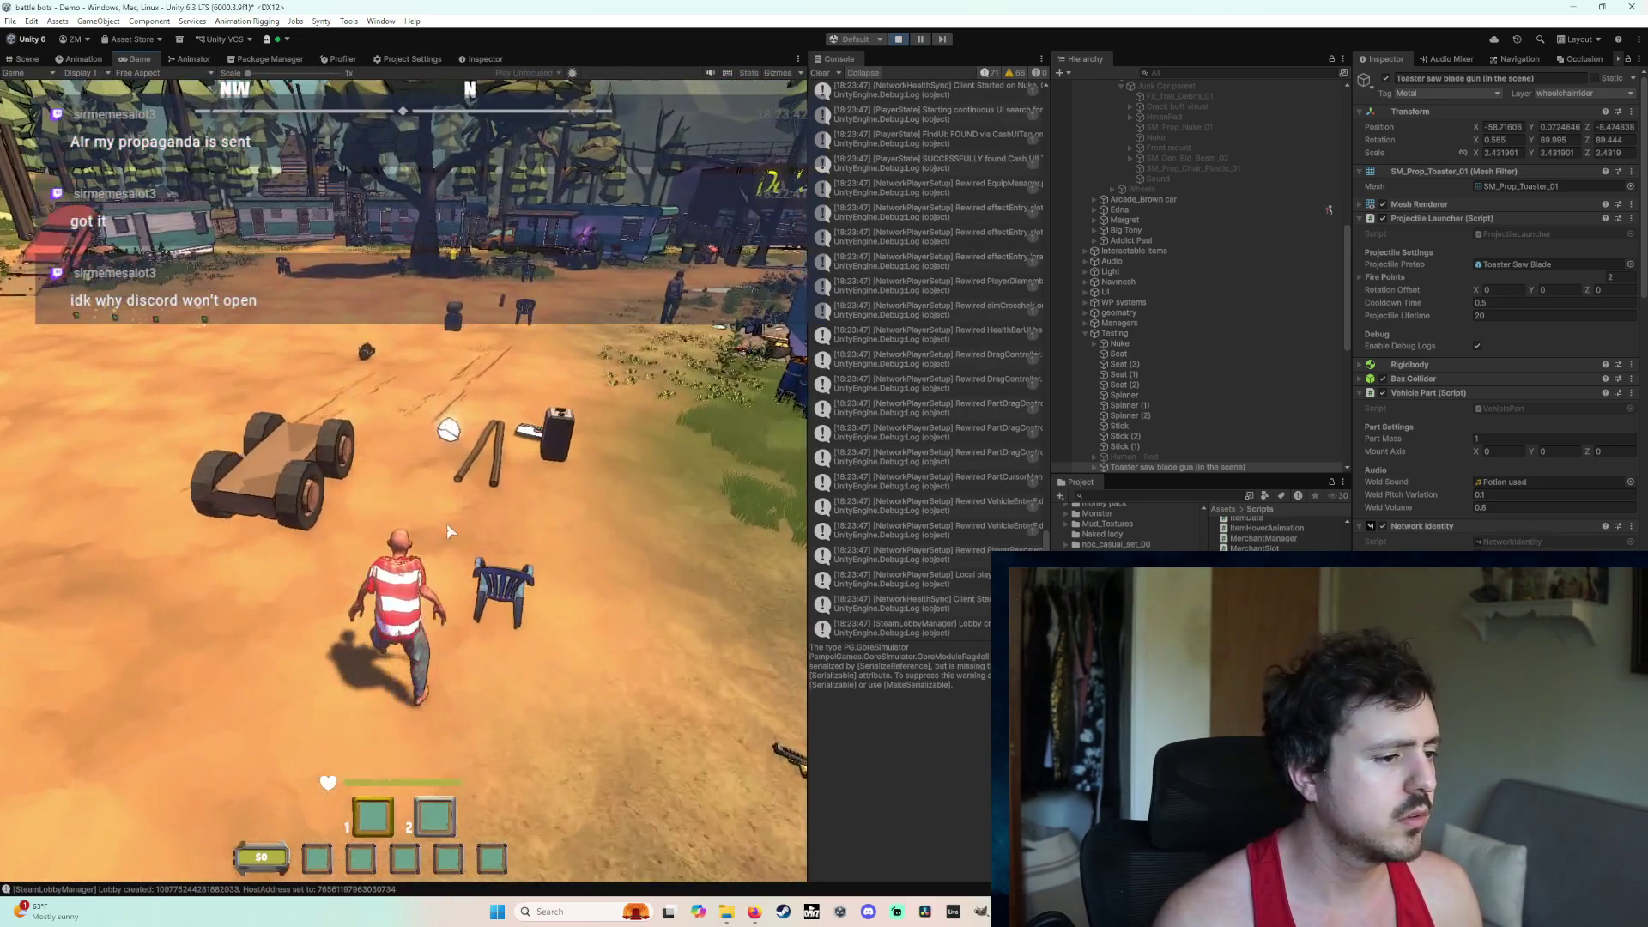
click(447, 531)
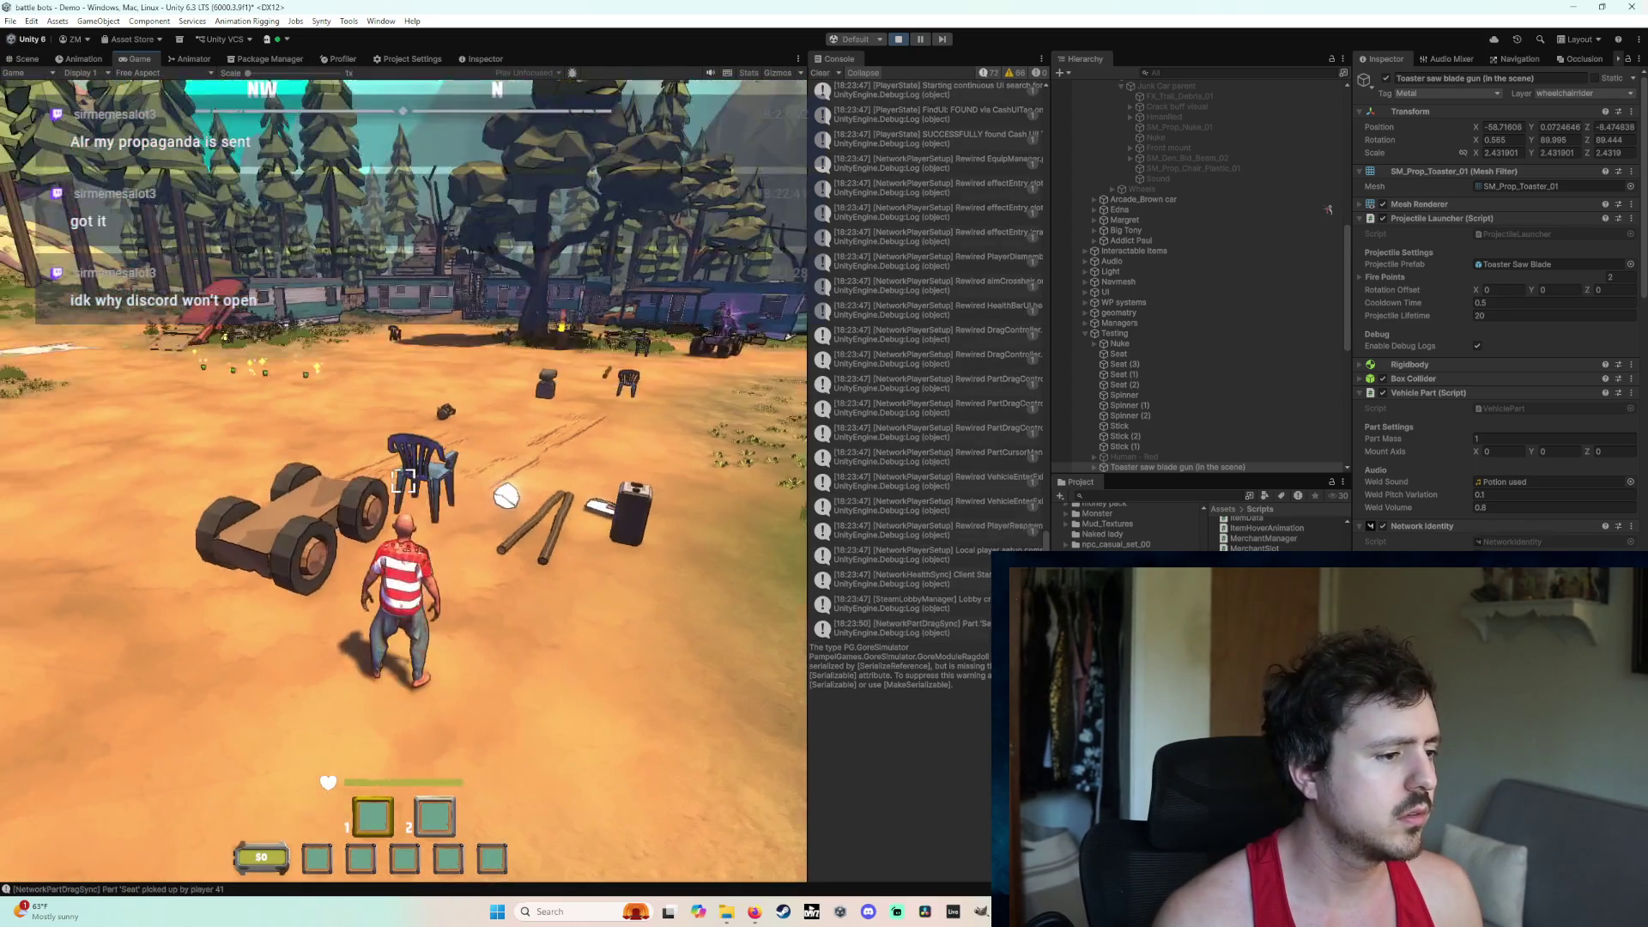
click(403, 481)
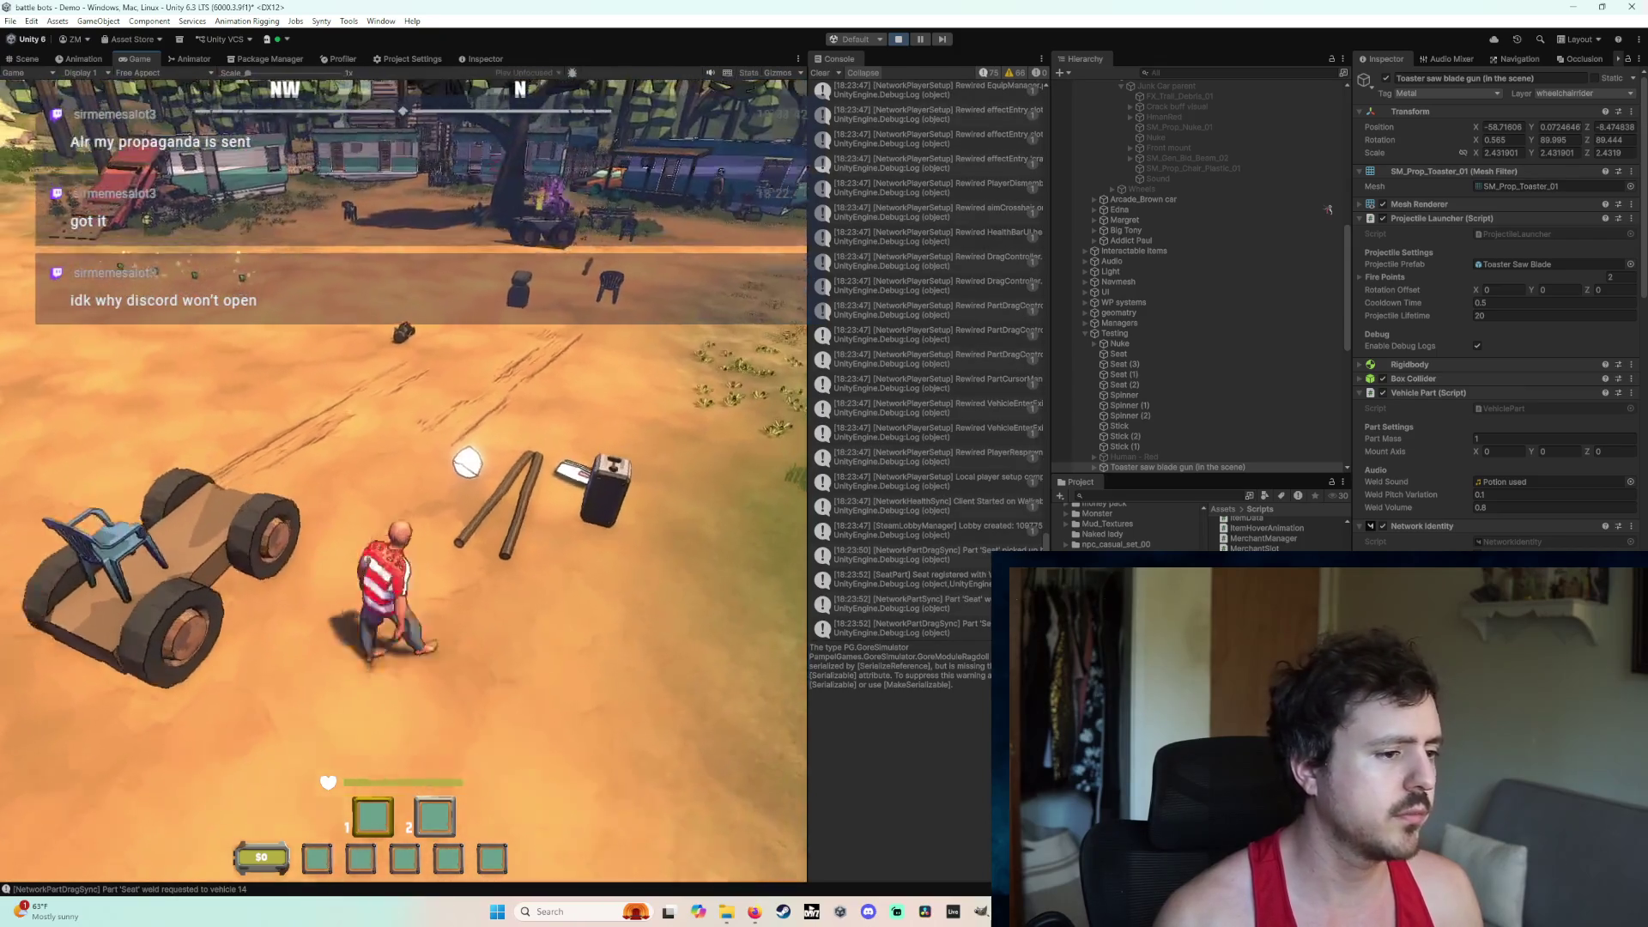
click(554, 528)
click(685, 677)
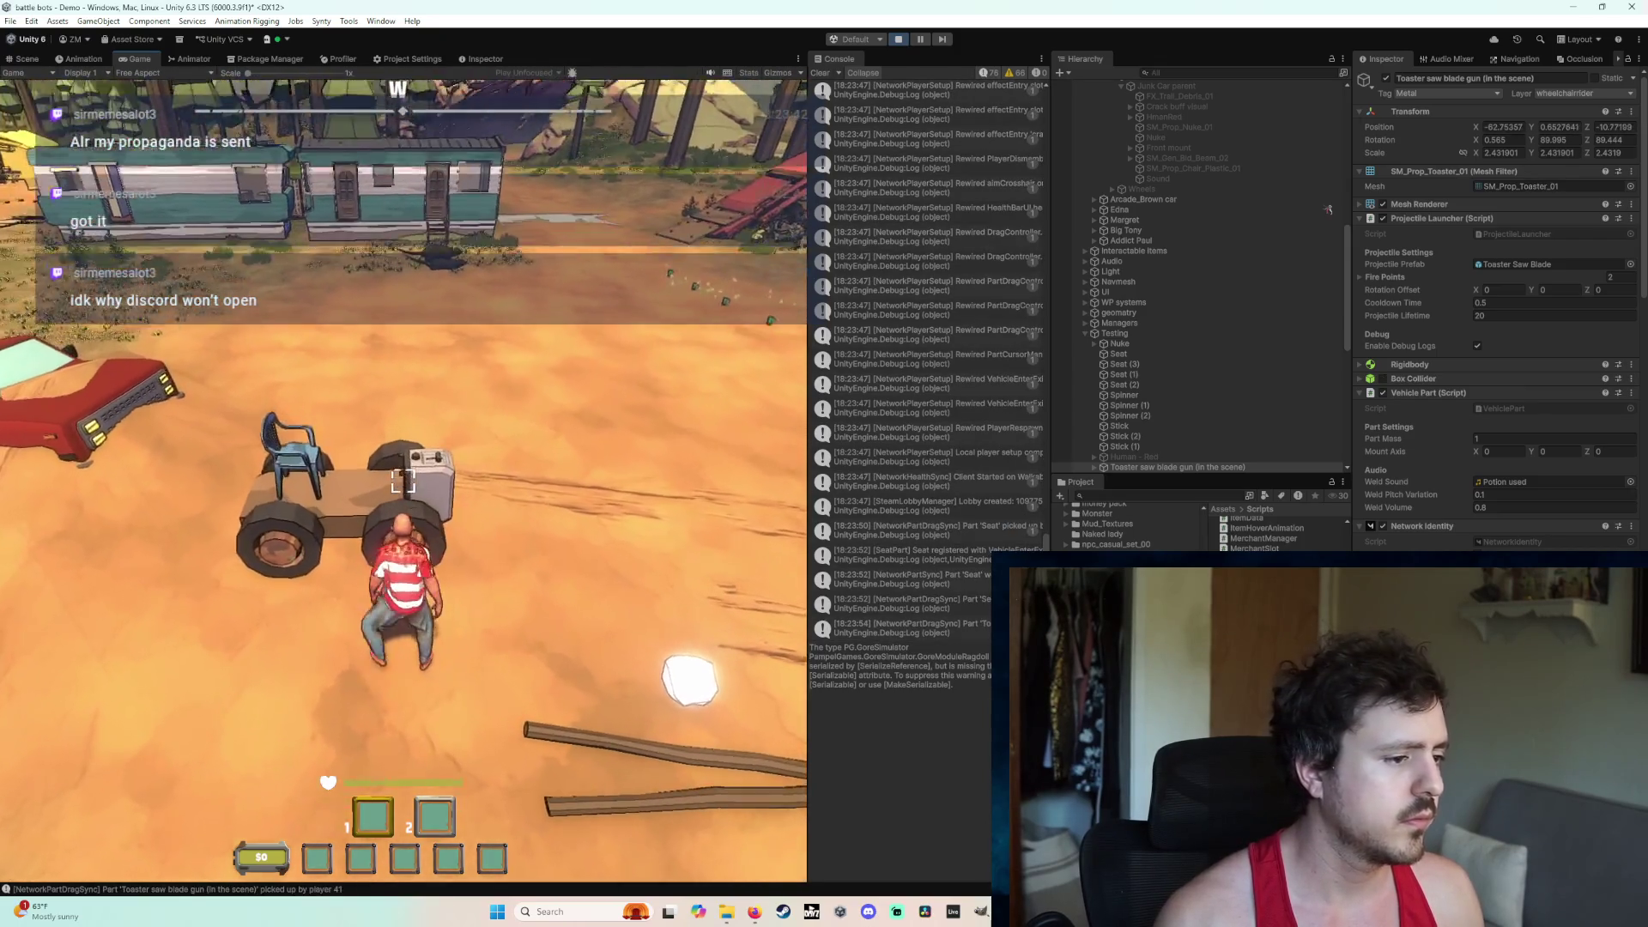
key(e)
key(w)
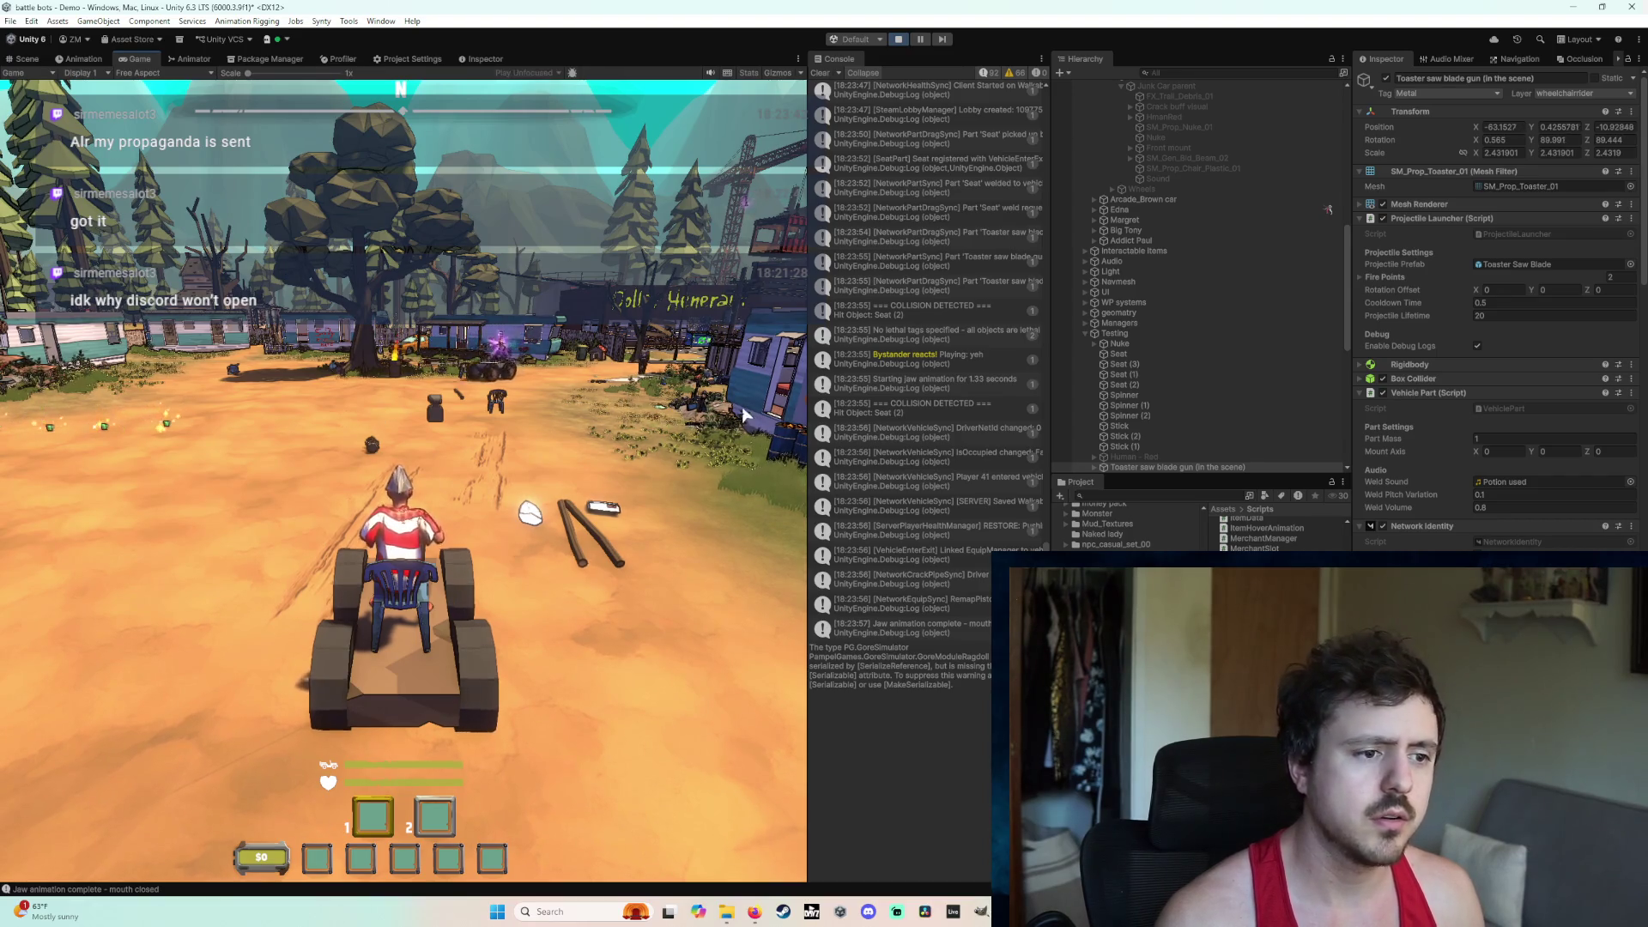
click(901, 39)
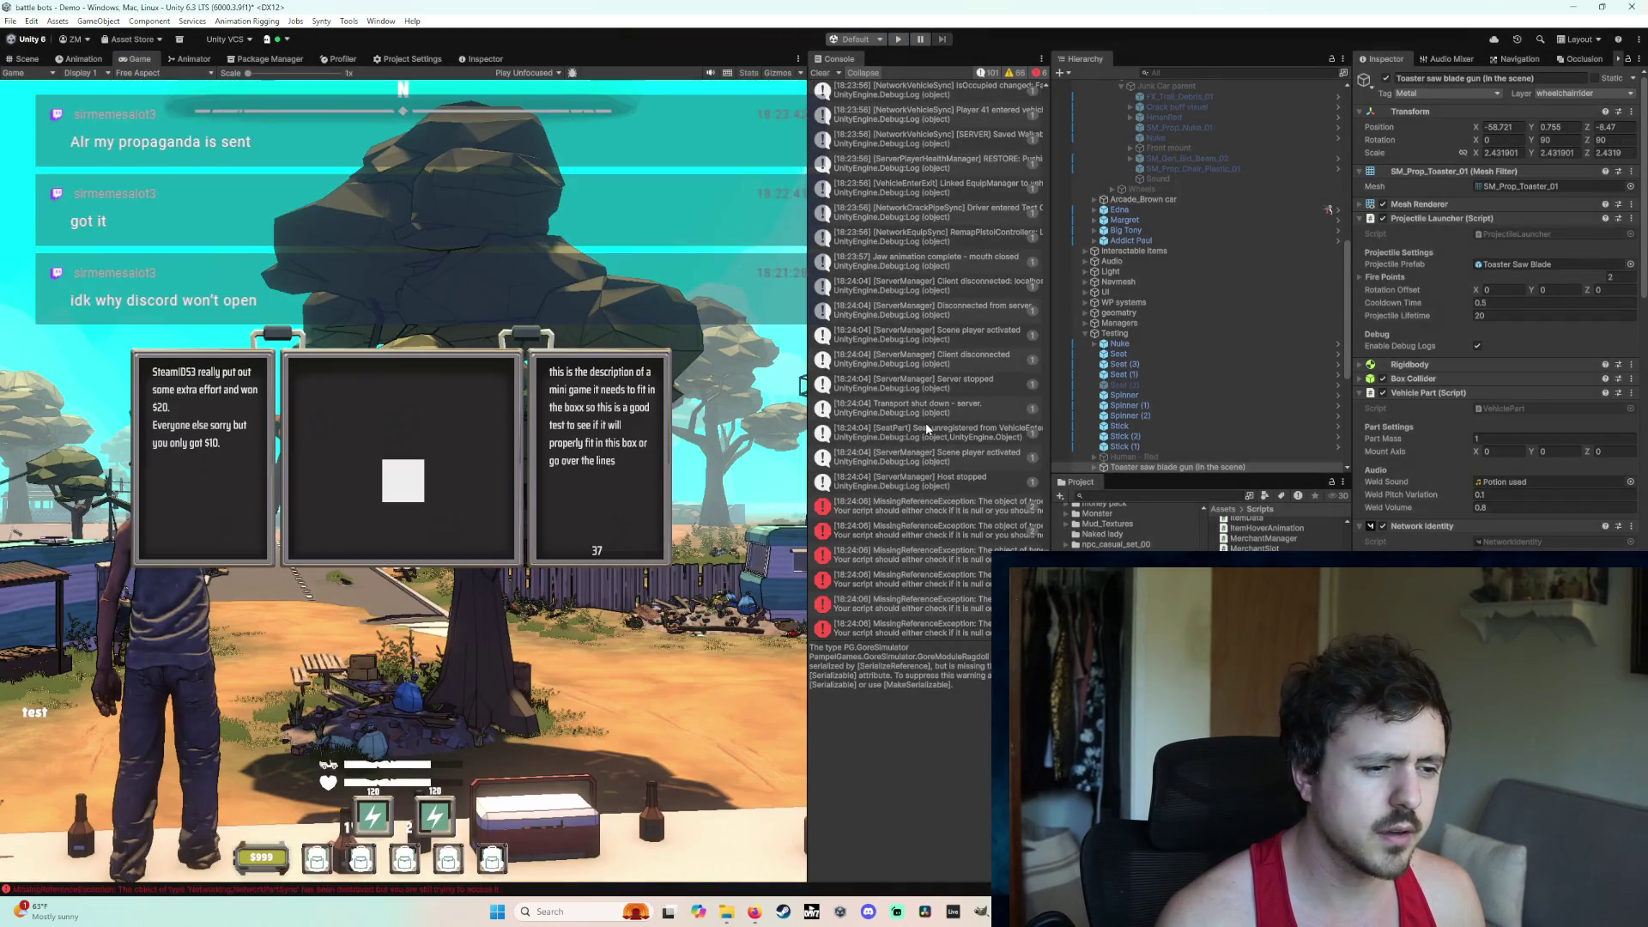
Step: Step through the MissingReferenceException, Mirror.NetworkIdentity and ProjectileLauncher error stack traces
click(843, 505)
click(875, 528)
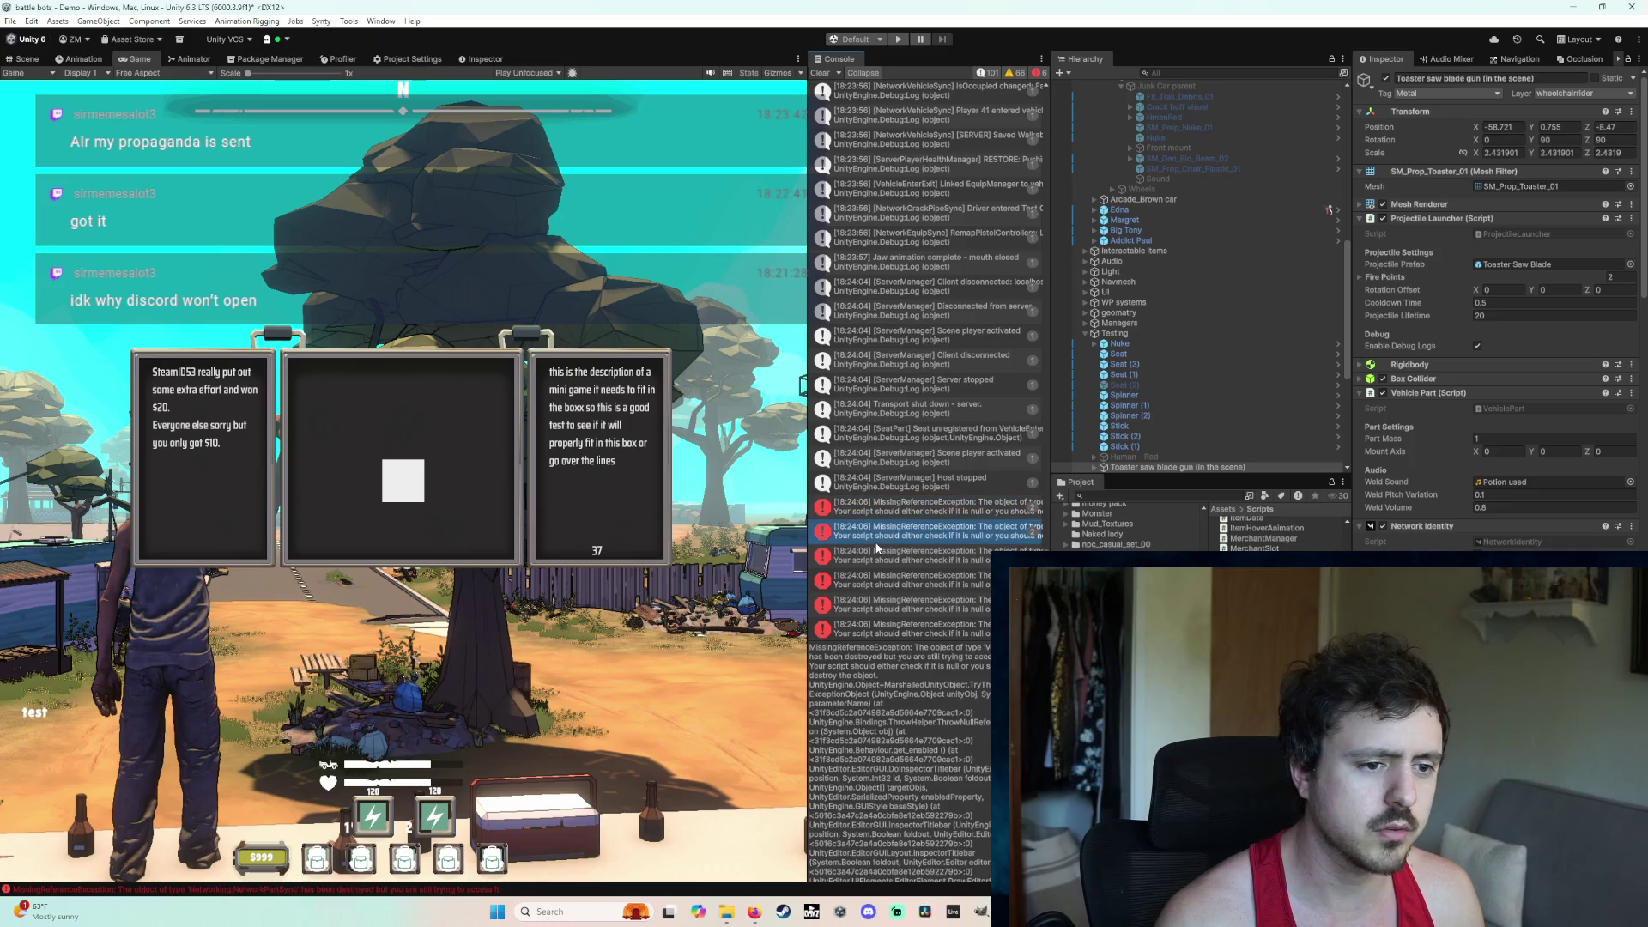
click(884, 553)
click(887, 599)
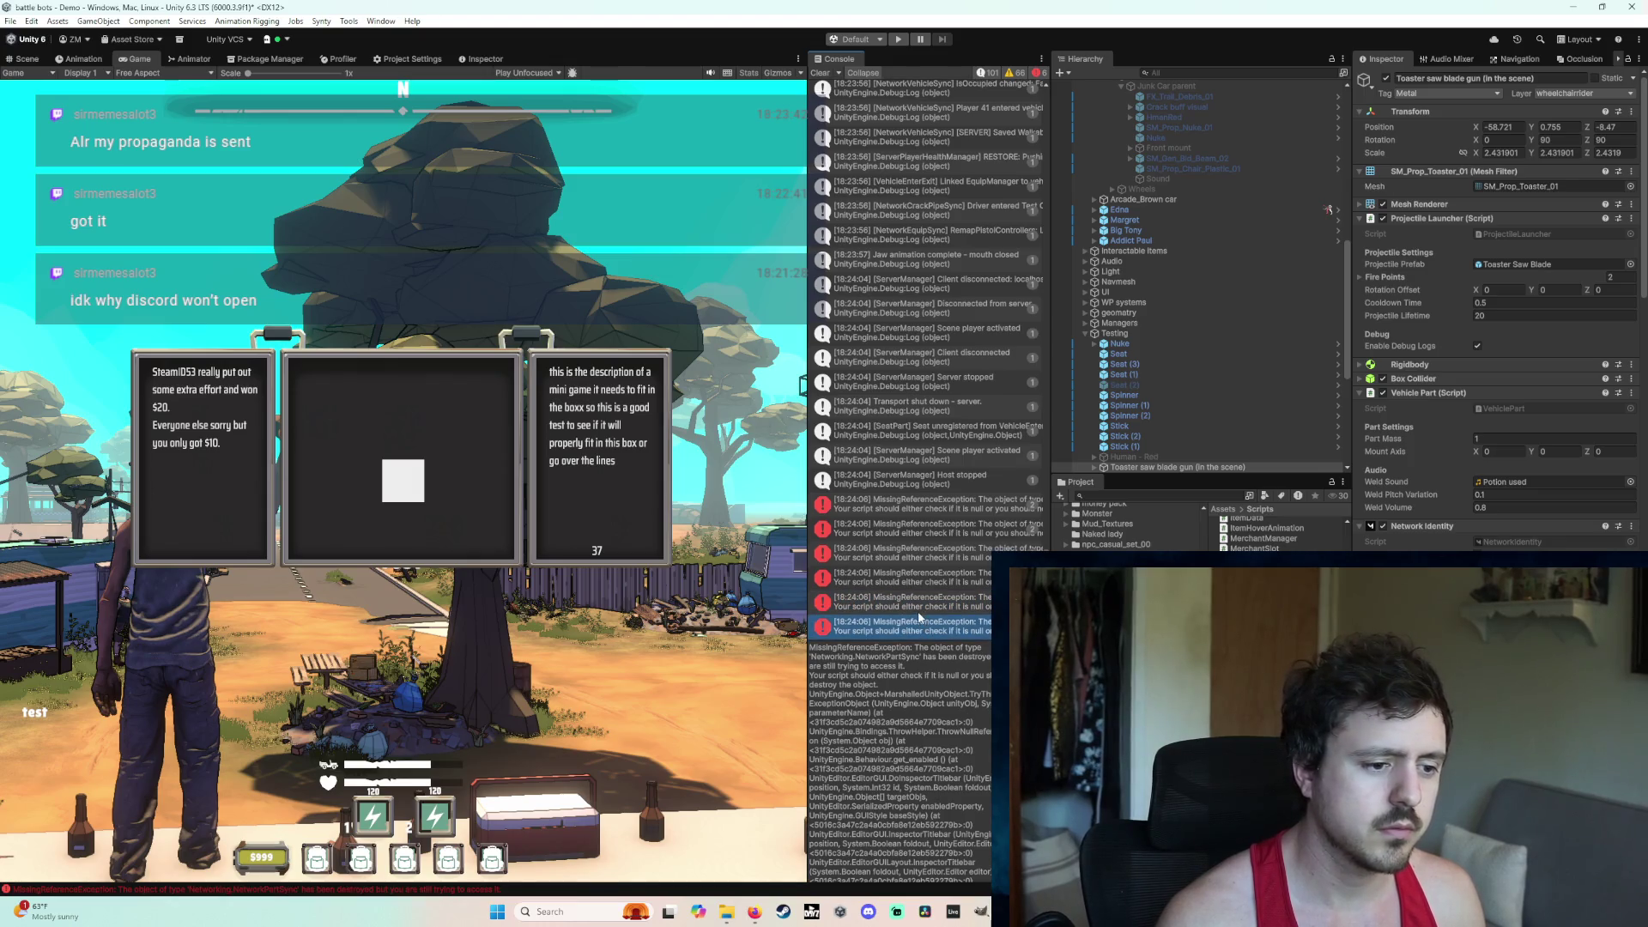
click(942, 556)
click(937, 513)
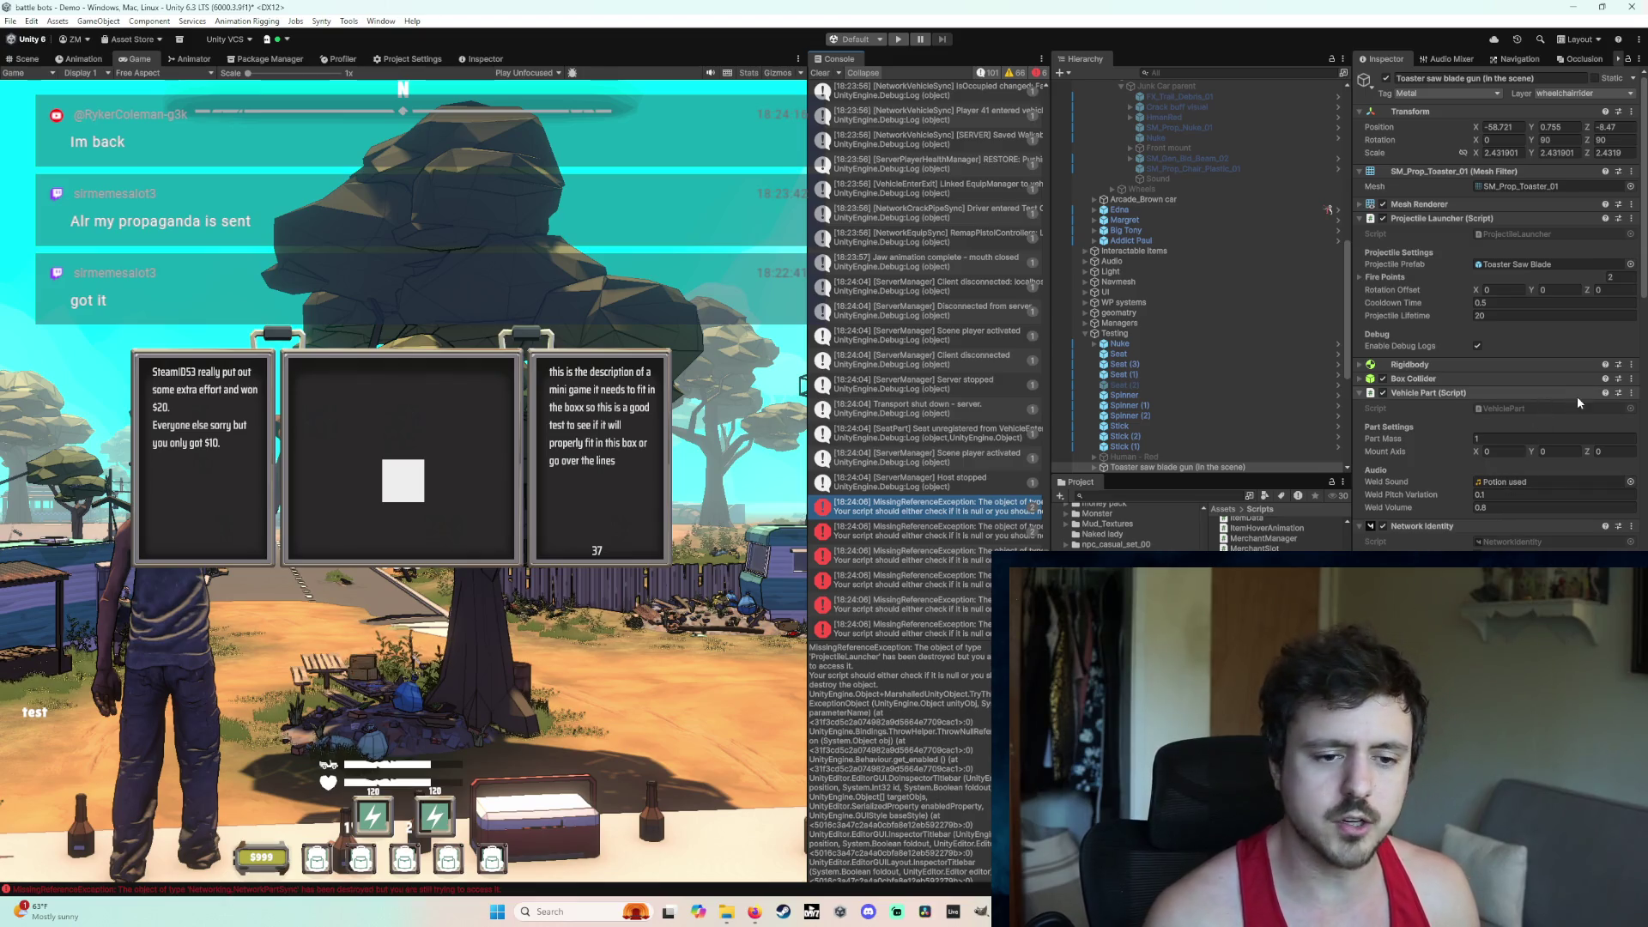
scroll(1502, 468, down, 5)
scroll(1502, 464, down, 6)
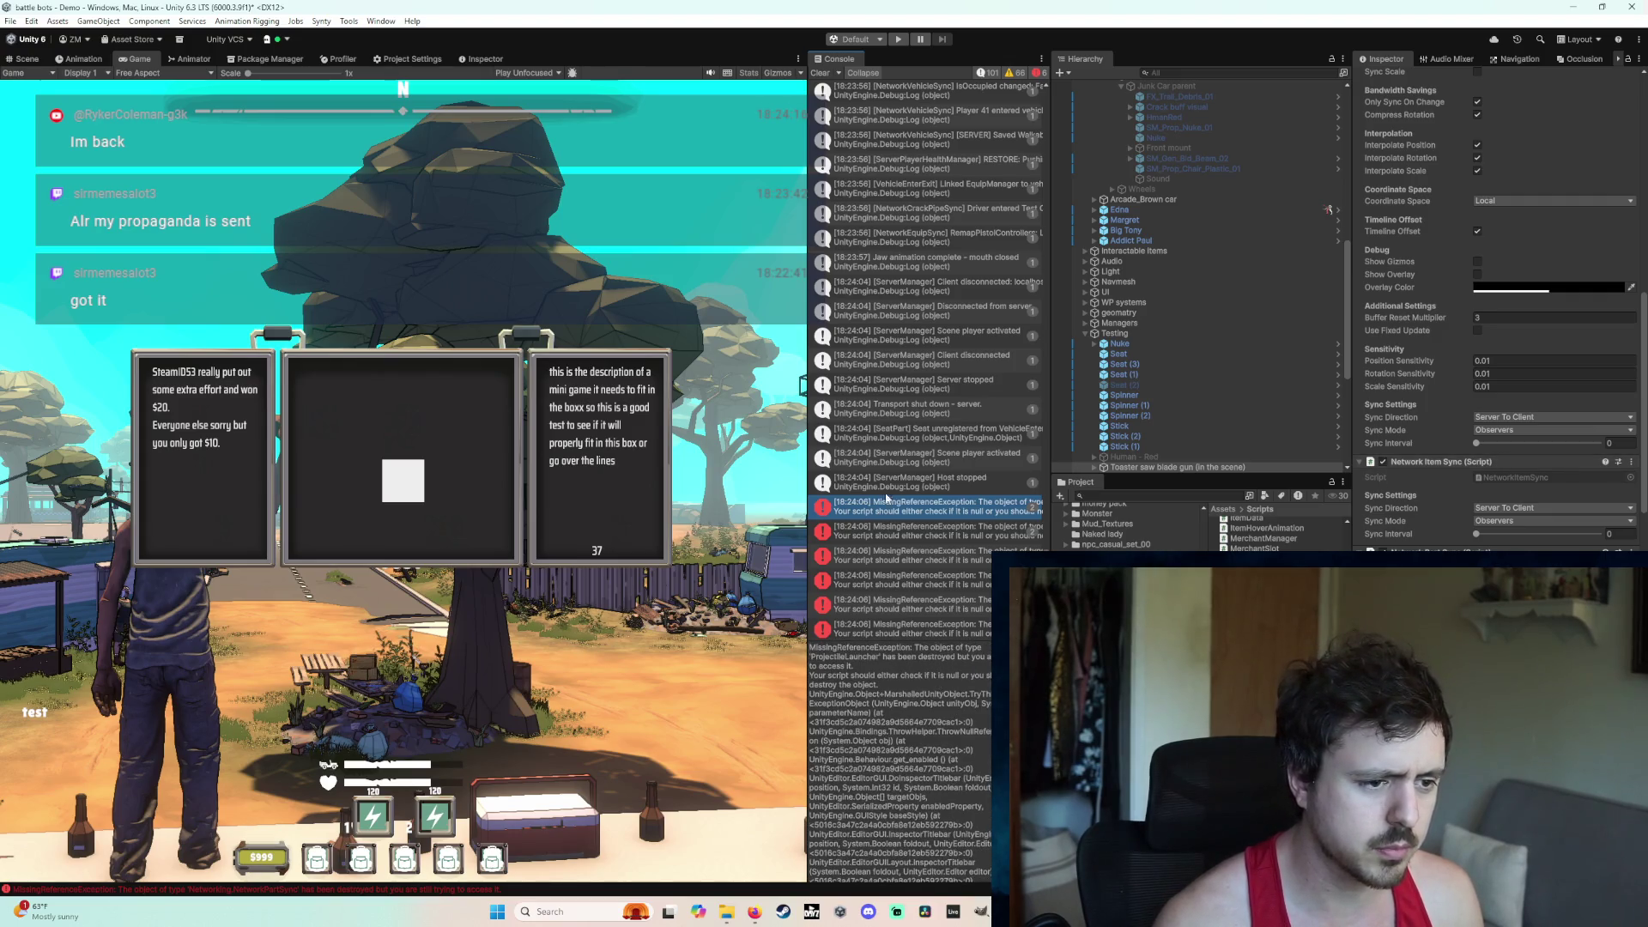
Step: Widen the Console, review the VehiclePart and NetworkPartSync errors, and copy the ProjectileLauncher stack trace
drag(806, 464, 486, 492)
click(791, 532)
click(780, 556)
click(778, 580)
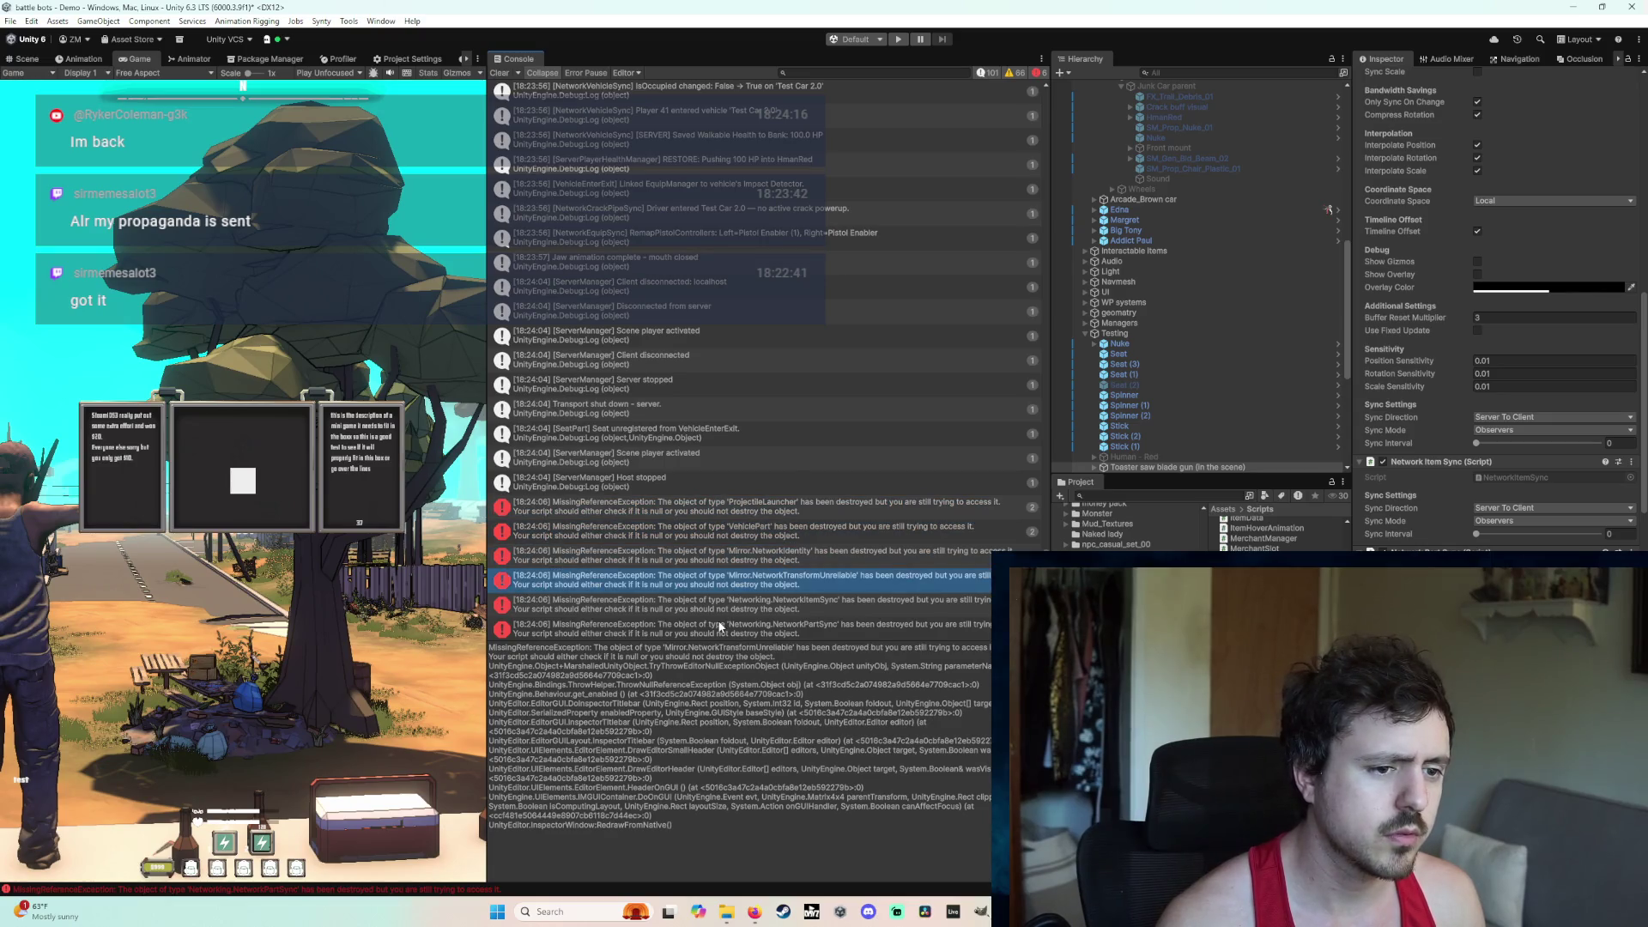
click(779, 627)
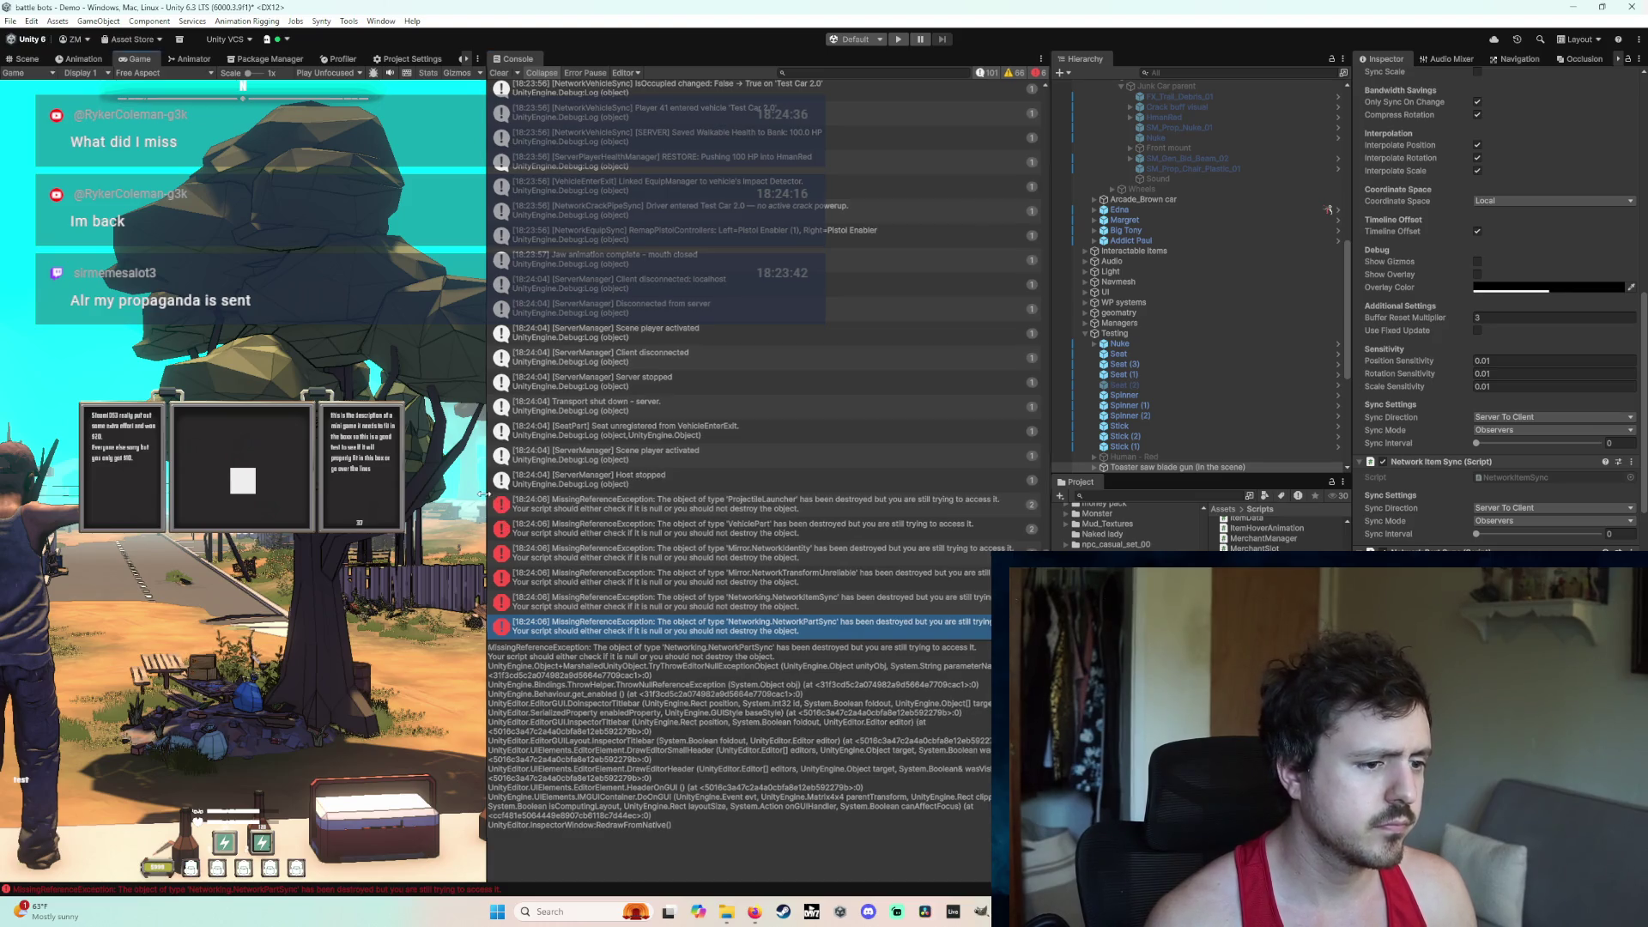
drag(487, 510, 350, 510)
click(631, 513)
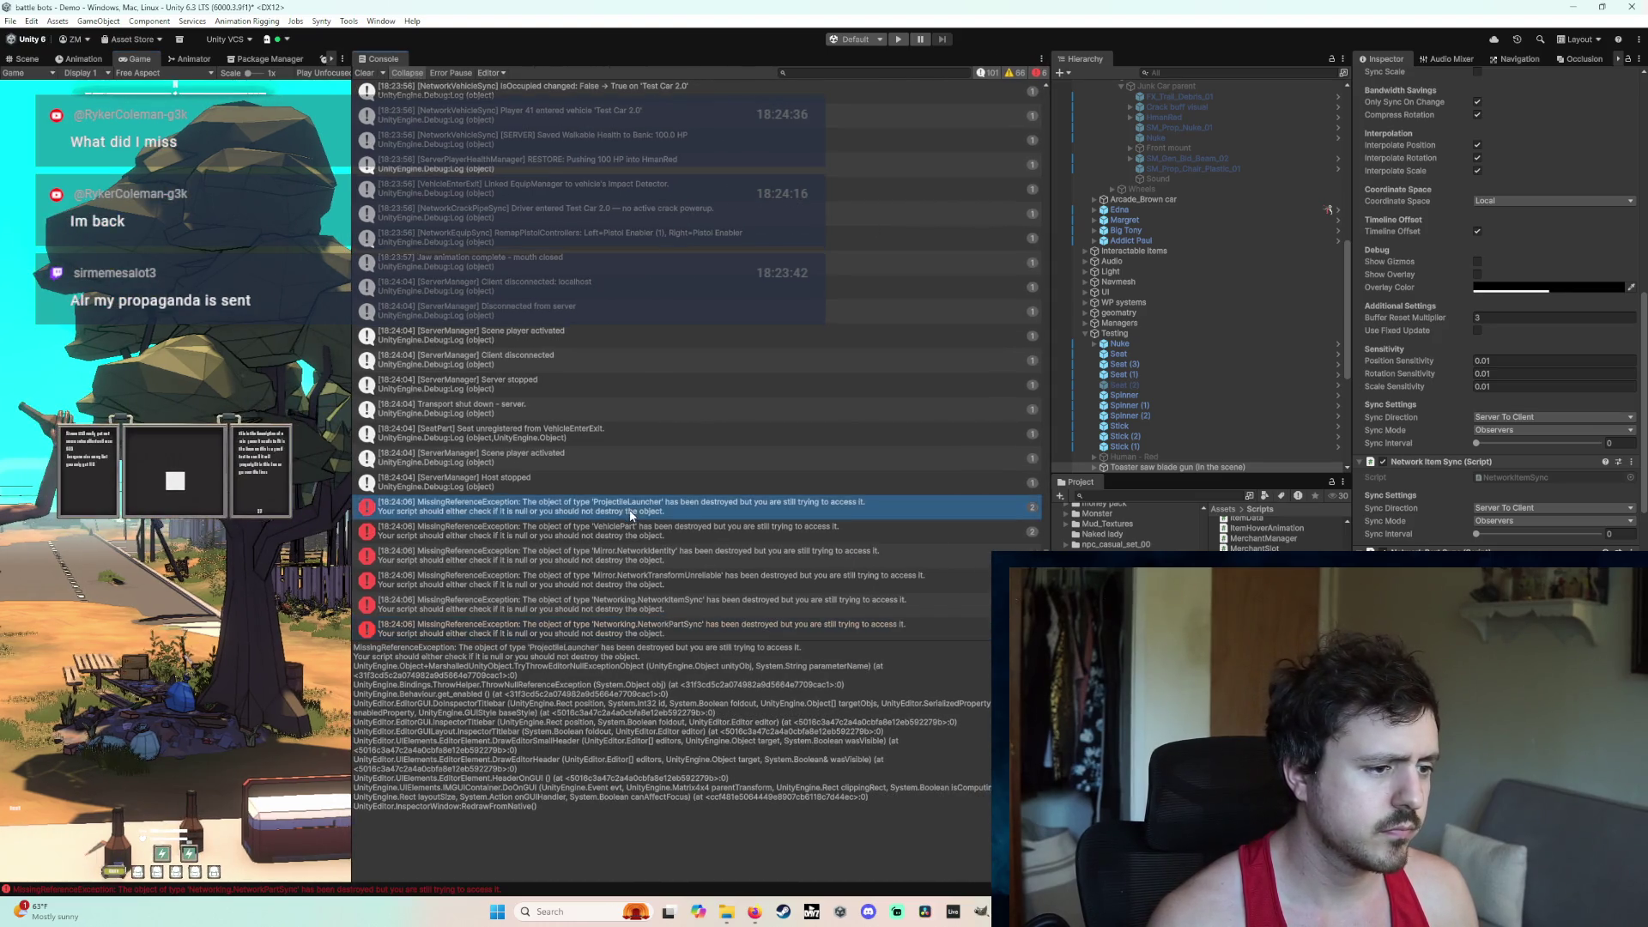
scroll(515, 524, down, 1)
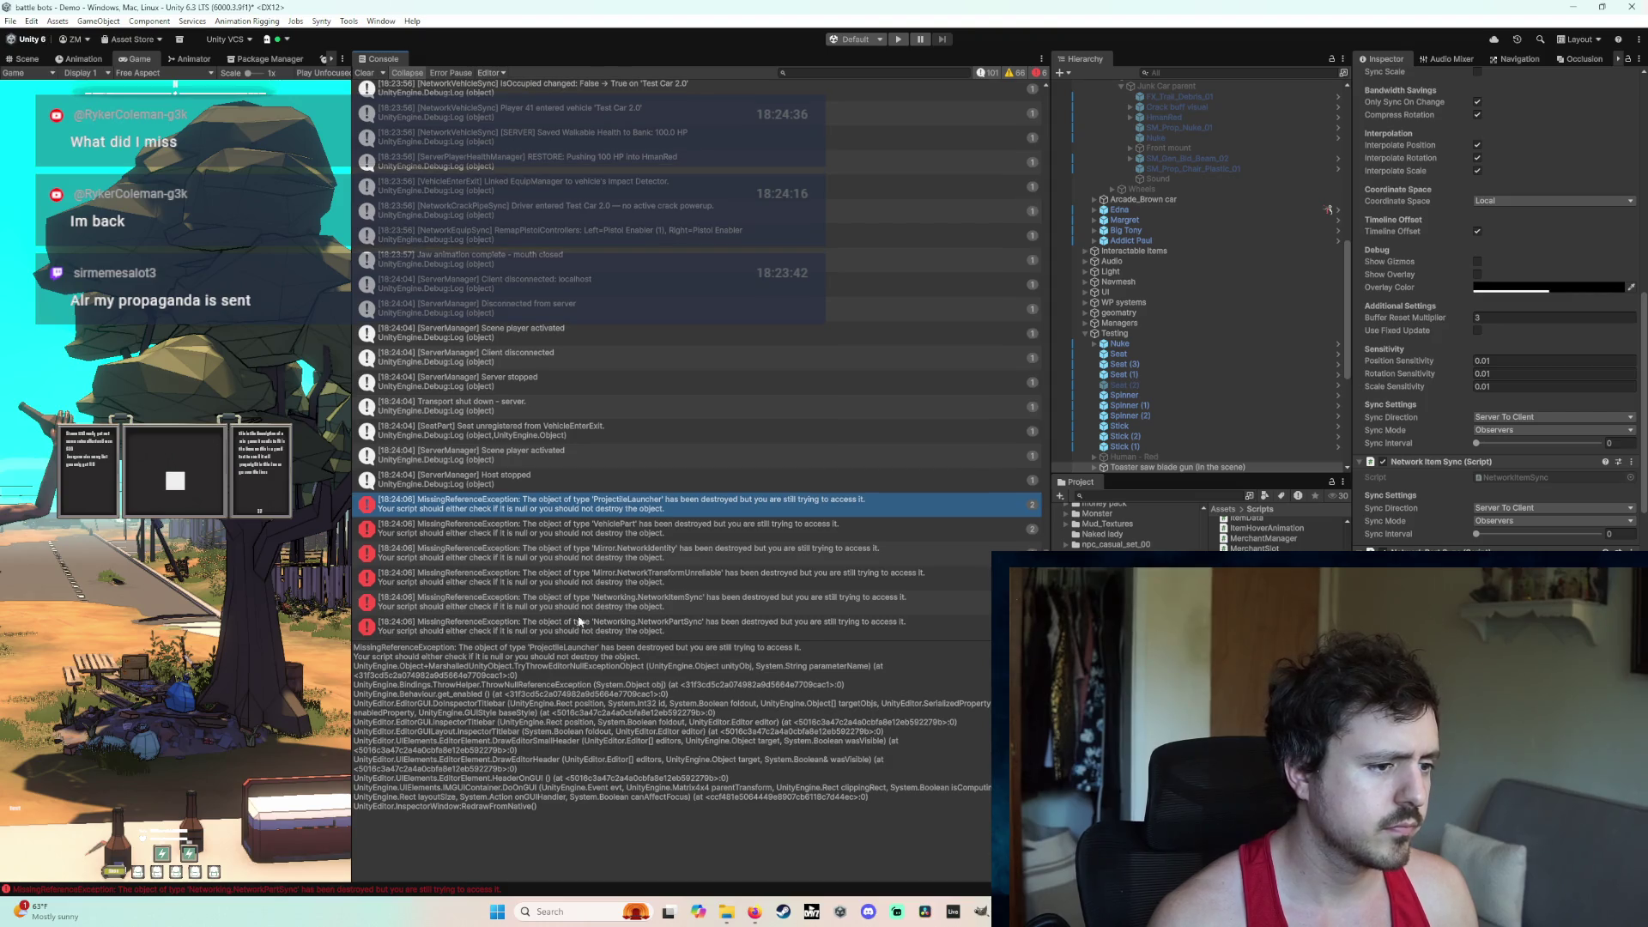
drag(355, 647, 584, 814)
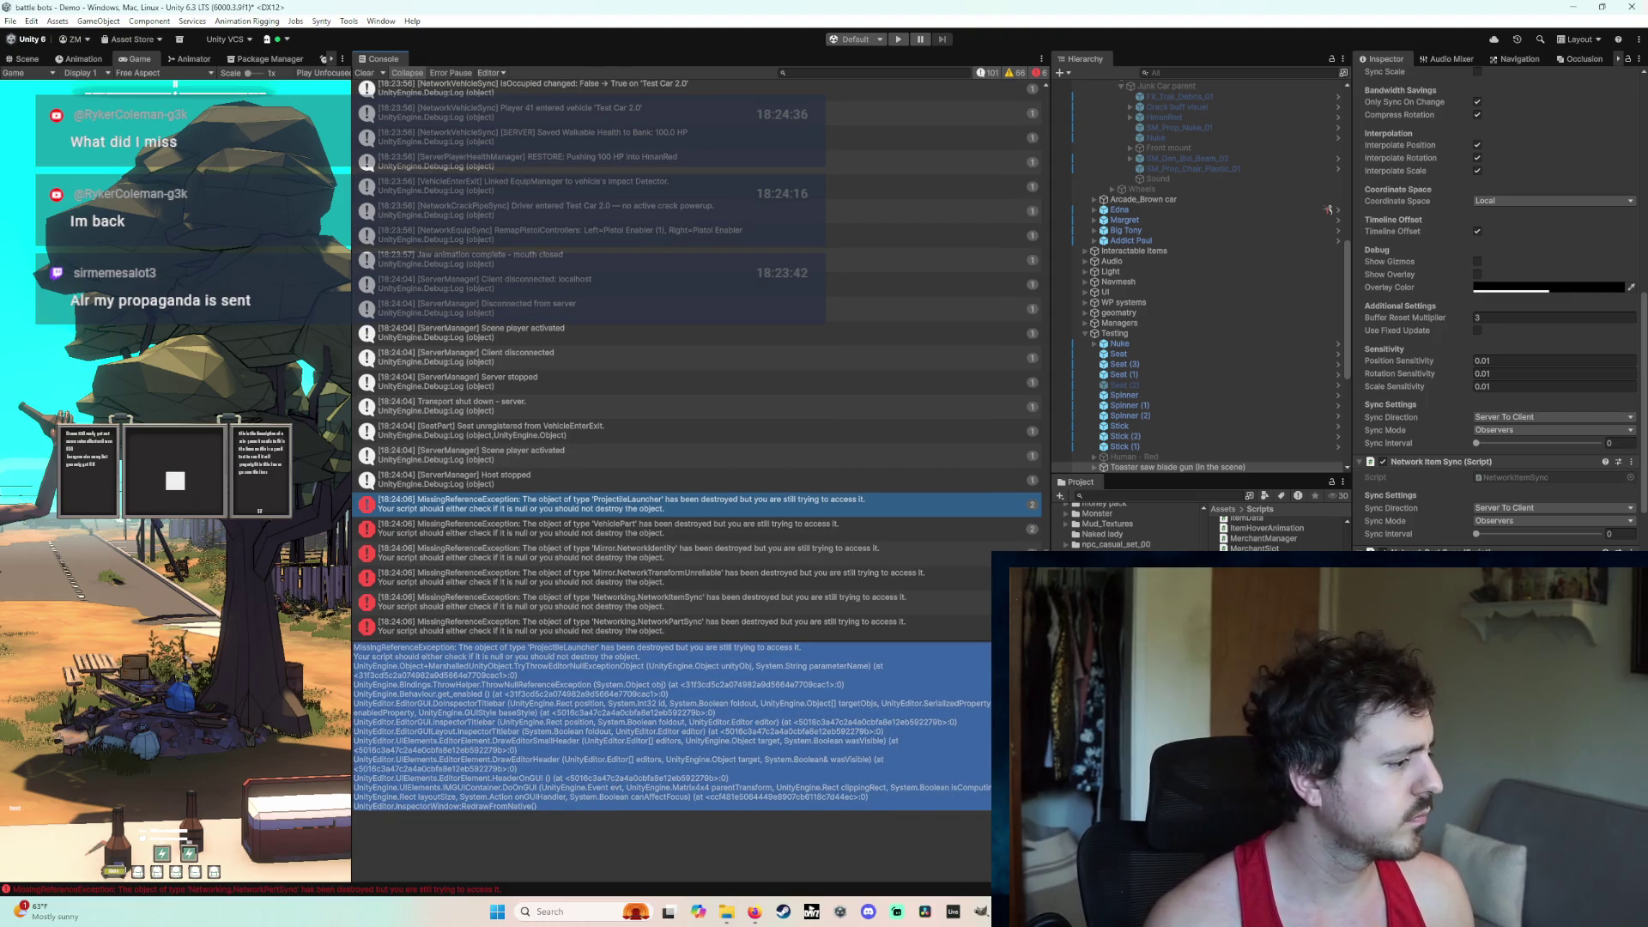
key(ctrl+c)
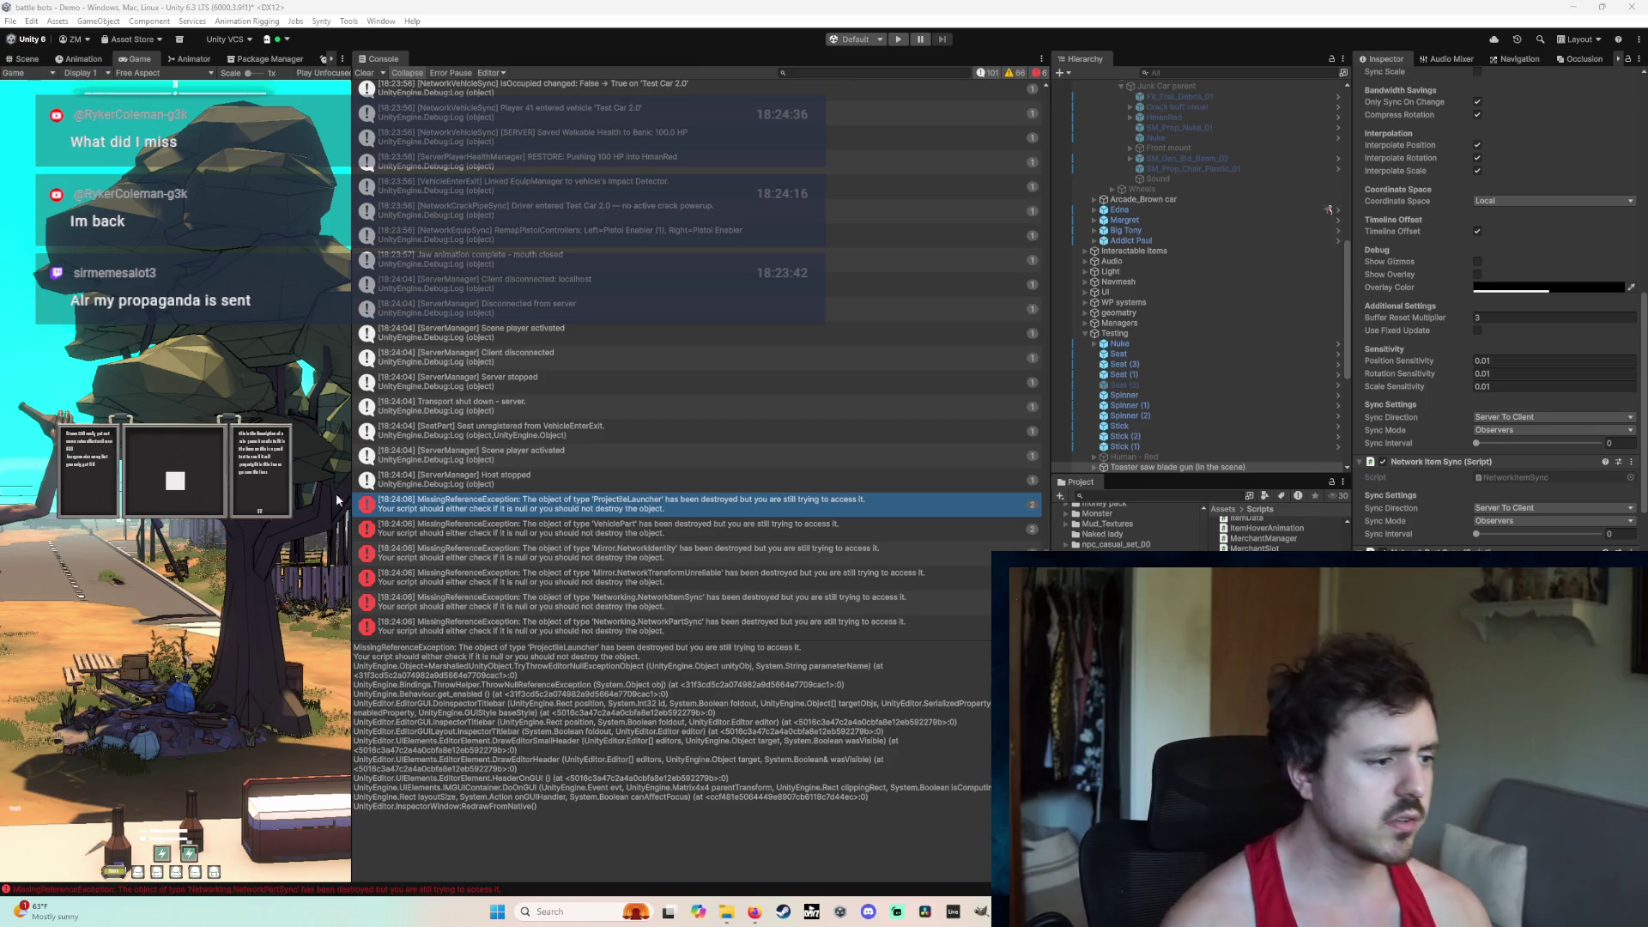
Step: Readjust the Game/Console split so the error messages are readable
drag(352, 491, 862, 488)
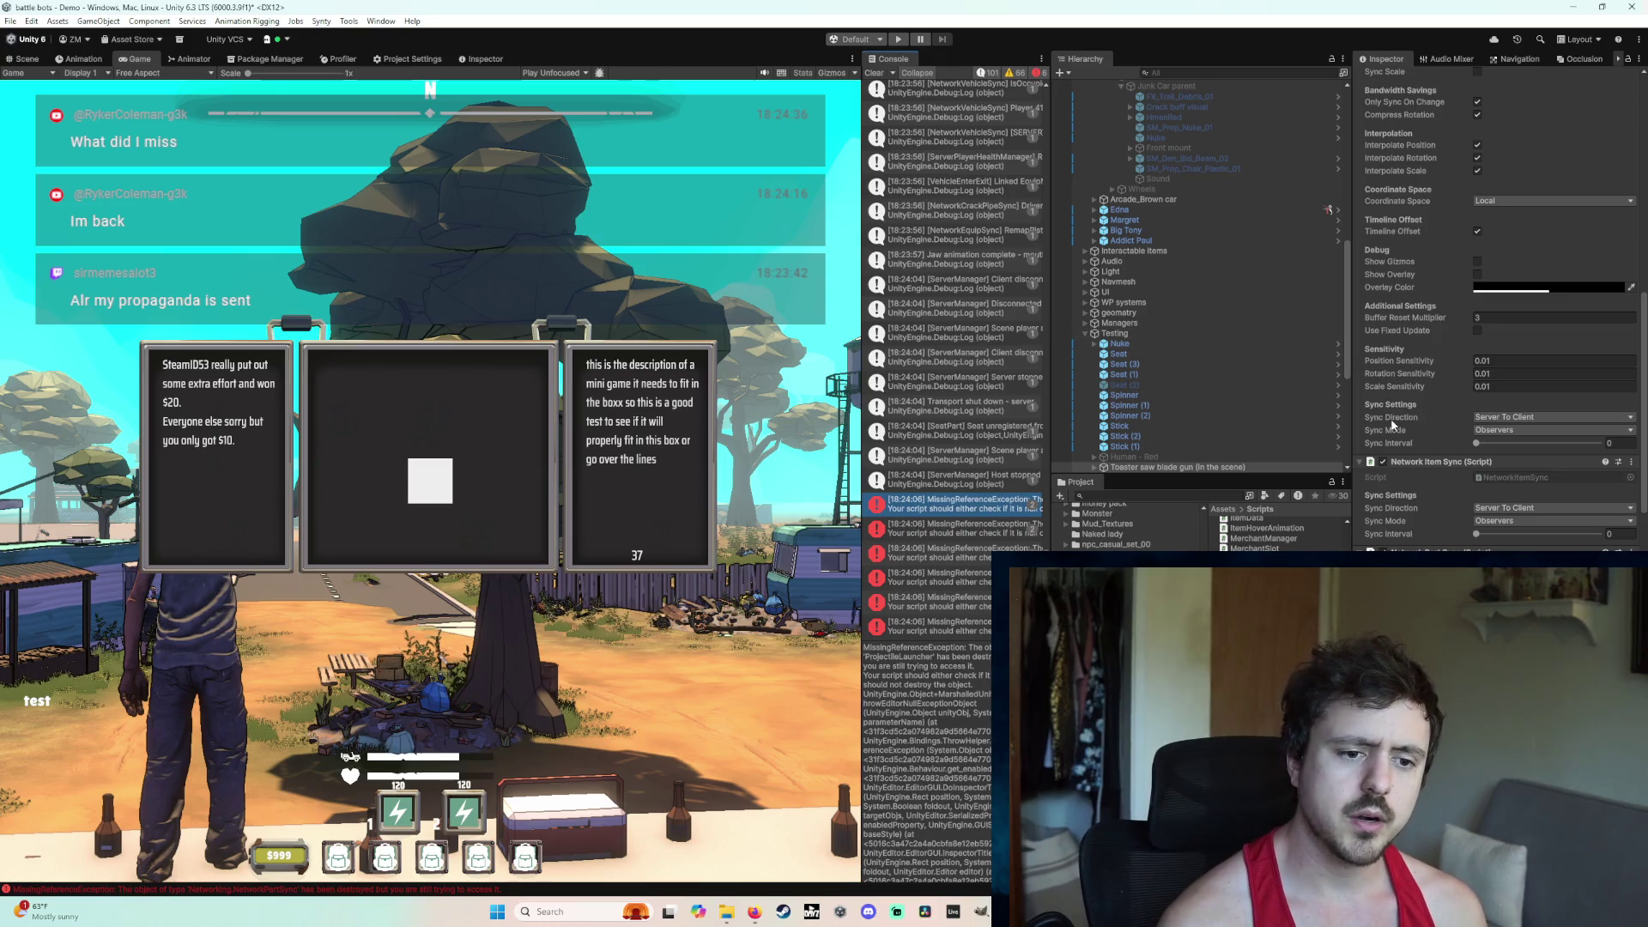
mouse_move(1387, 436)
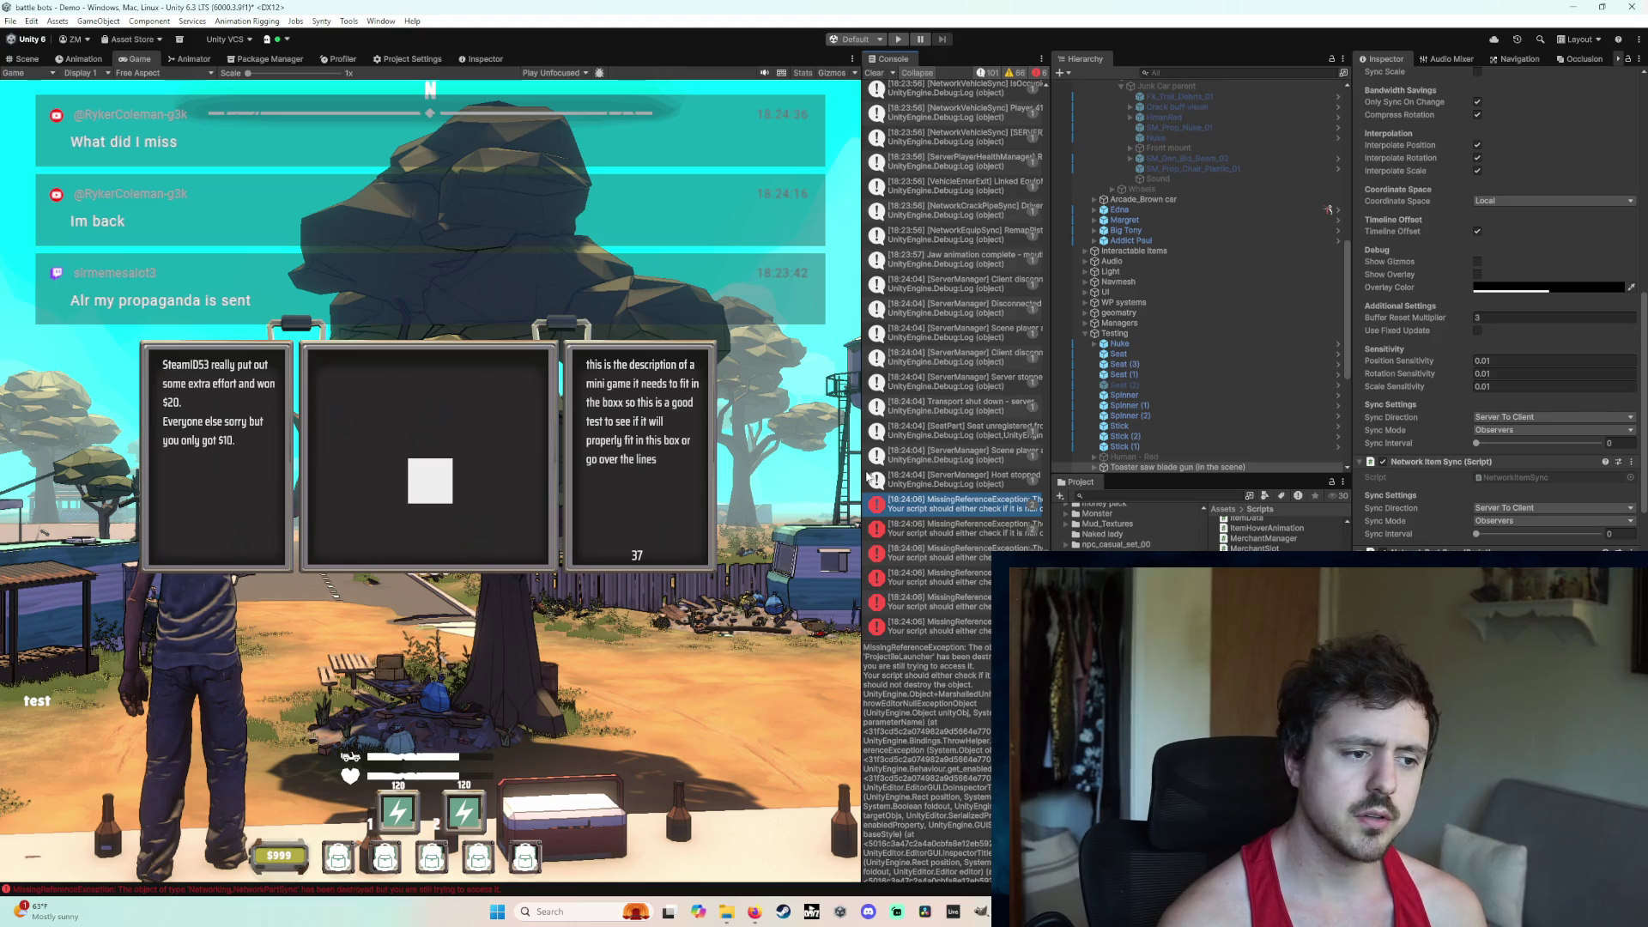
drag(861, 470, 815, 469)
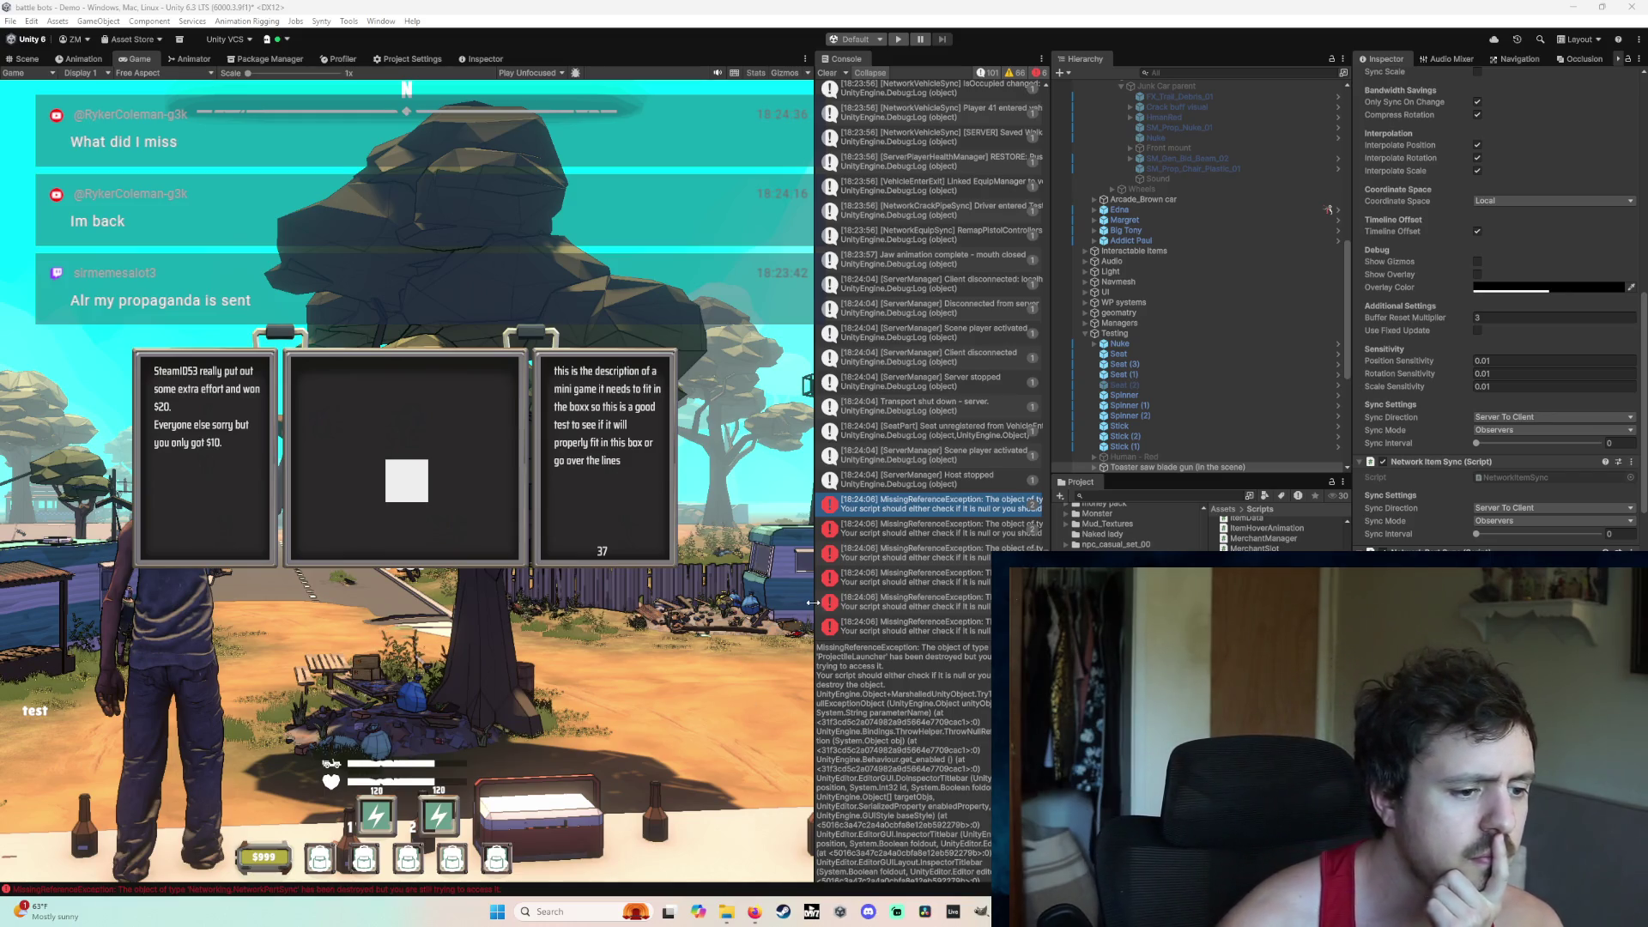
drag(811, 606, 657, 606)
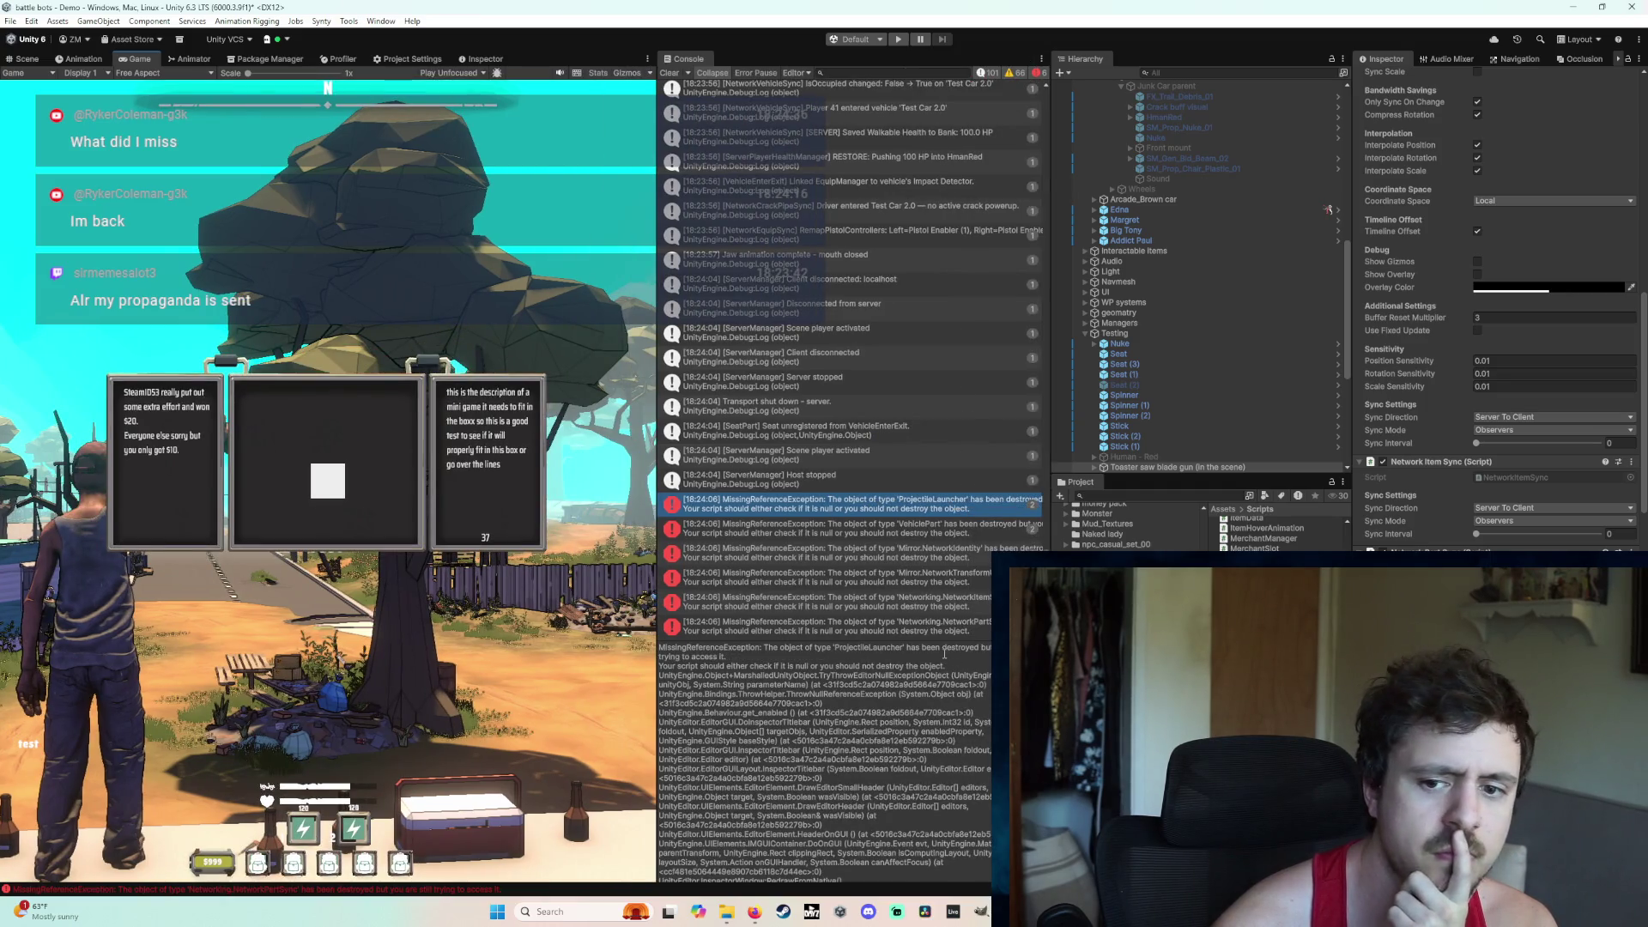
scroll(1459, 524, up, 8)
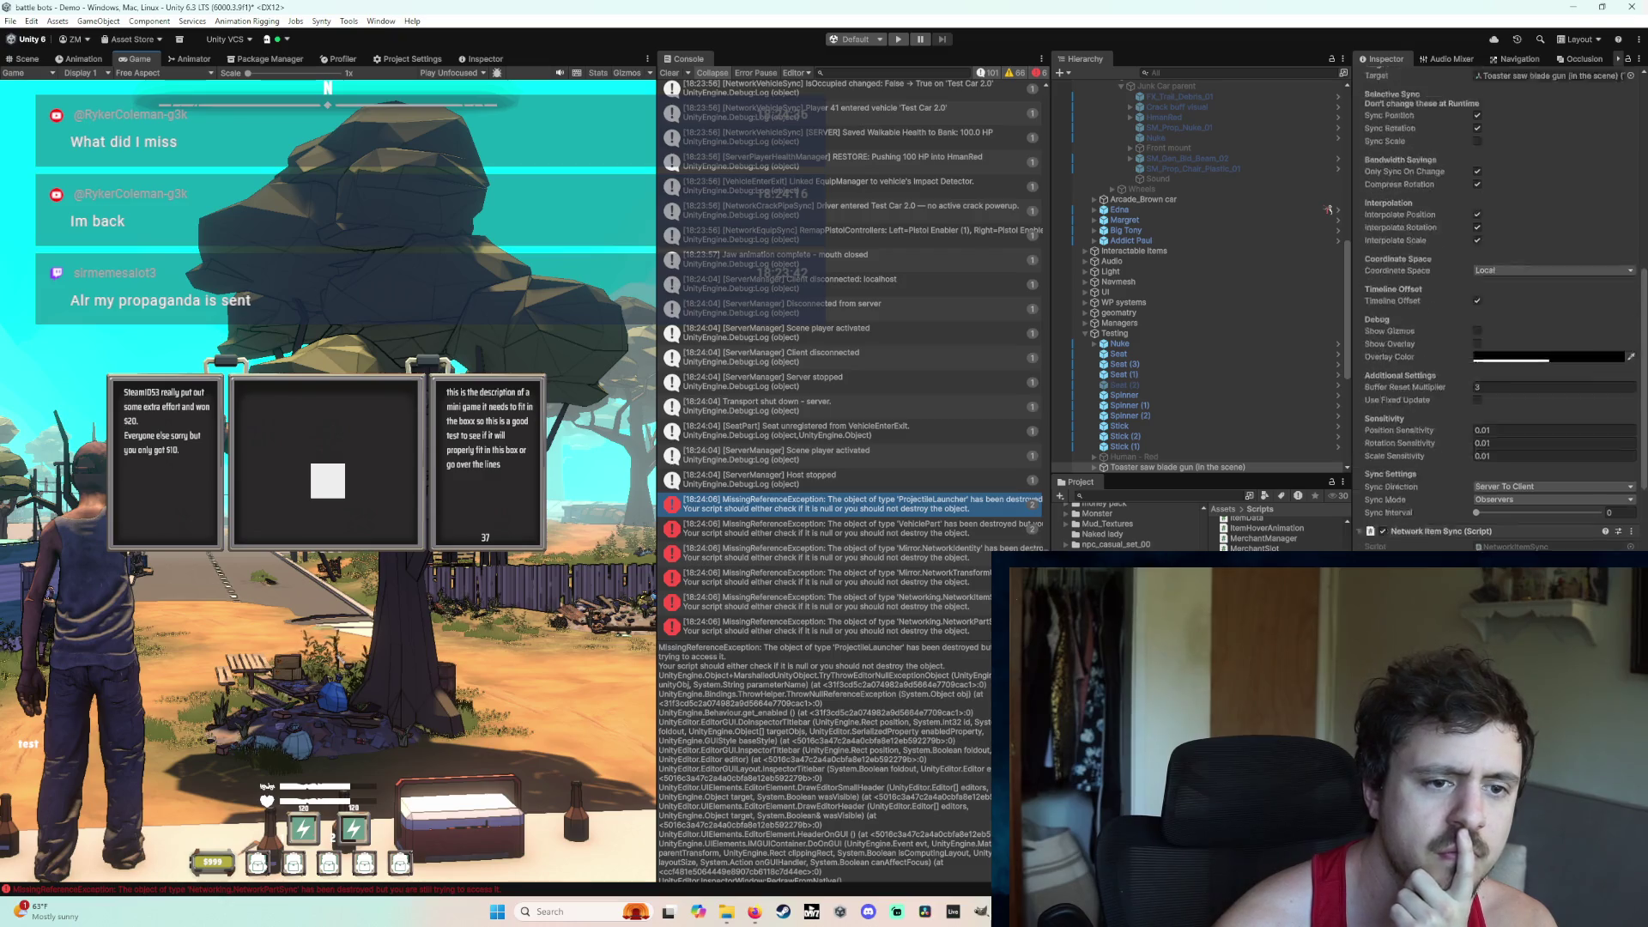
Step: Show the Projectile Launcher settings, widen the Console to full error lines, and start a screen capture
scroll(1498, 309, up, 6)
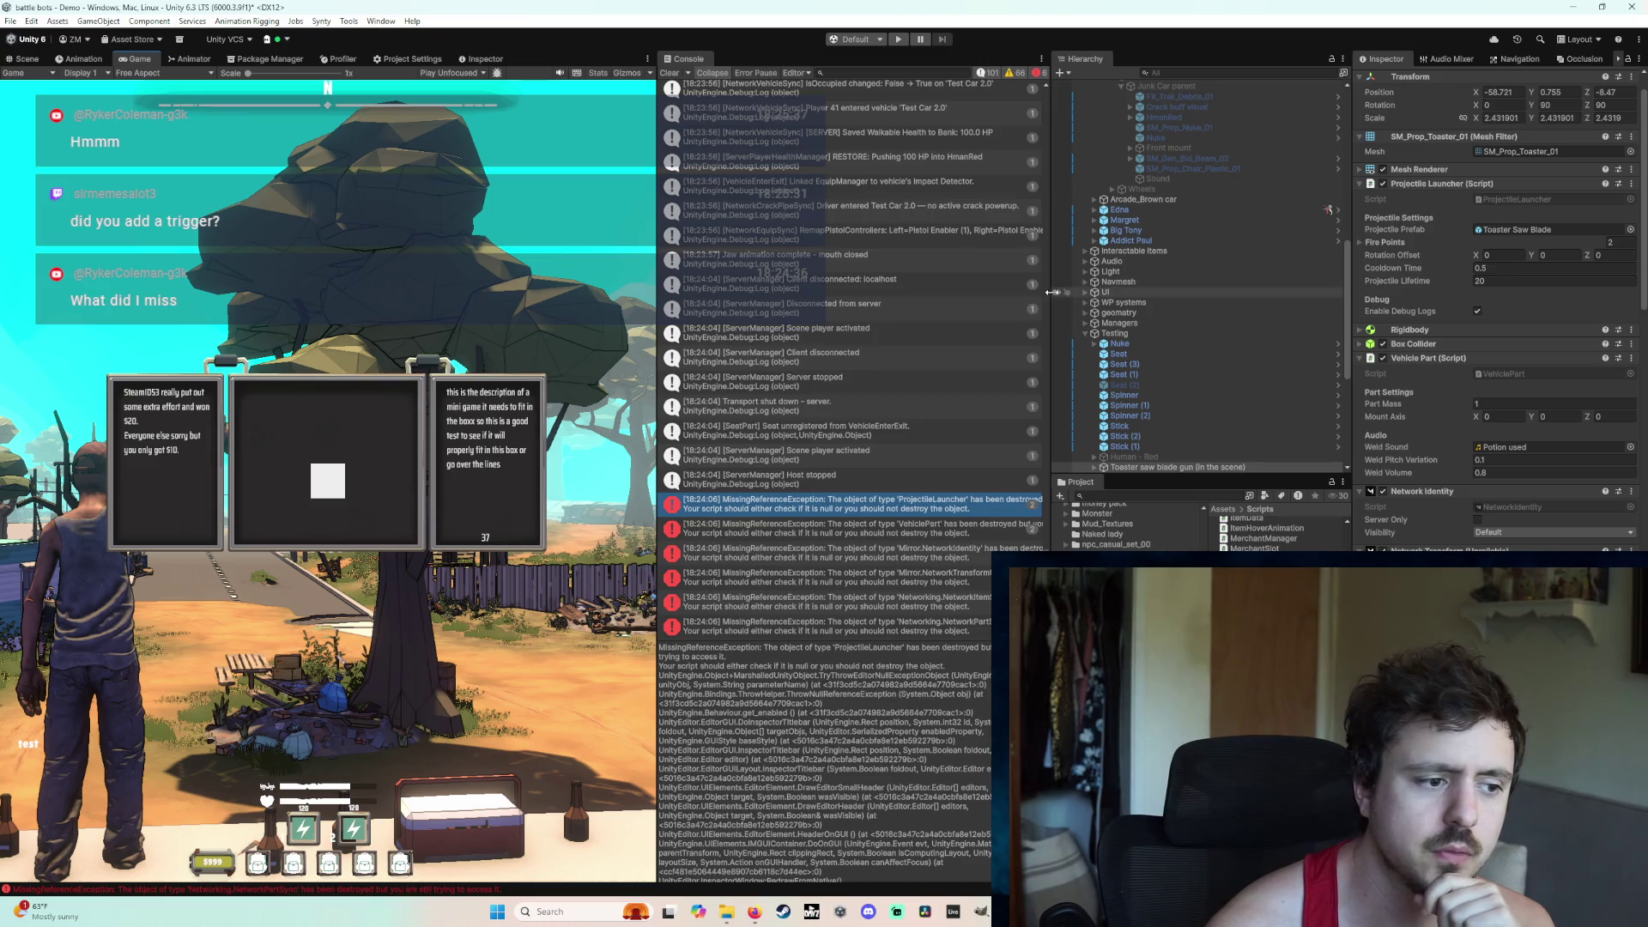
drag(1052, 292, 1078, 292)
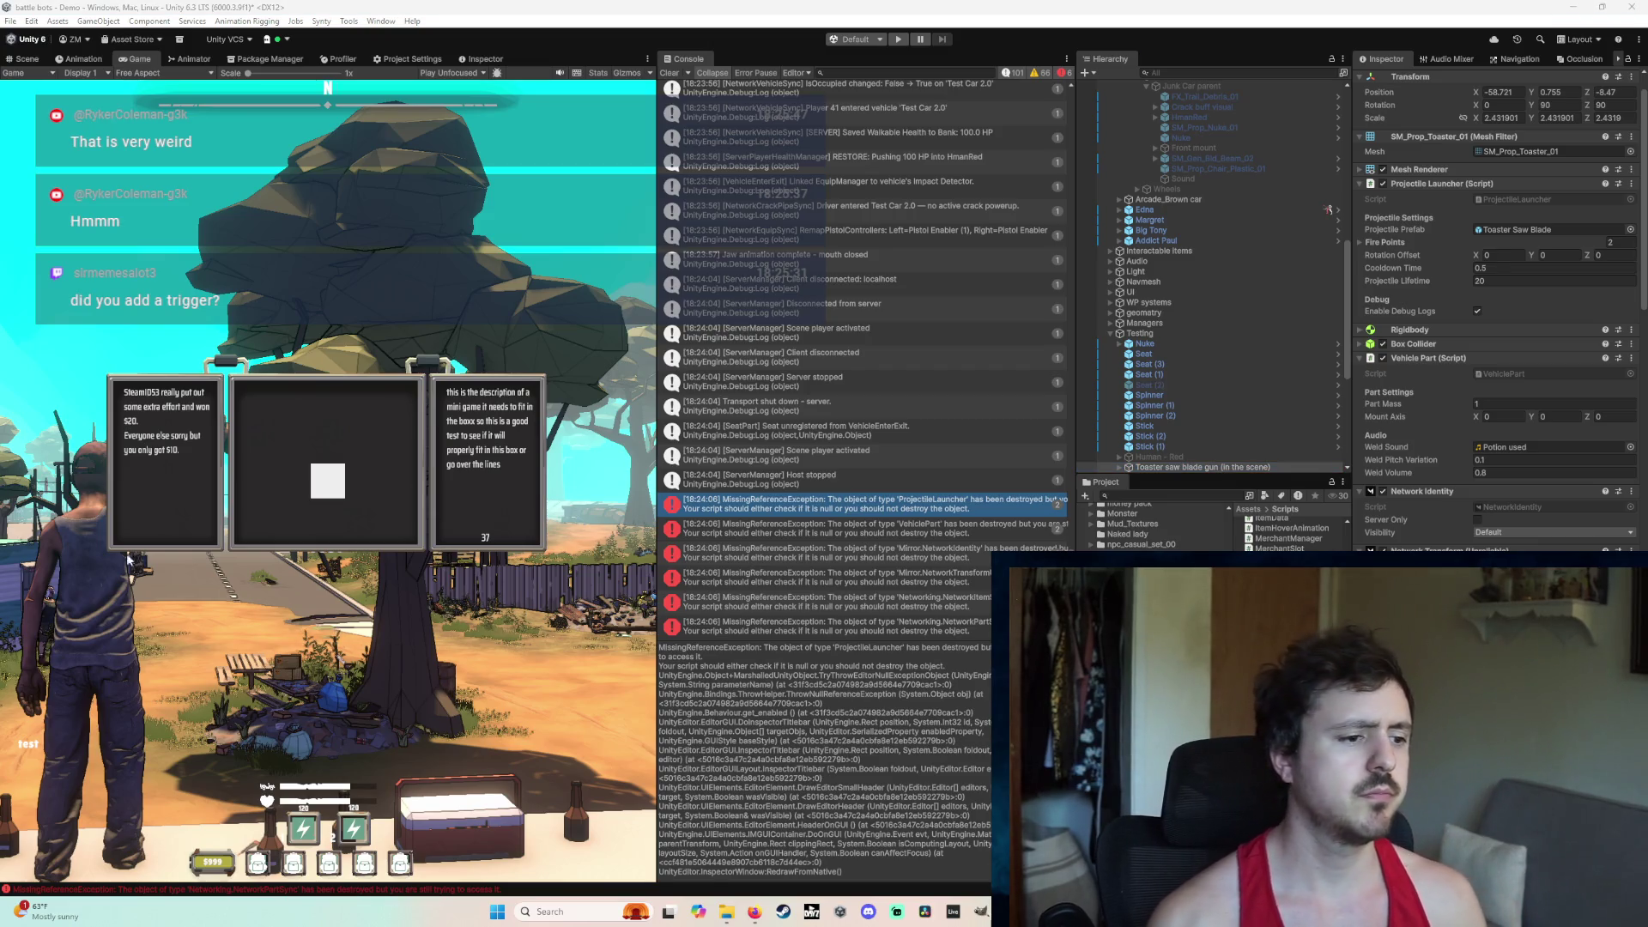
mouse_move(656, 455)
mouse_down()
mouse_move(473, 458)
mouse_move(1060, 618)
mouse_move(1111, 649)
mouse_up()
key(super+shift+s)
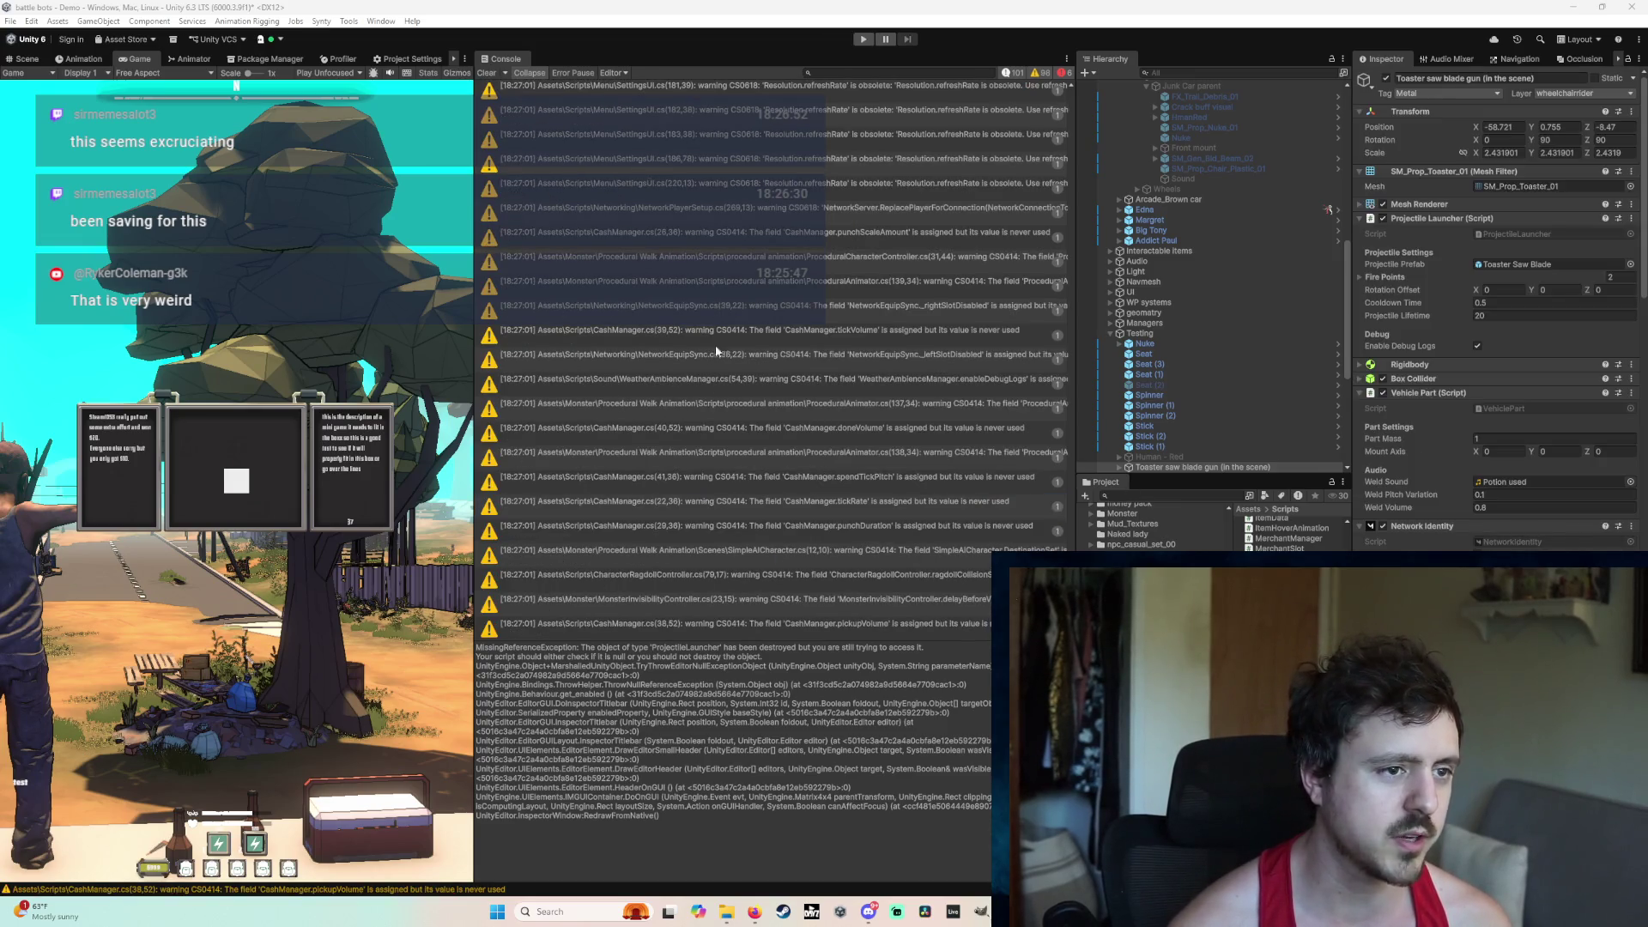
Step: Give the Game view more room again by narrowing the Console
drag(473, 125, 632, 125)
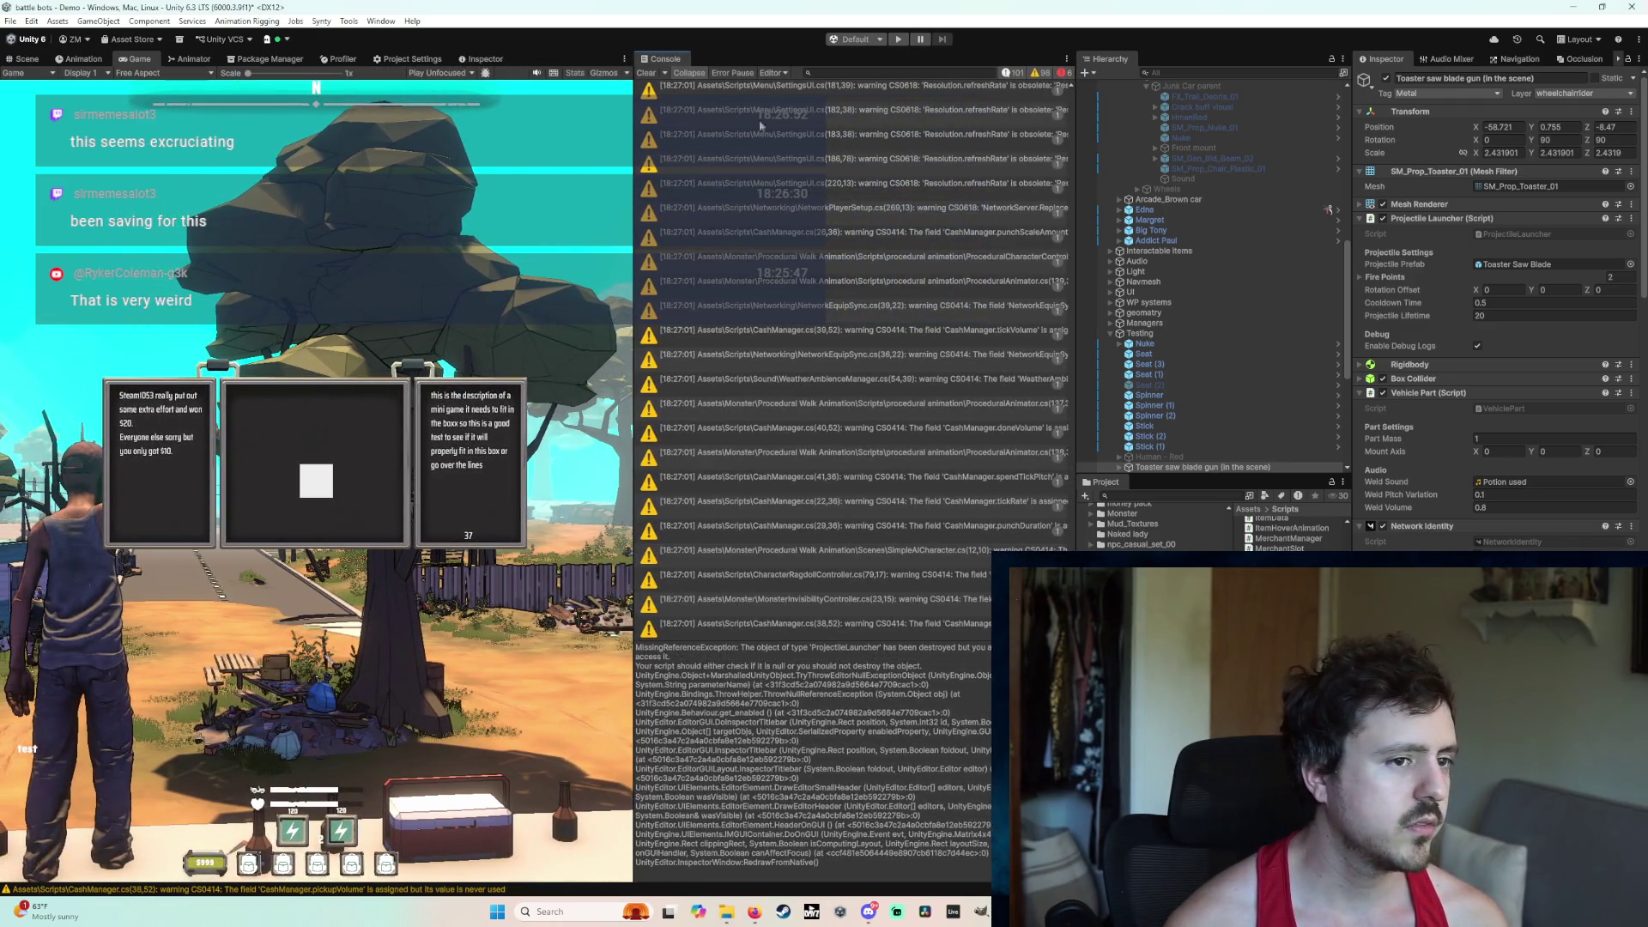
Step: Clear all warnings and errors from the Console with its Clear button
click(645, 73)
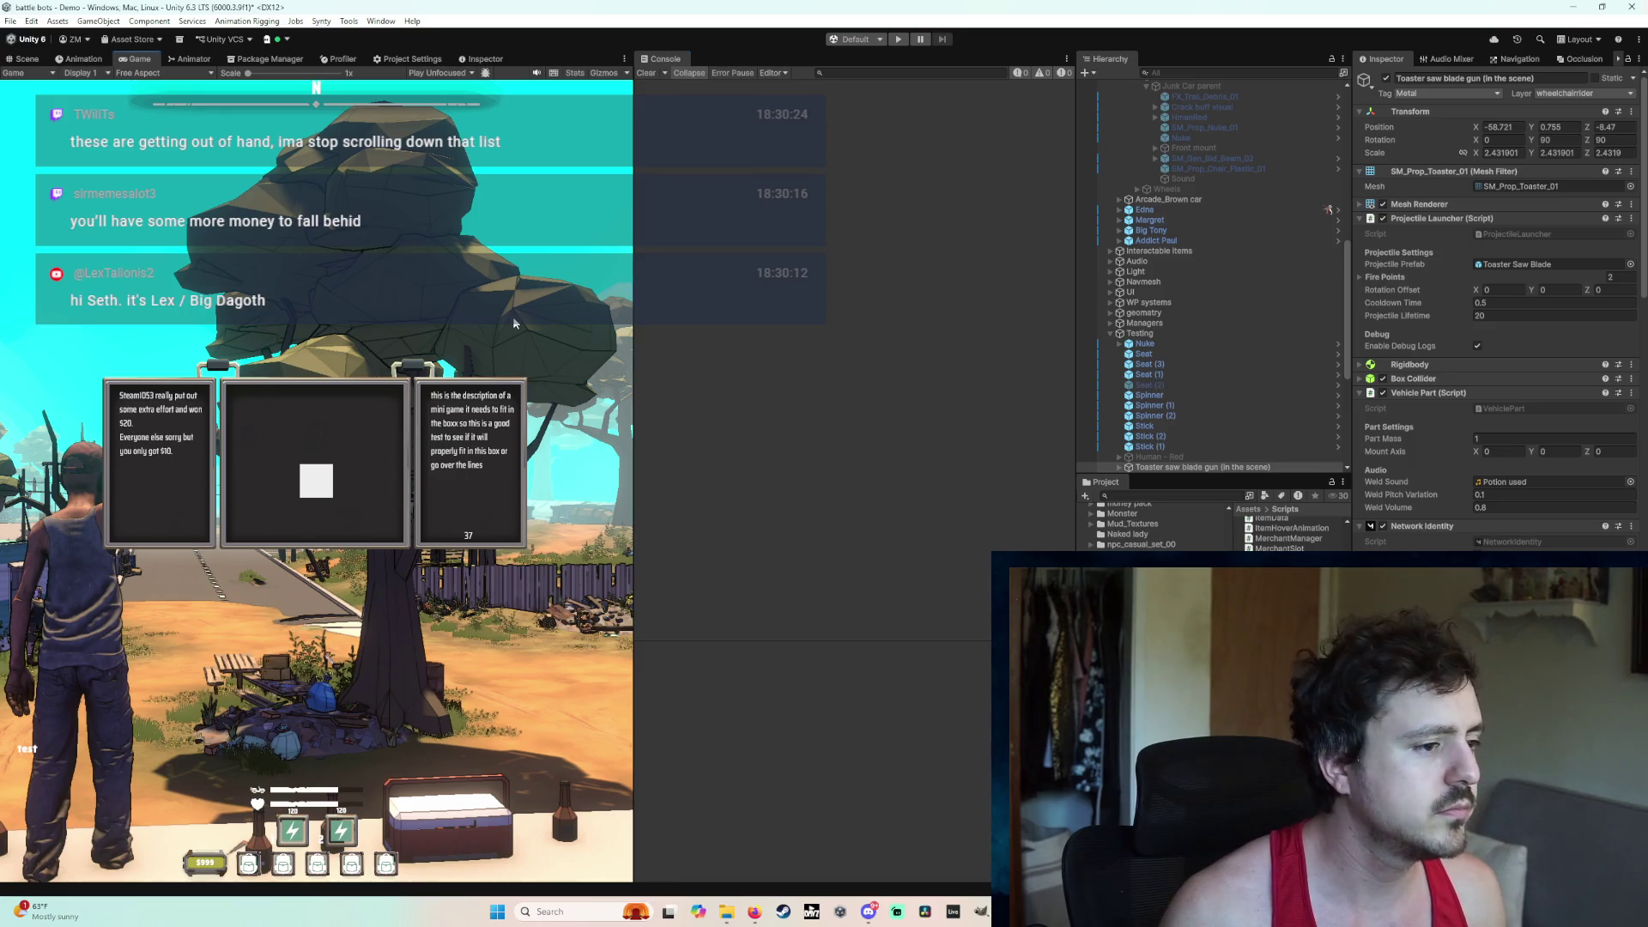
Step: Enlarge the Game view, enter Play mode and host a game into the lobby
drag(633, 221, 845, 138)
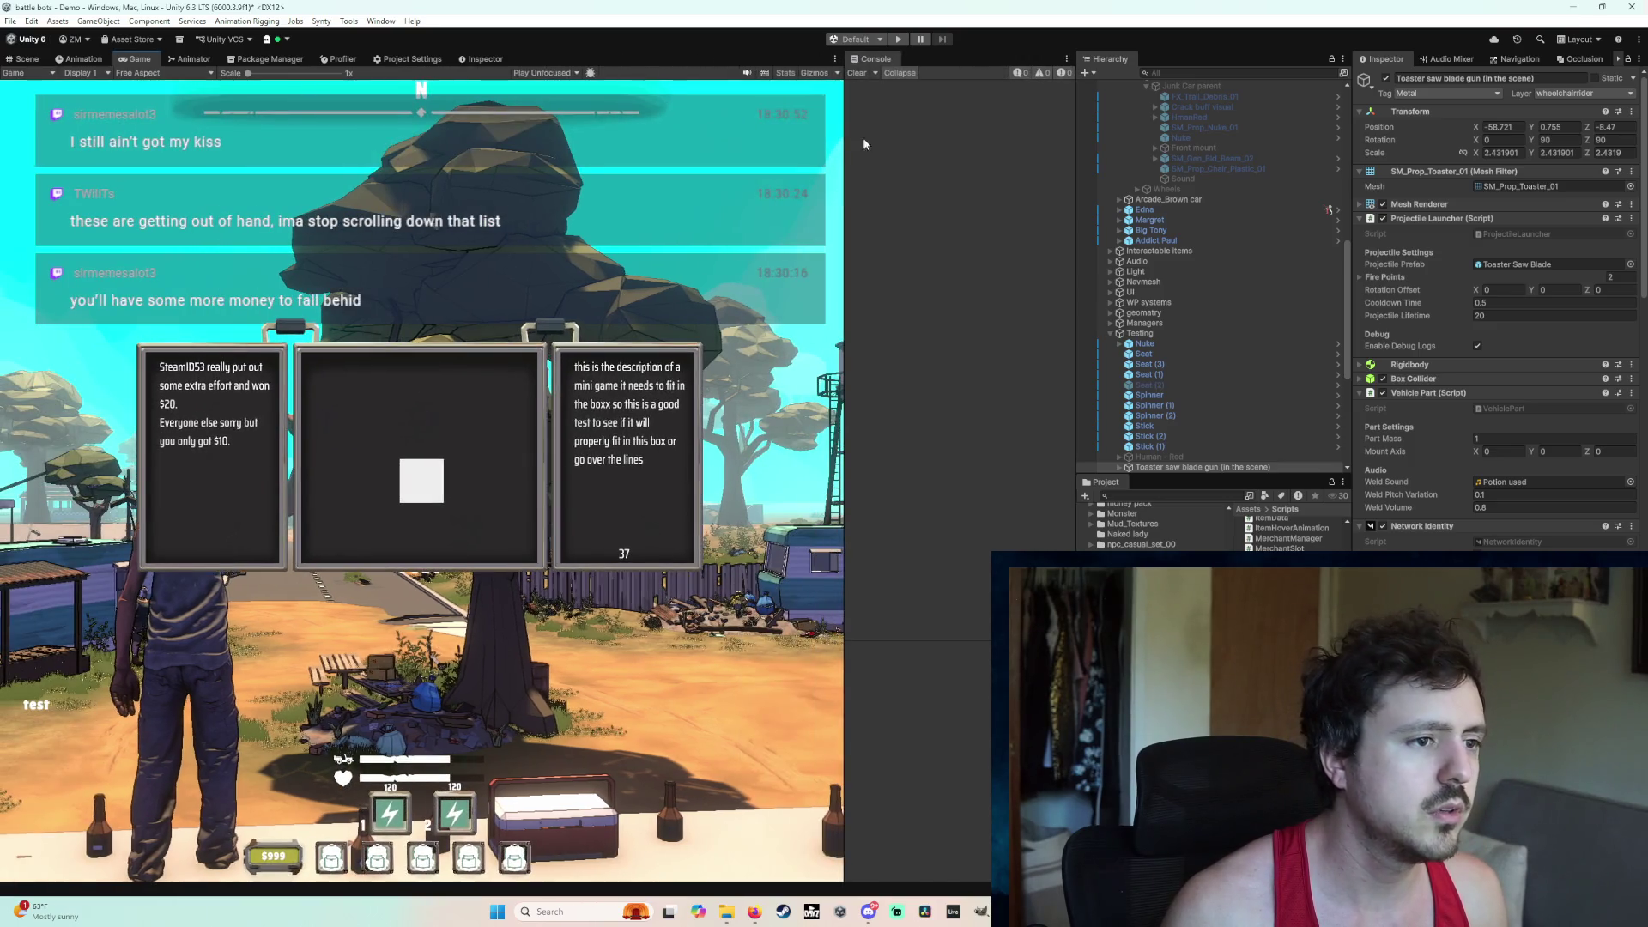
click(893, 41)
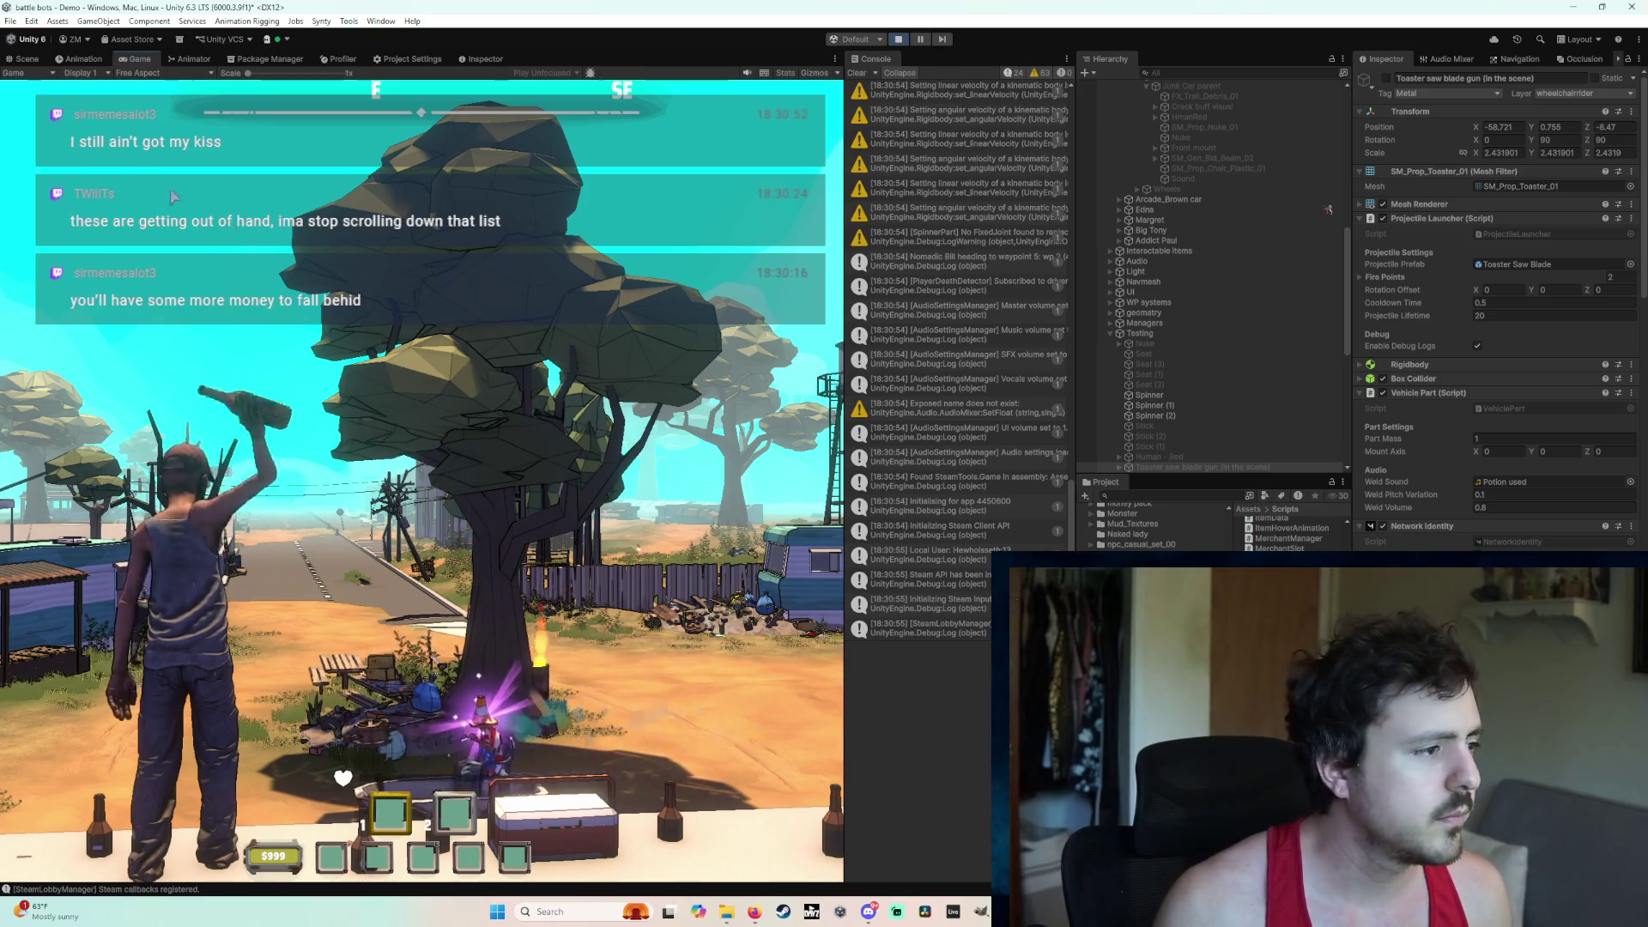
key(Escape)
click(146, 353)
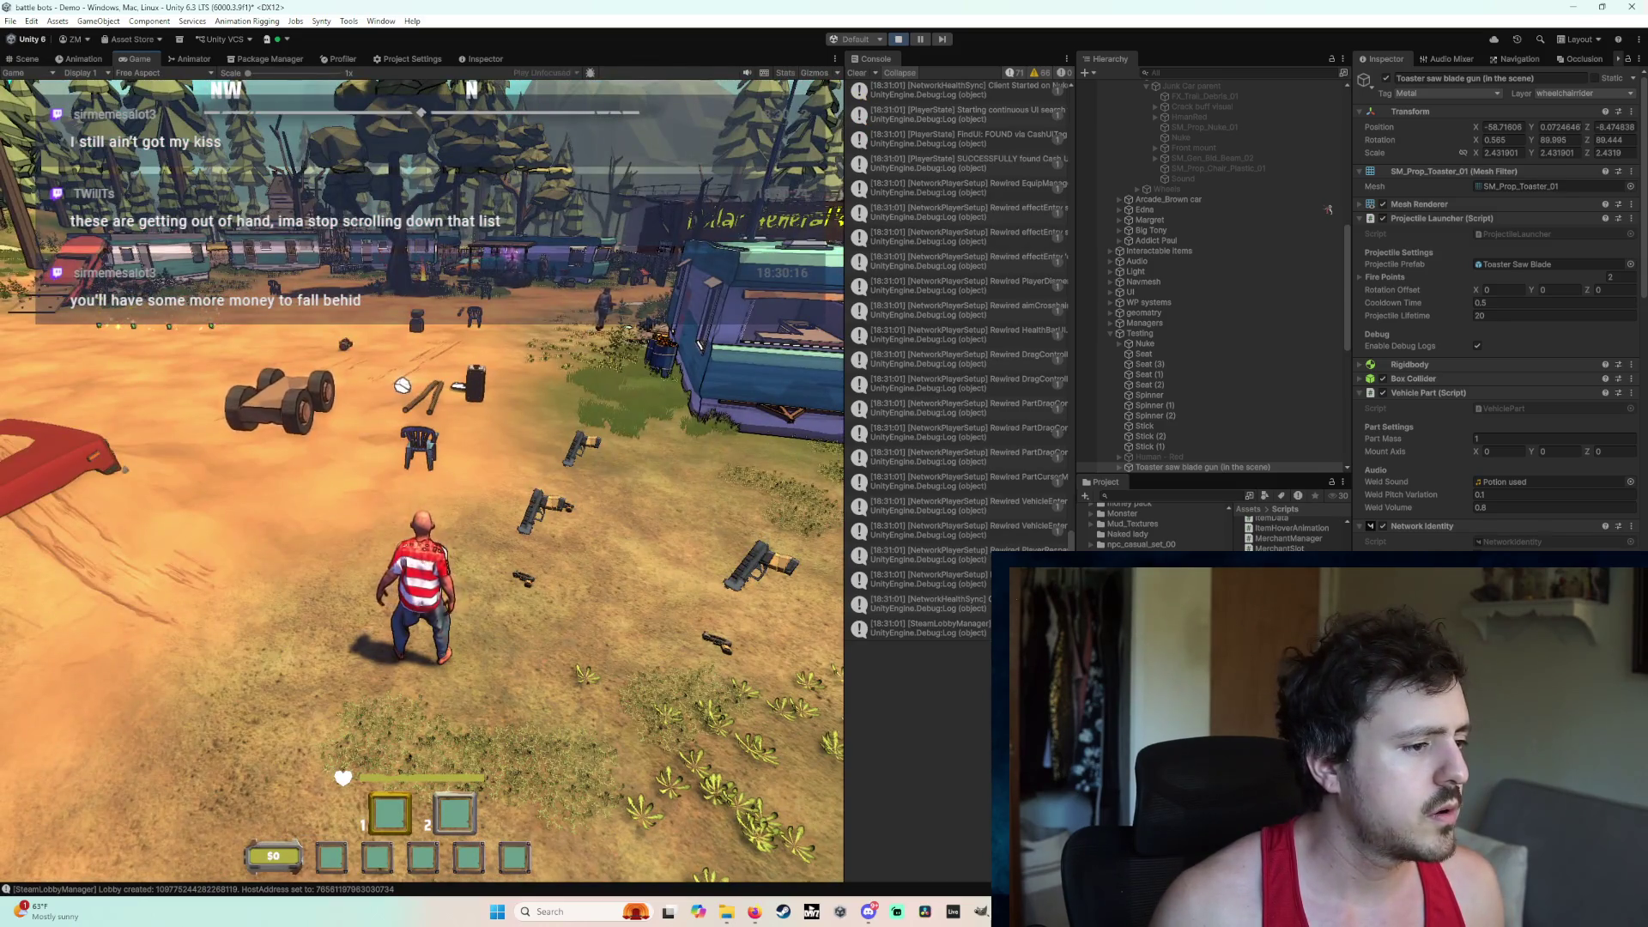
Step: Walk to the plastic chair, weld it onto the vehicle and sit in it
key(w)
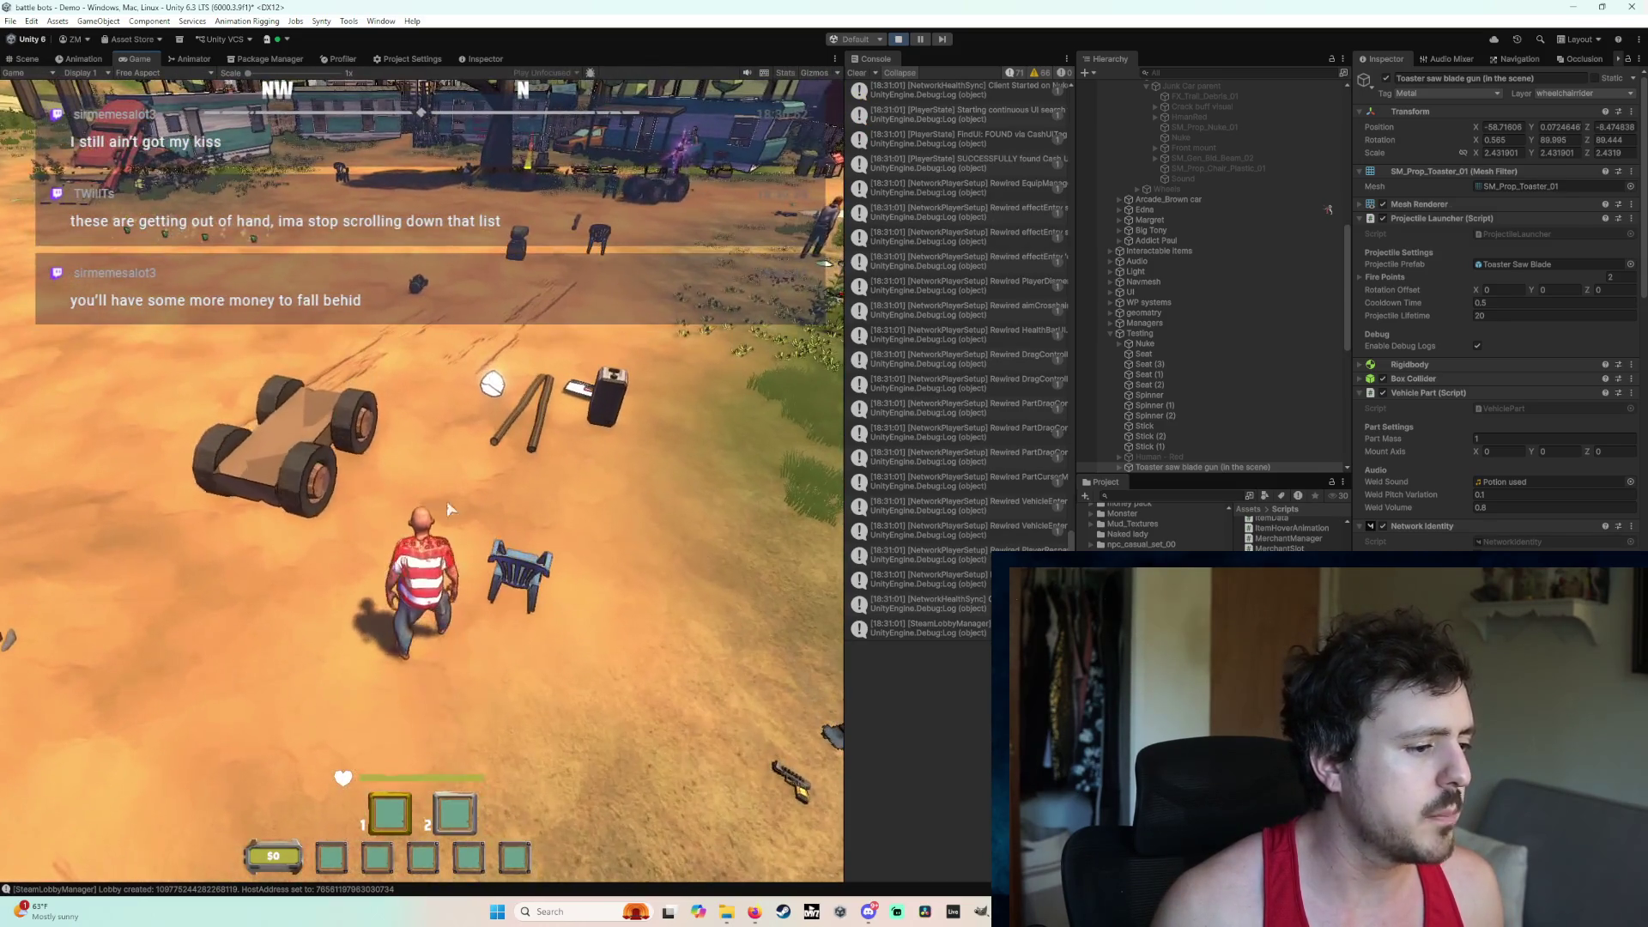
mouse_move(523, 569)
mouse_down()
mouse_move(460, 460)
mouse_move(544, 478)
mouse_move(421, 481)
mouse_up()
key(e)
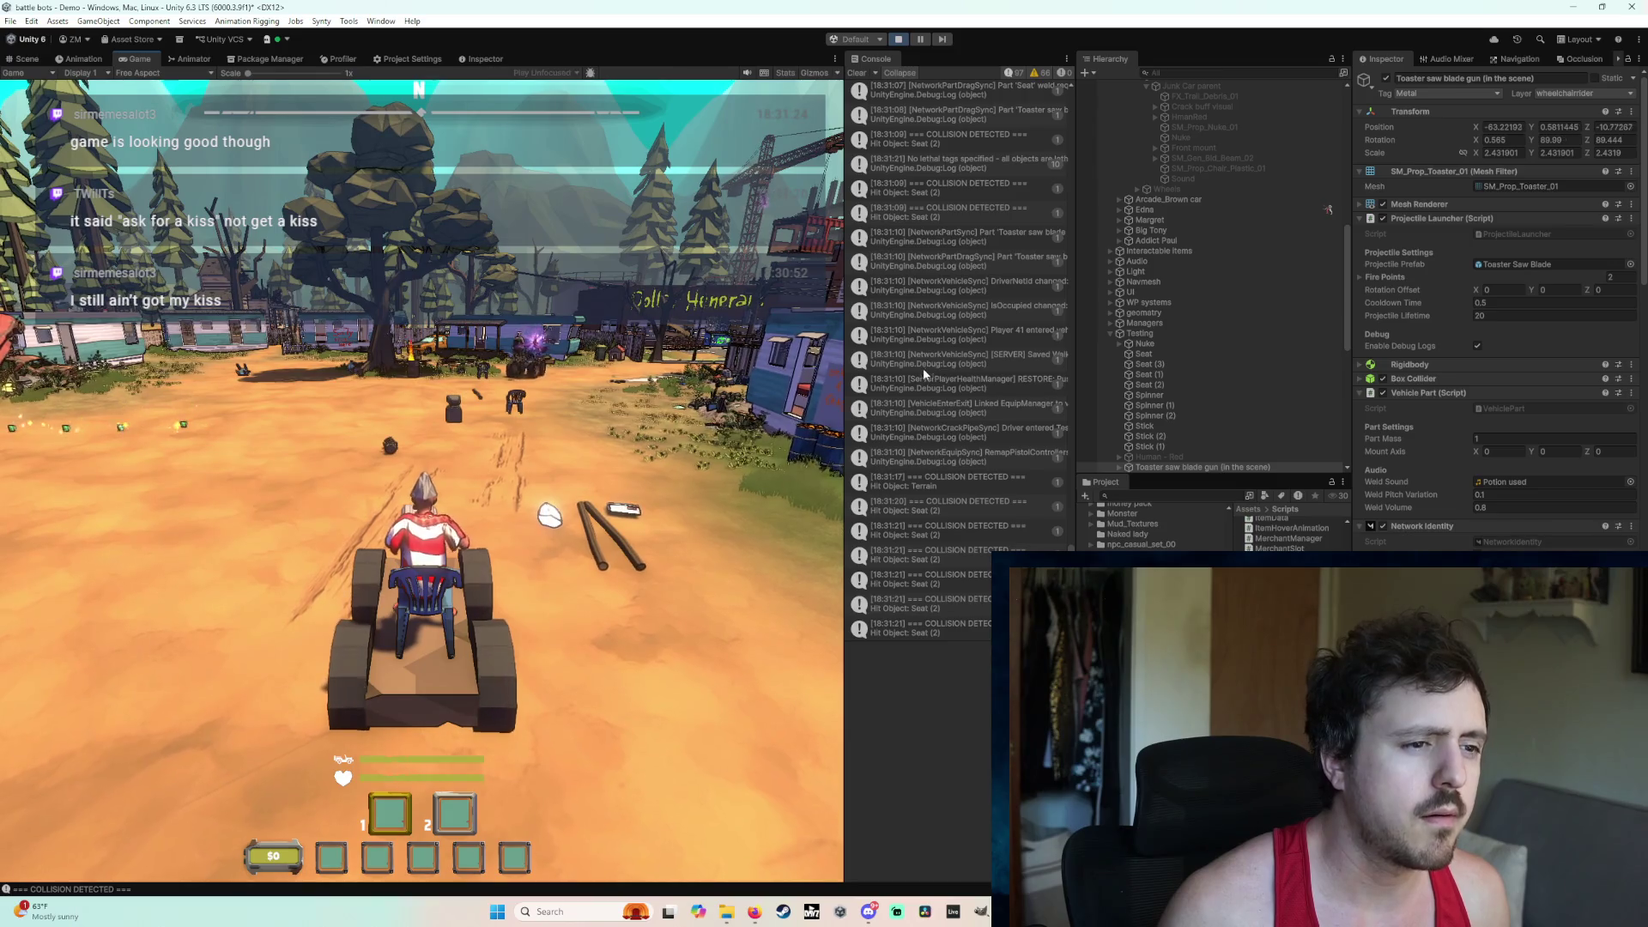
Step: Inspect the toaster saw-blade part's log stack trace and widen the Console beside the game
scroll(923, 373, up, 1)
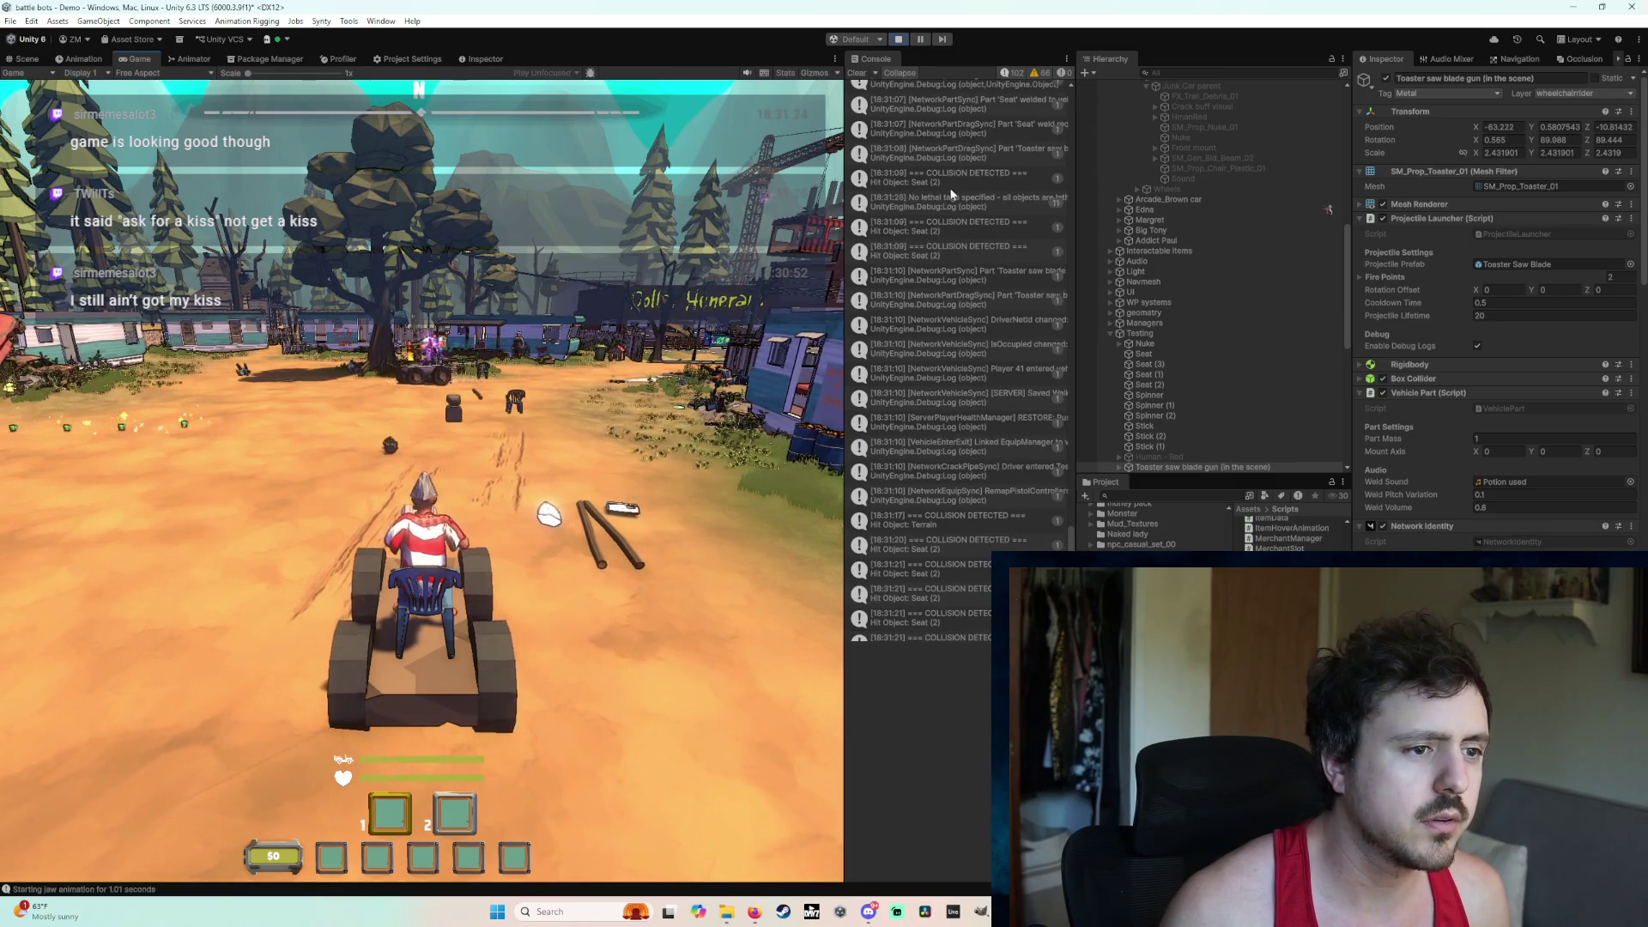
click(967, 154)
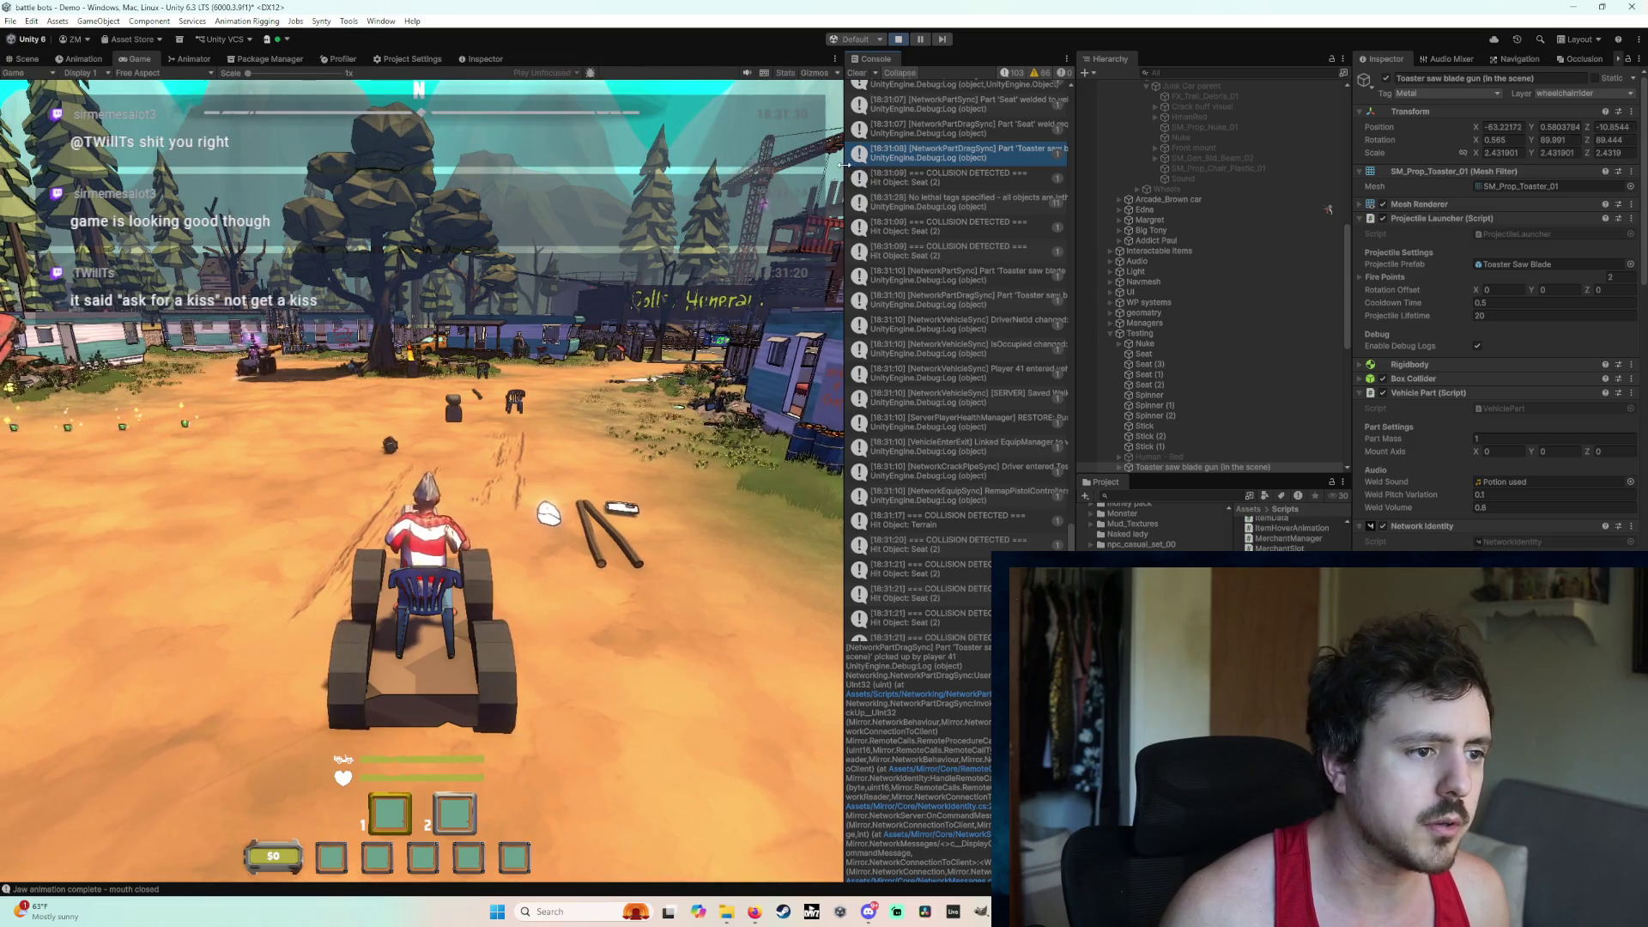
drag(846, 172, 626, 178)
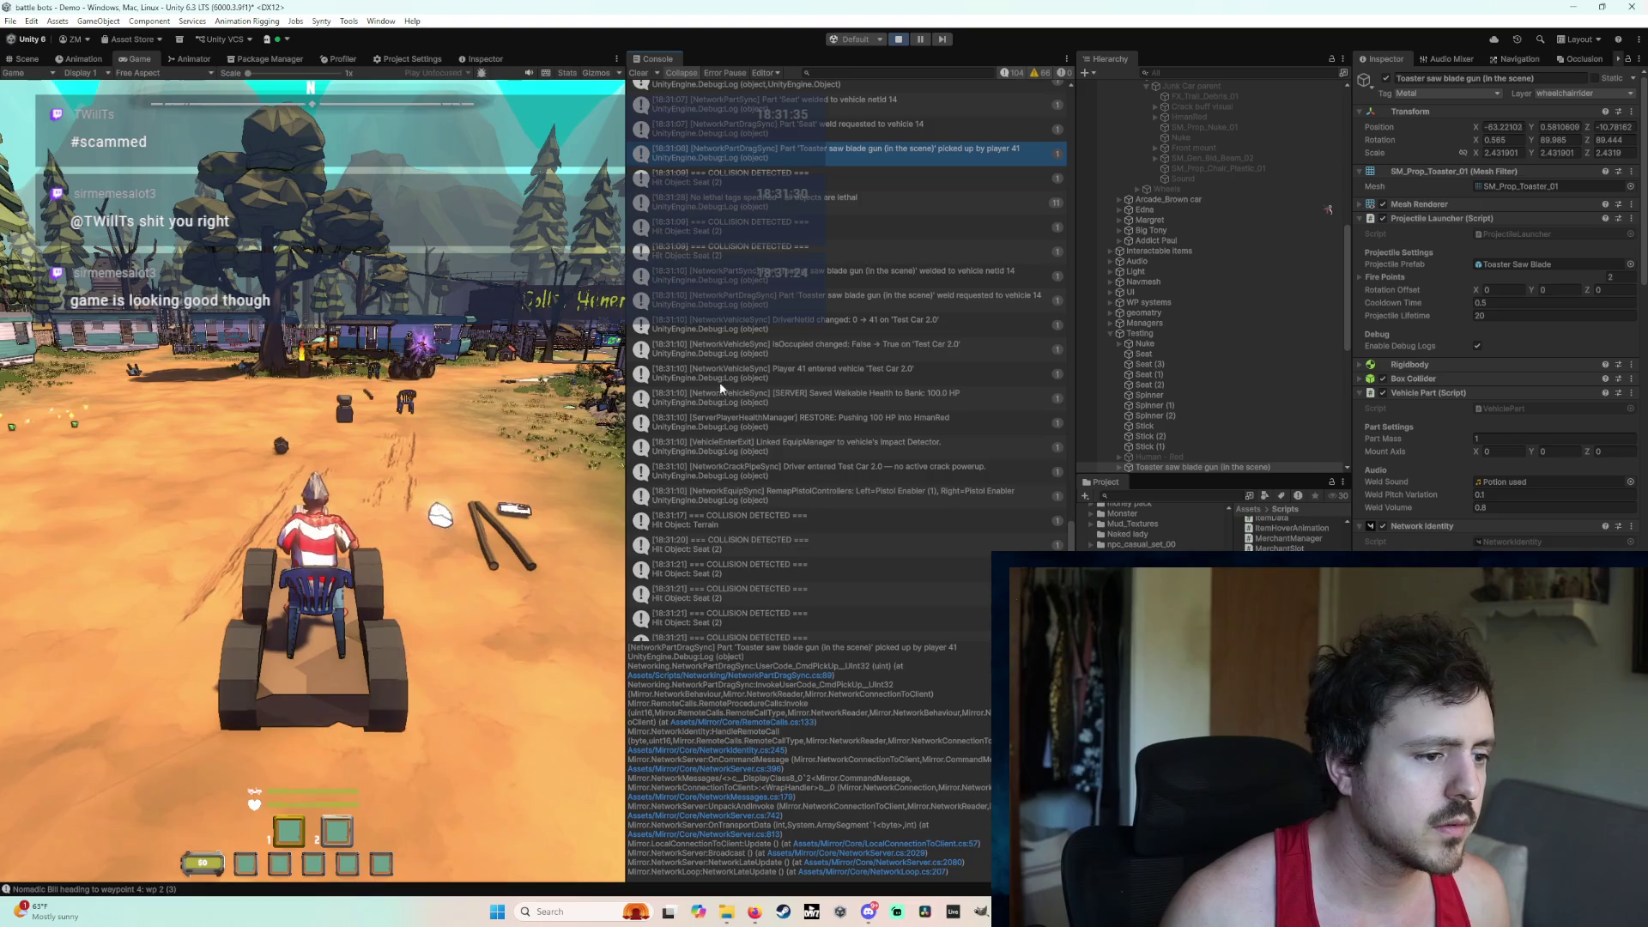
Step: Check the gun's Network Identity visibility, leave it at Default, and stop Play mode with Ctrl+P
scroll(844, 505, down, 1)
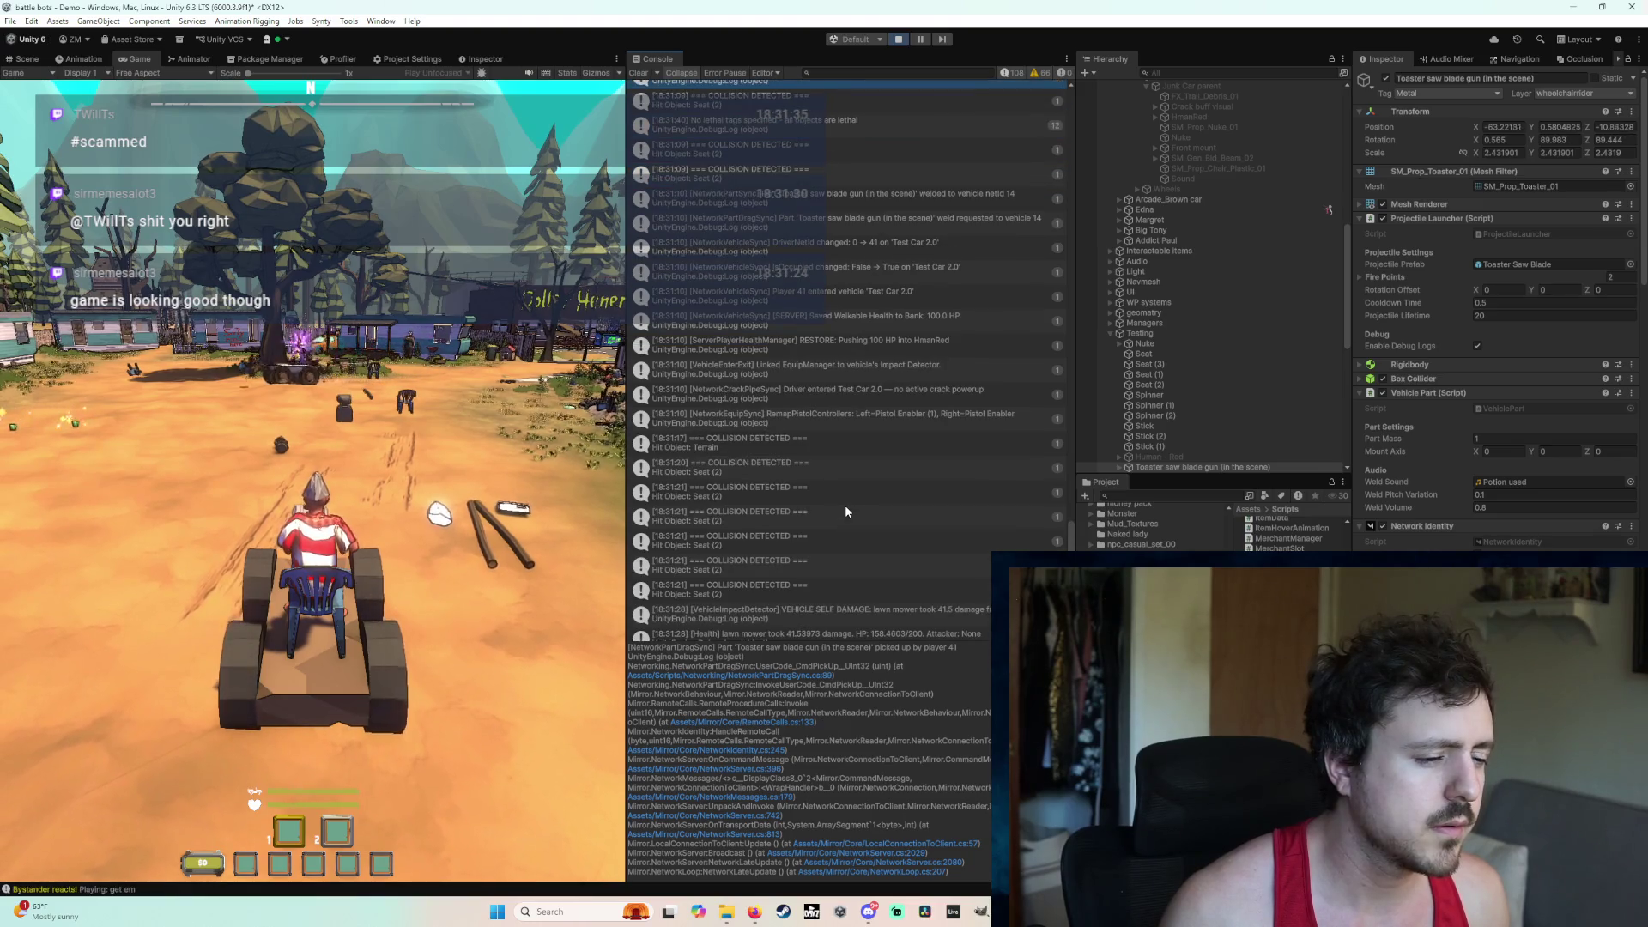
scroll(844, 505, down, 5)
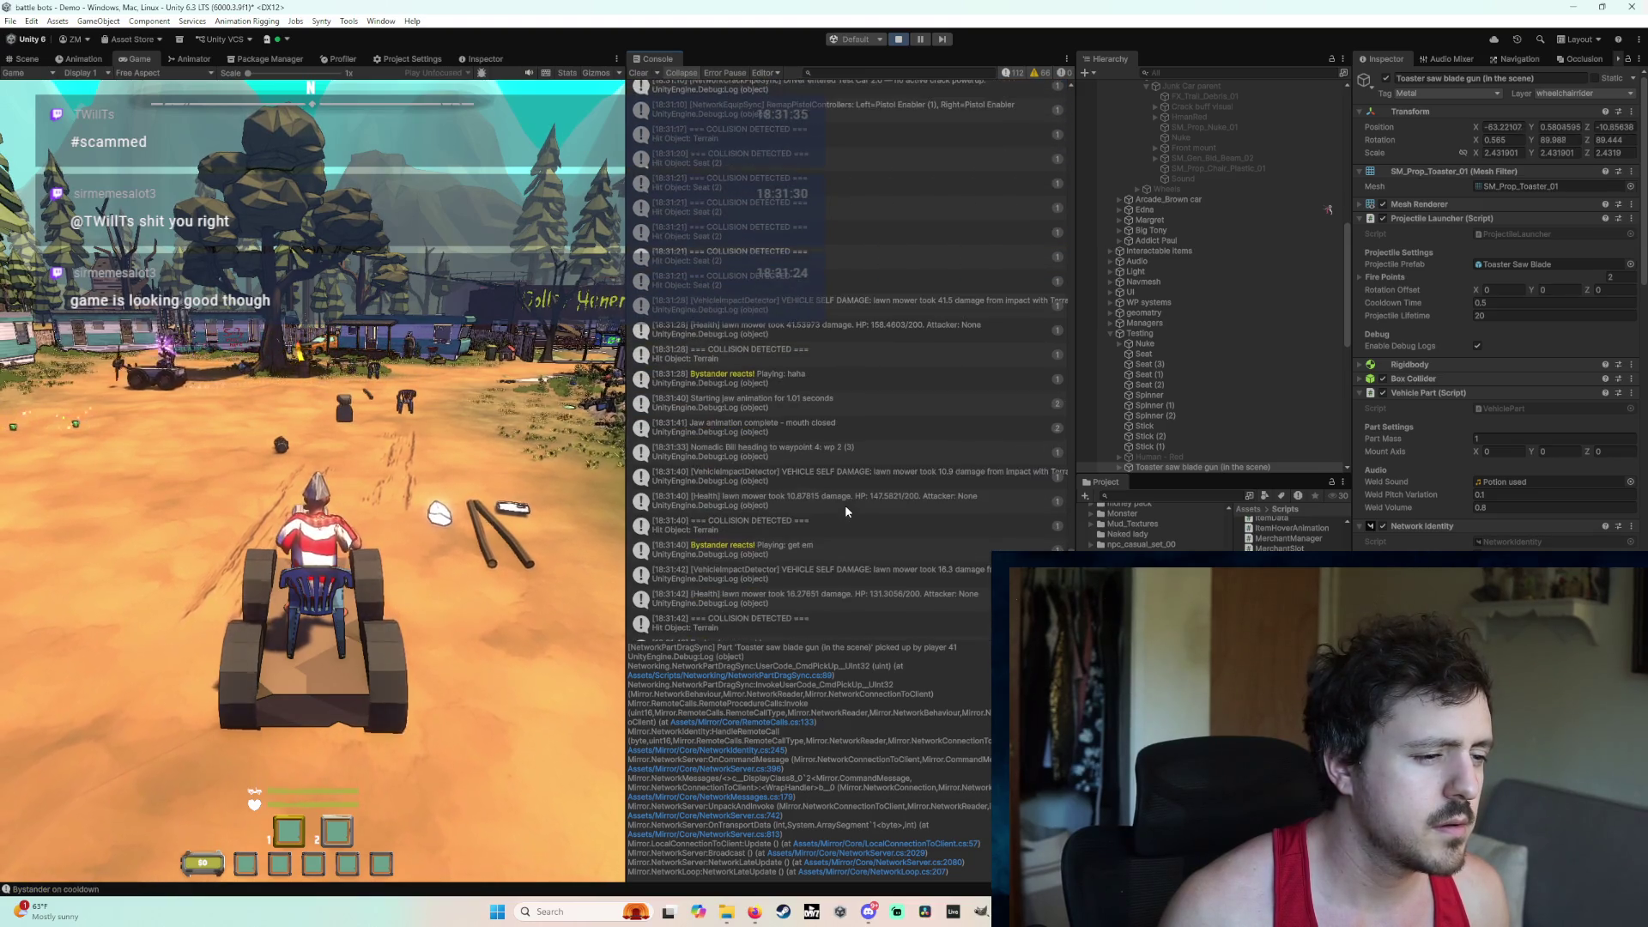
scroll(1498, 309, down, 5)
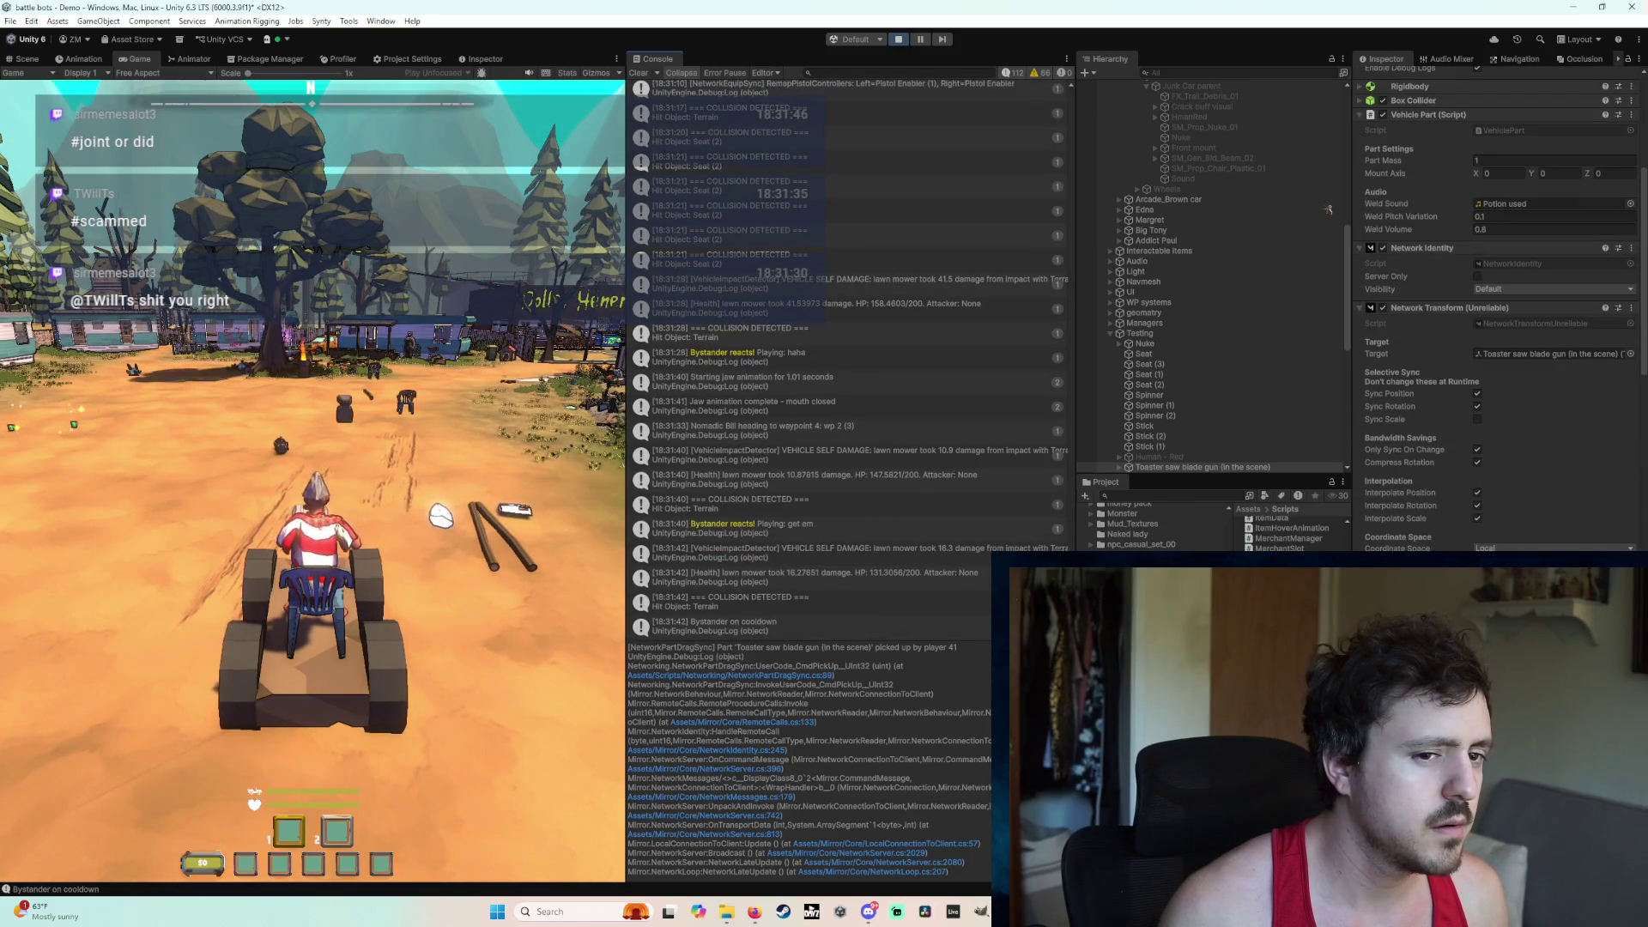
click(1504, 290)
click(1497, 292)
click(1489, 291)
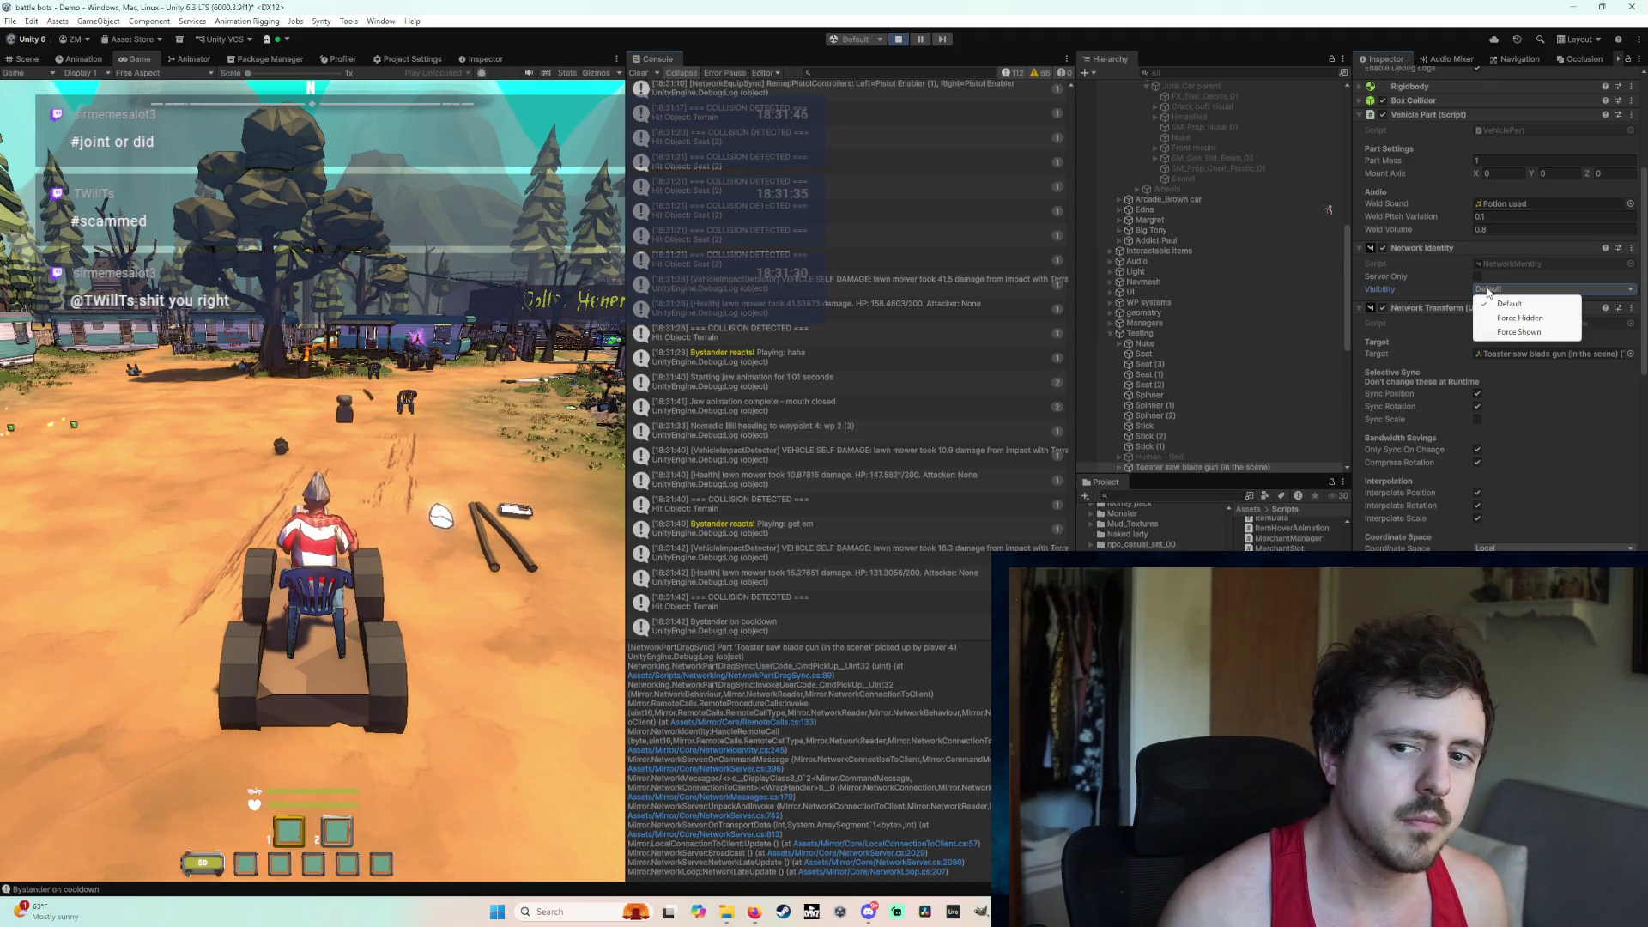
click(1361, 290)
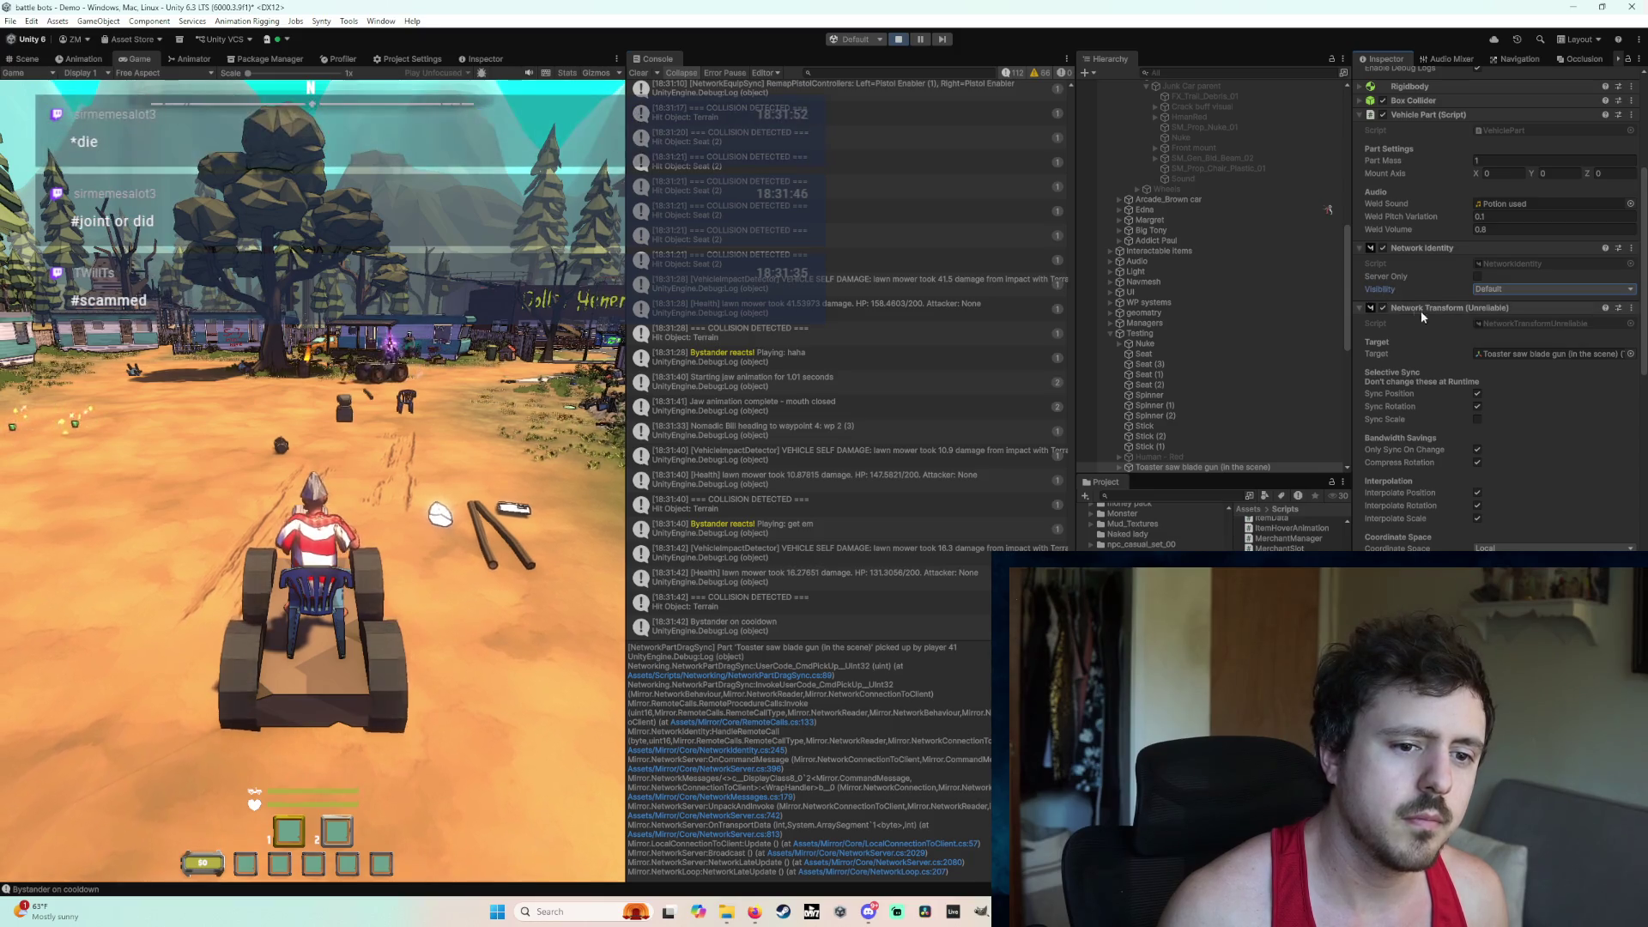
scroll(1415, 412, down, 10)
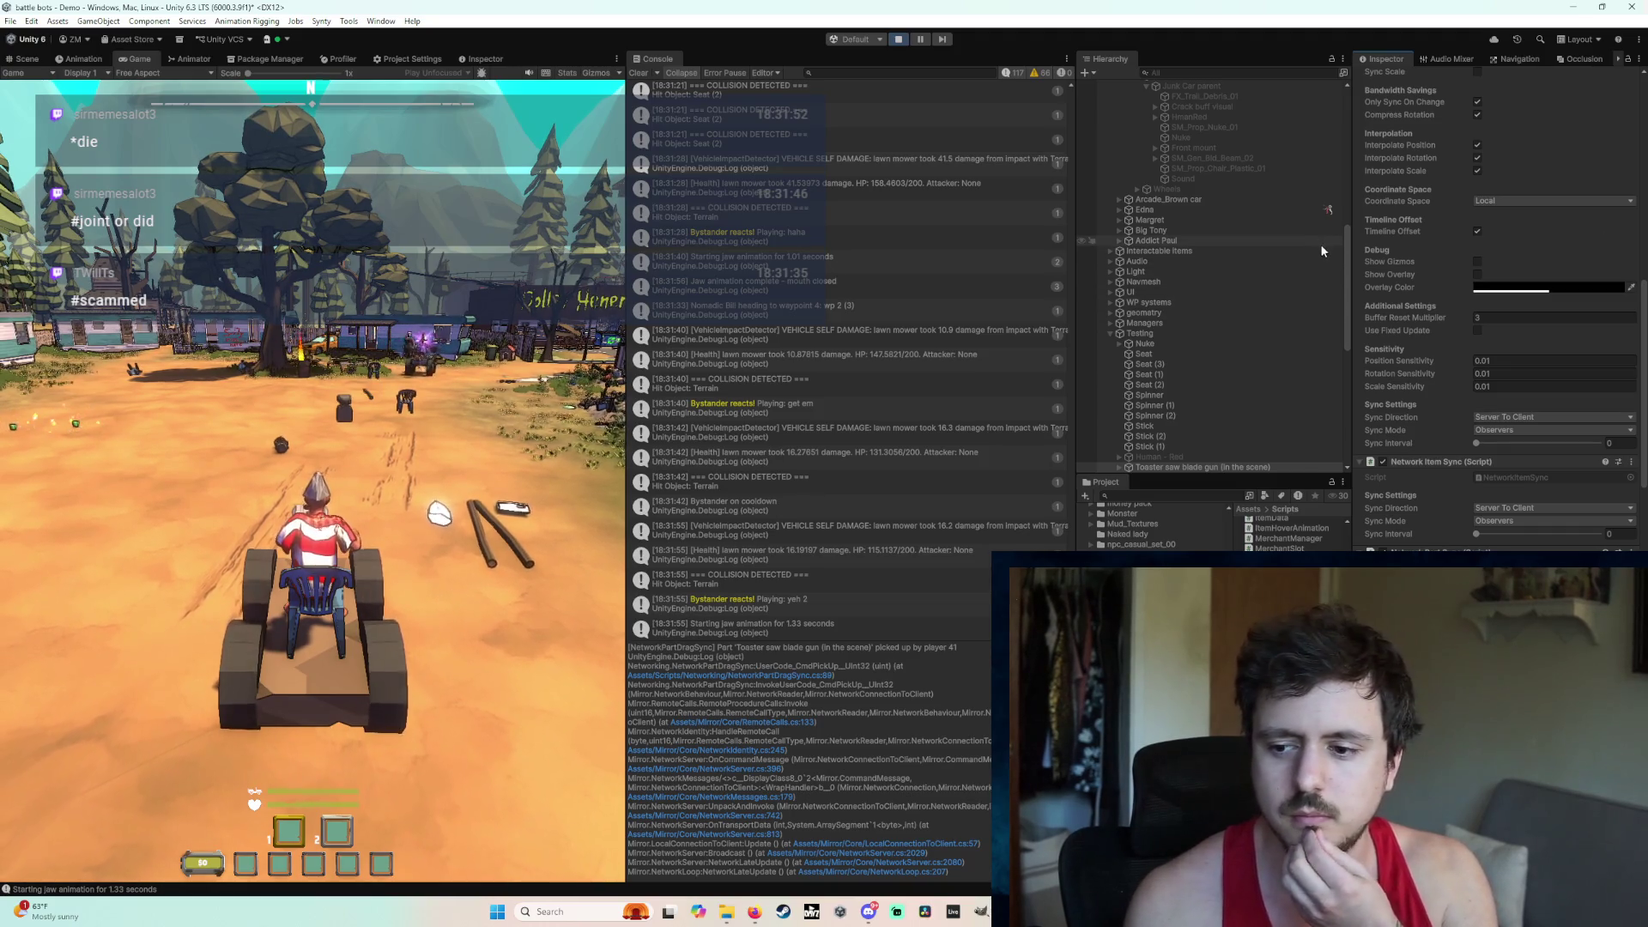
key(ctrl+p)
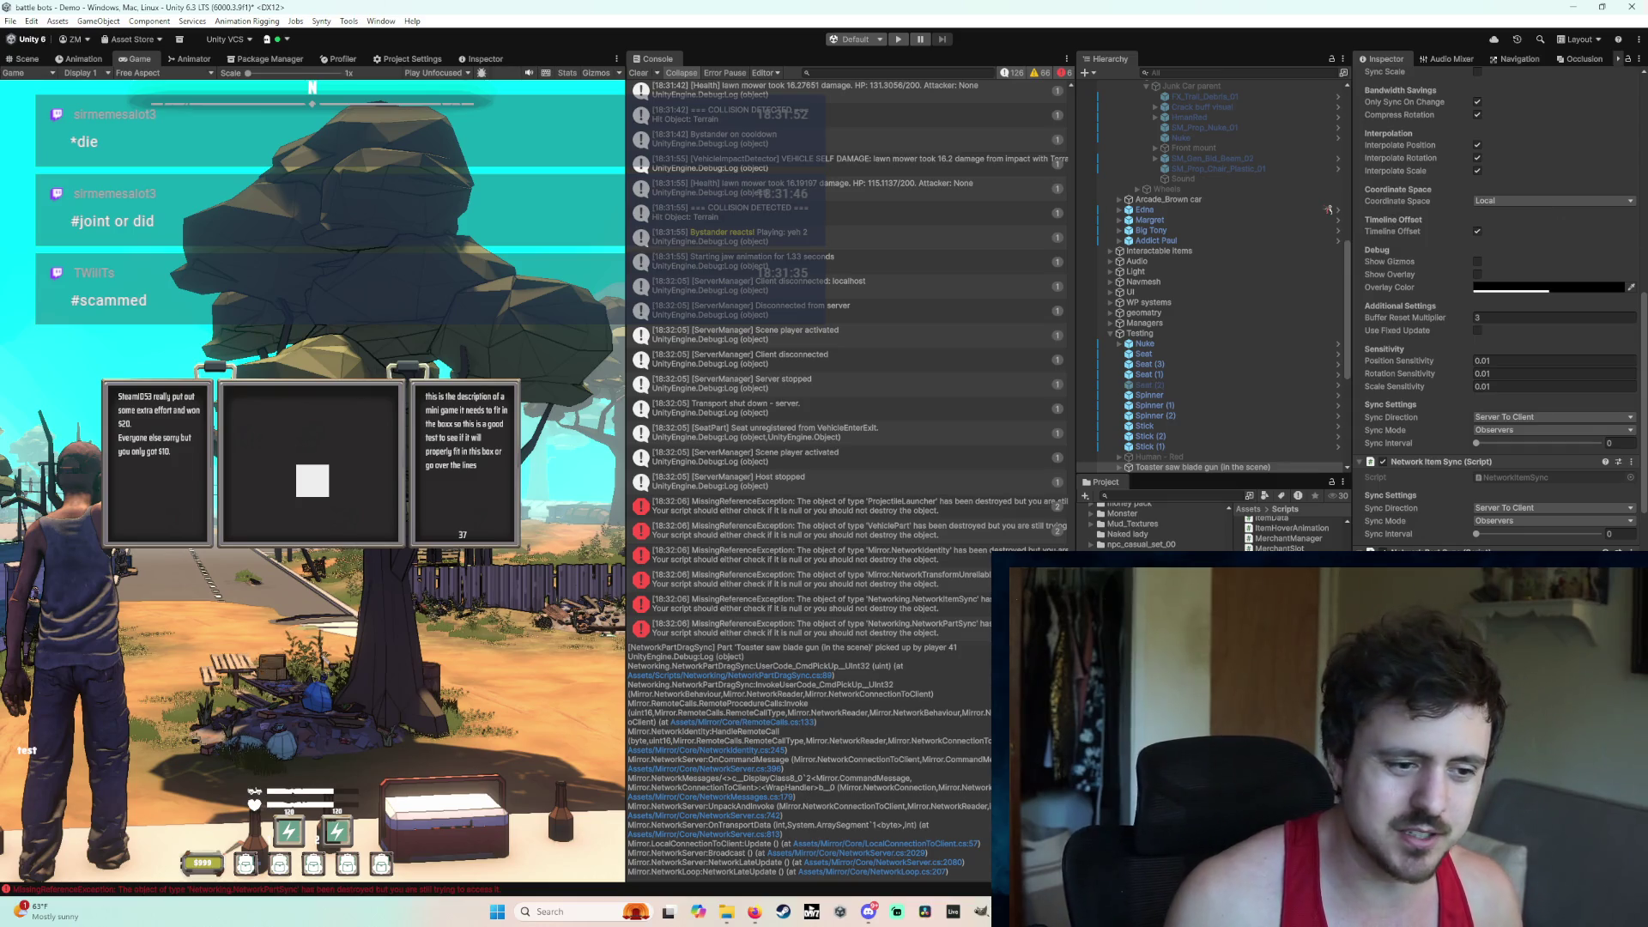
click(637, 73)
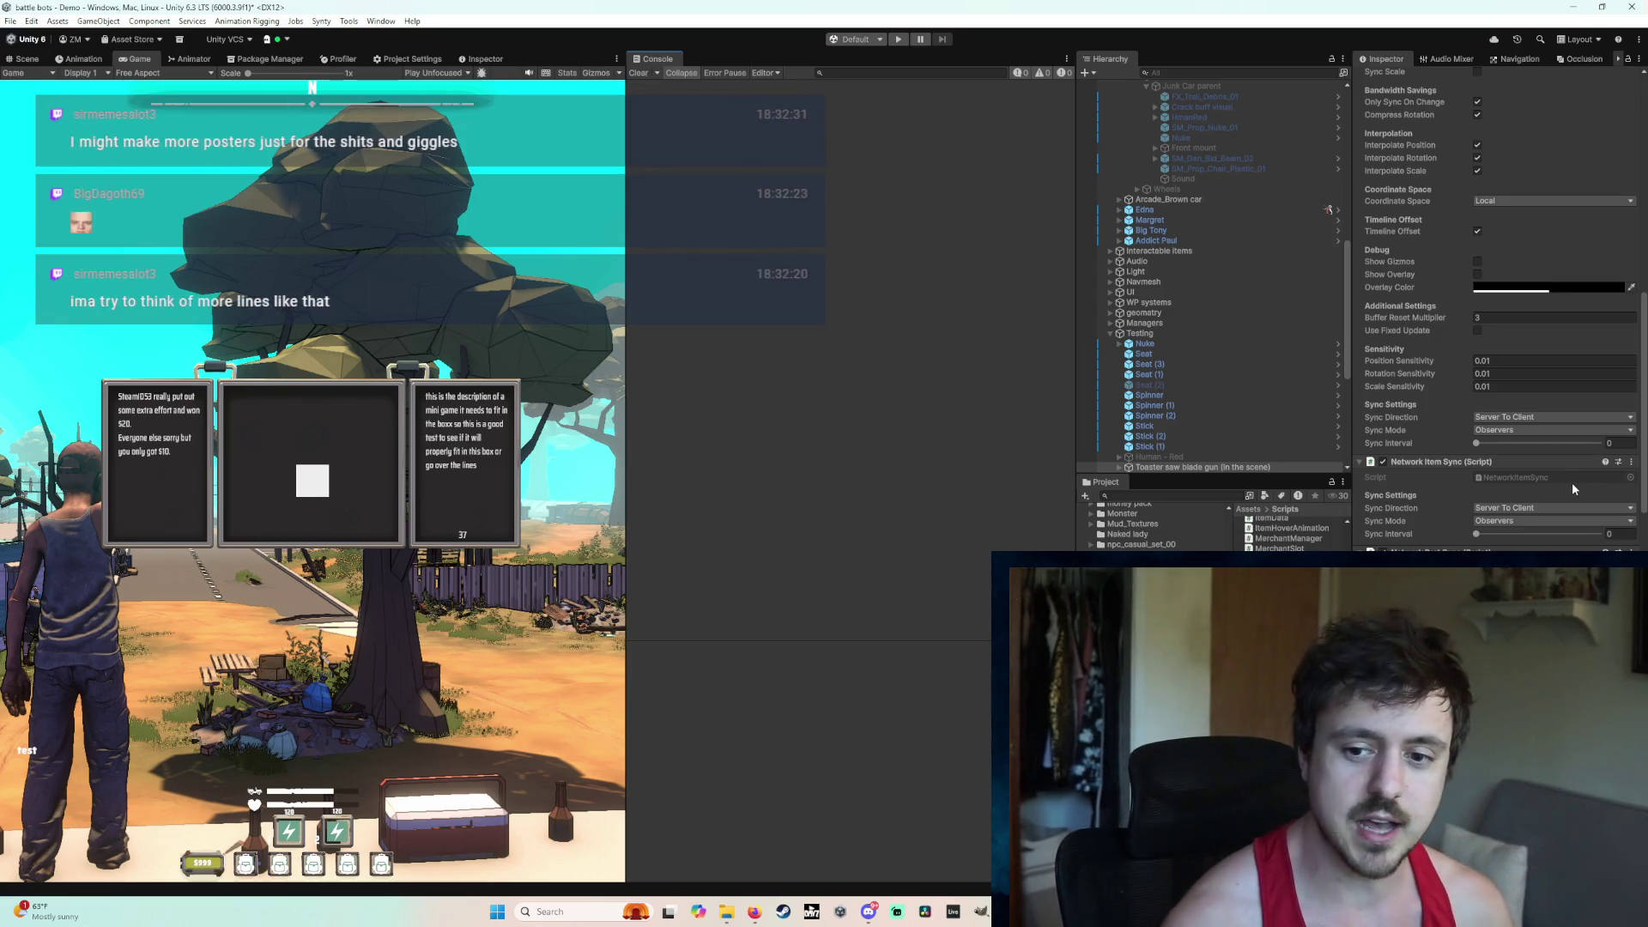
scroll(1549, 524, down, 10)
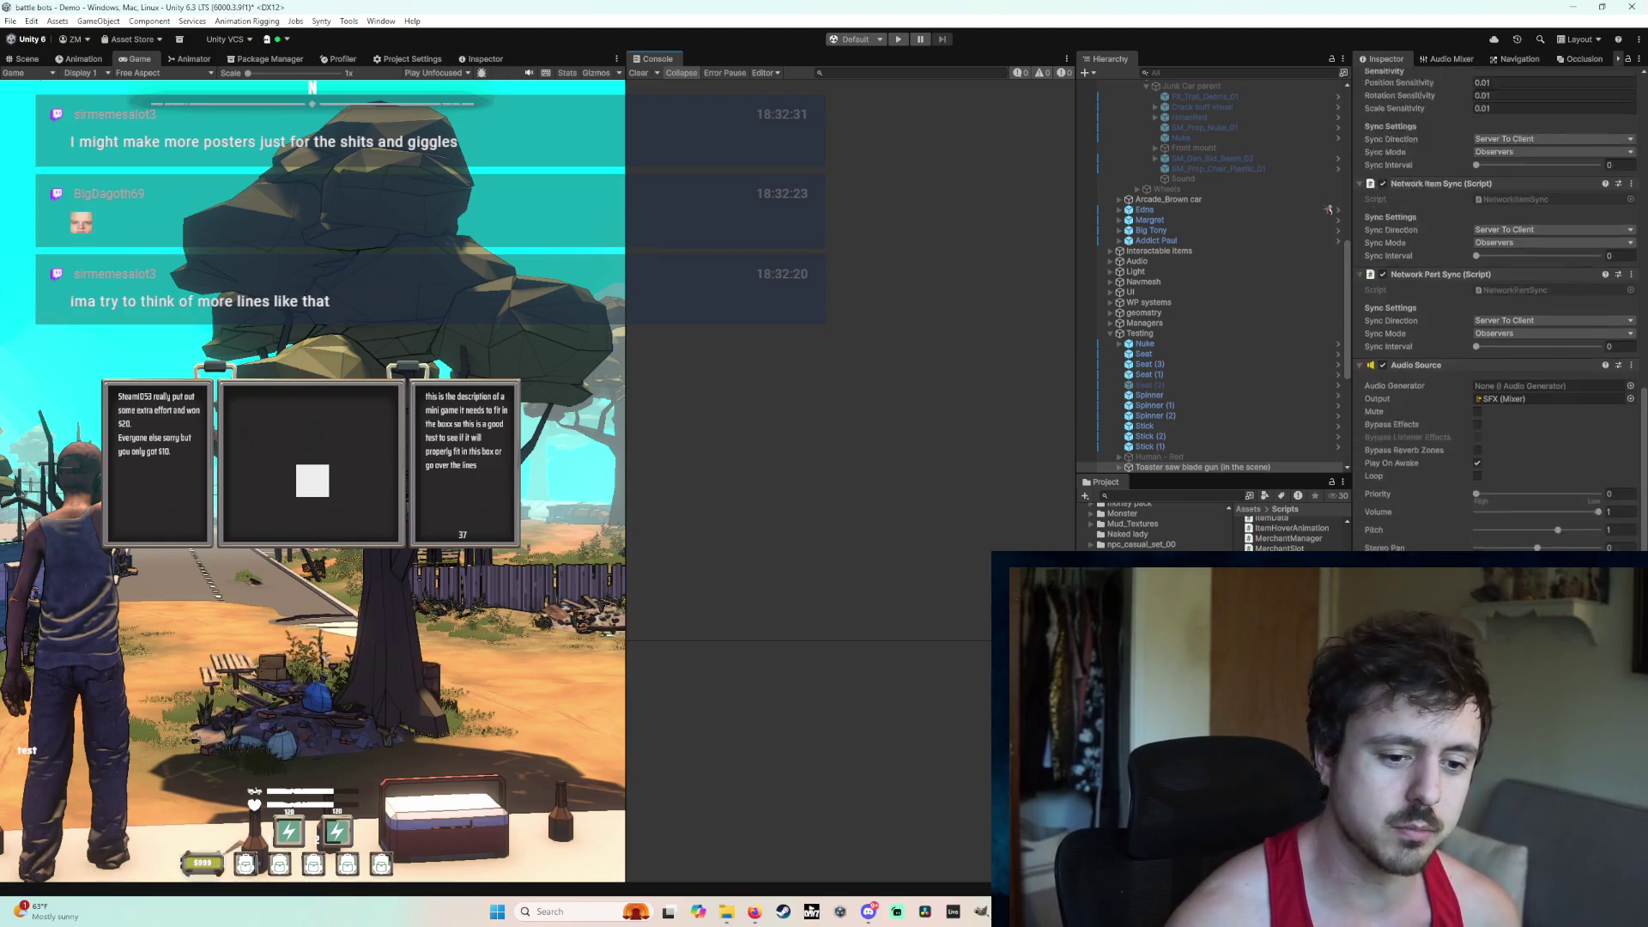
scroll(1459, 518, up, 5)
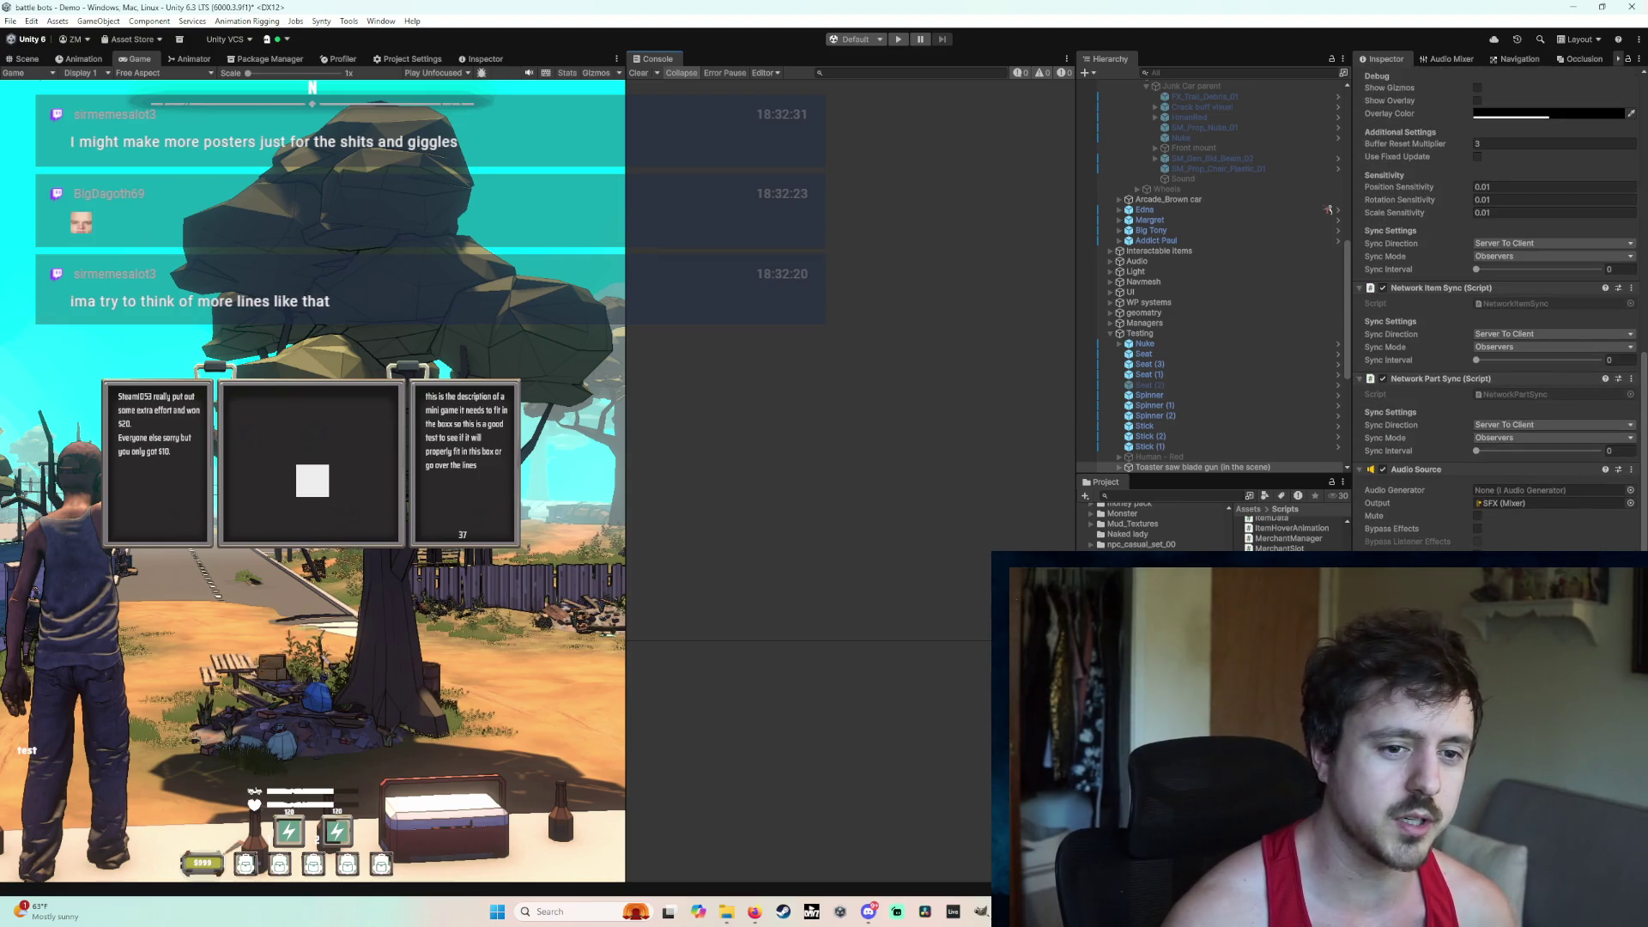
scroll(1501, 311, up, 13)
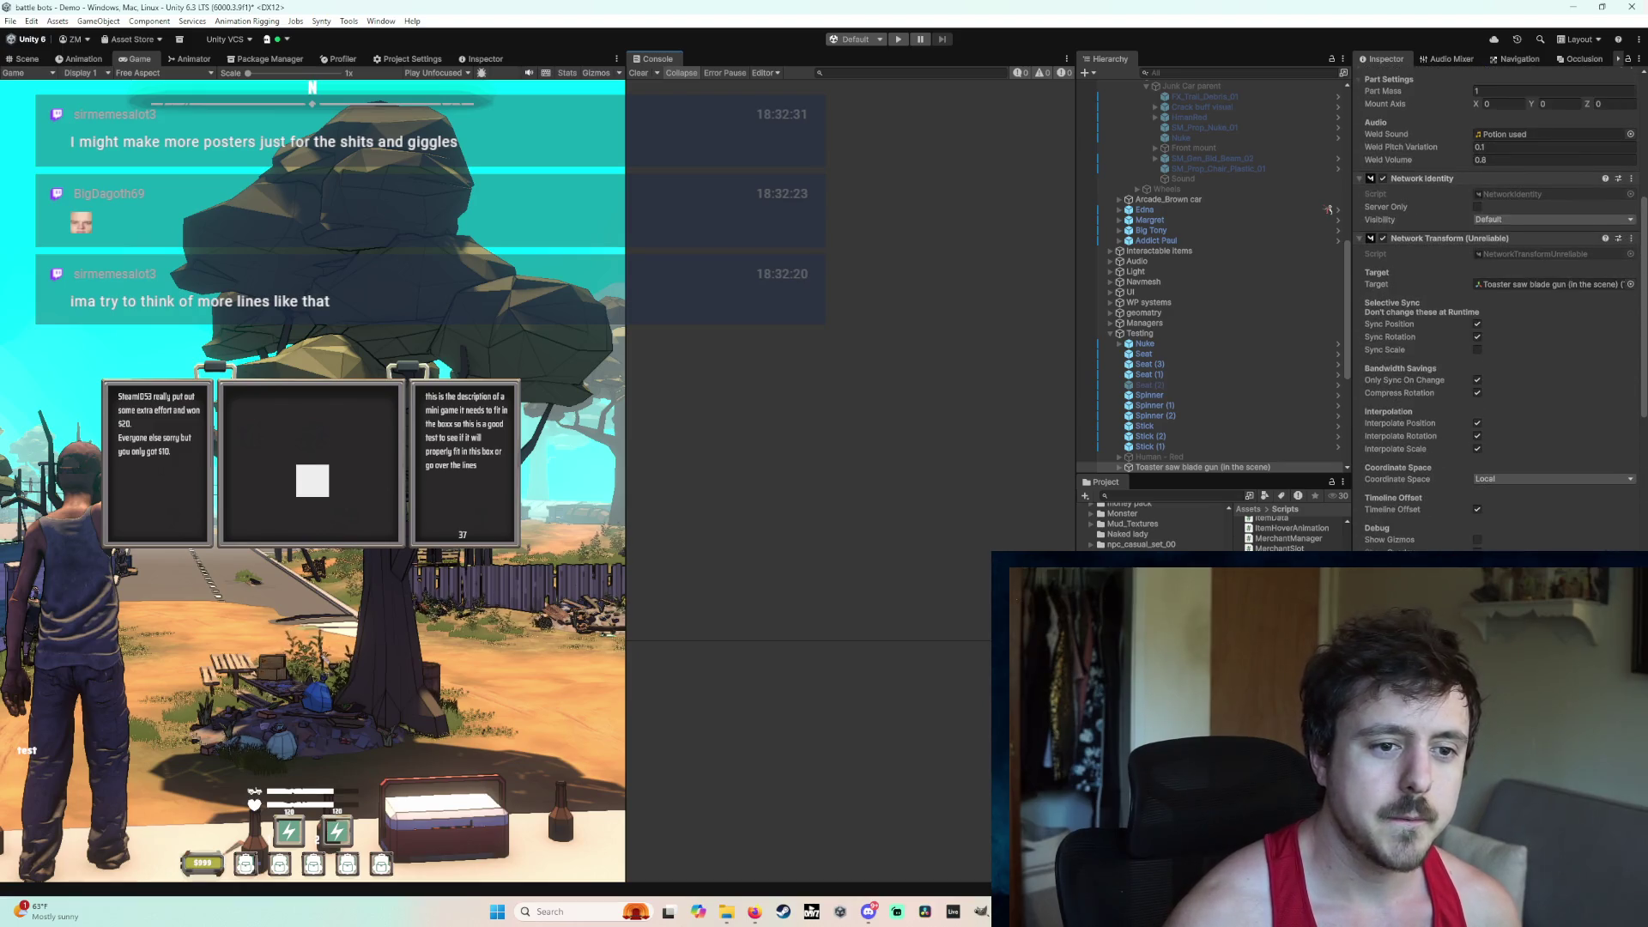
scroll(1517, 328, up, 2)
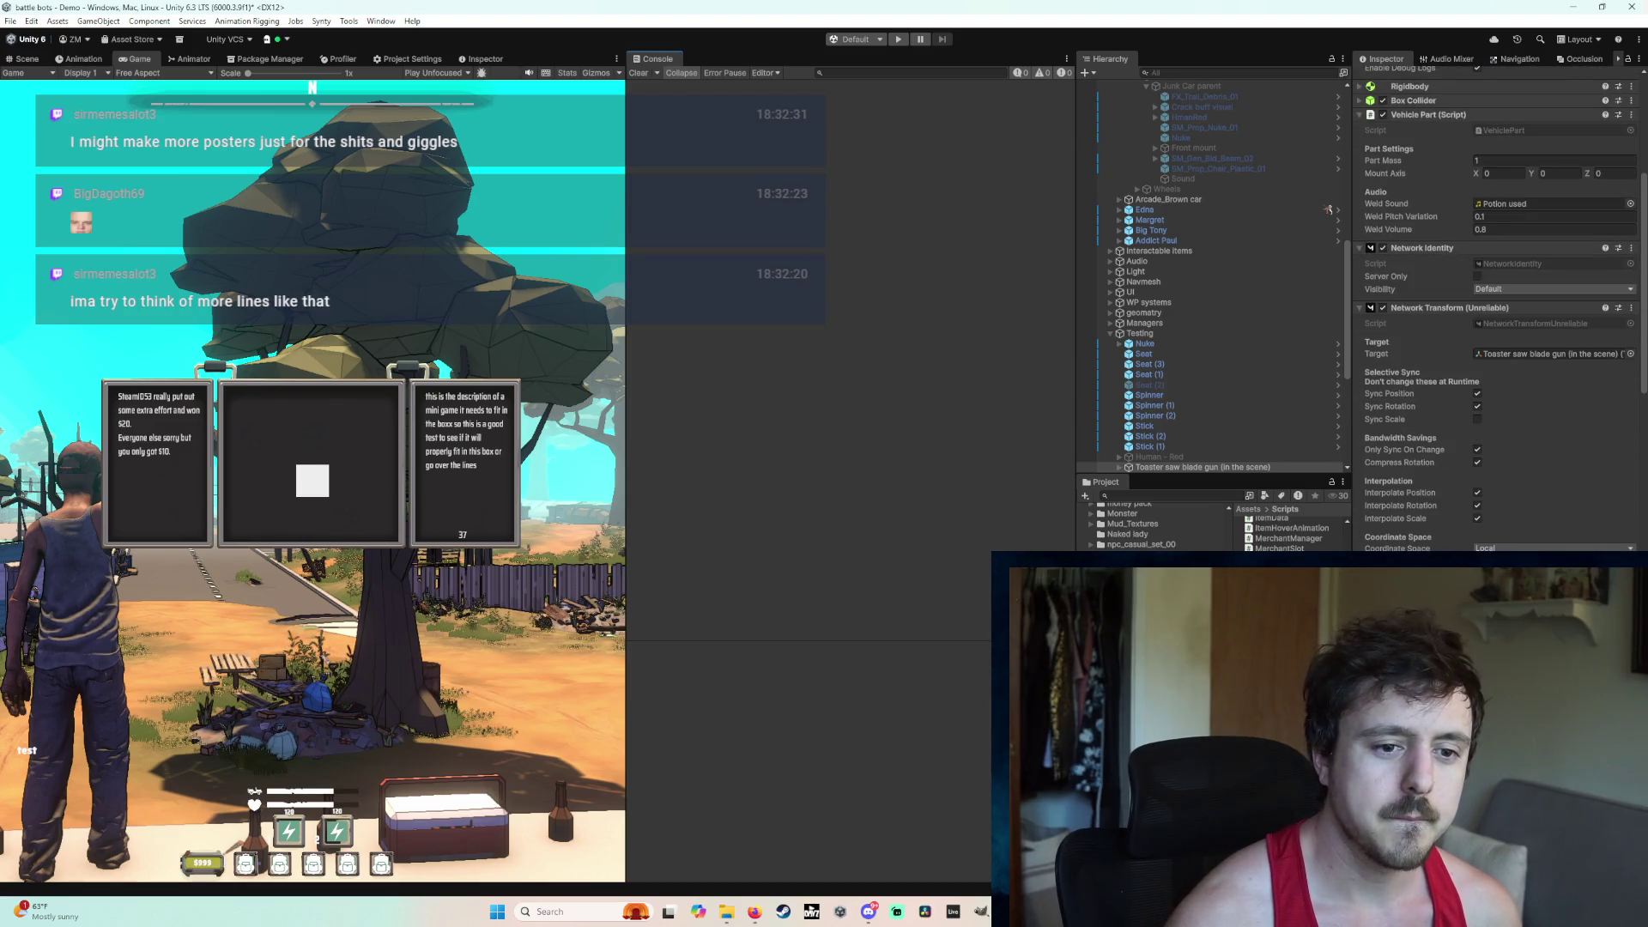
click(1517, 357)
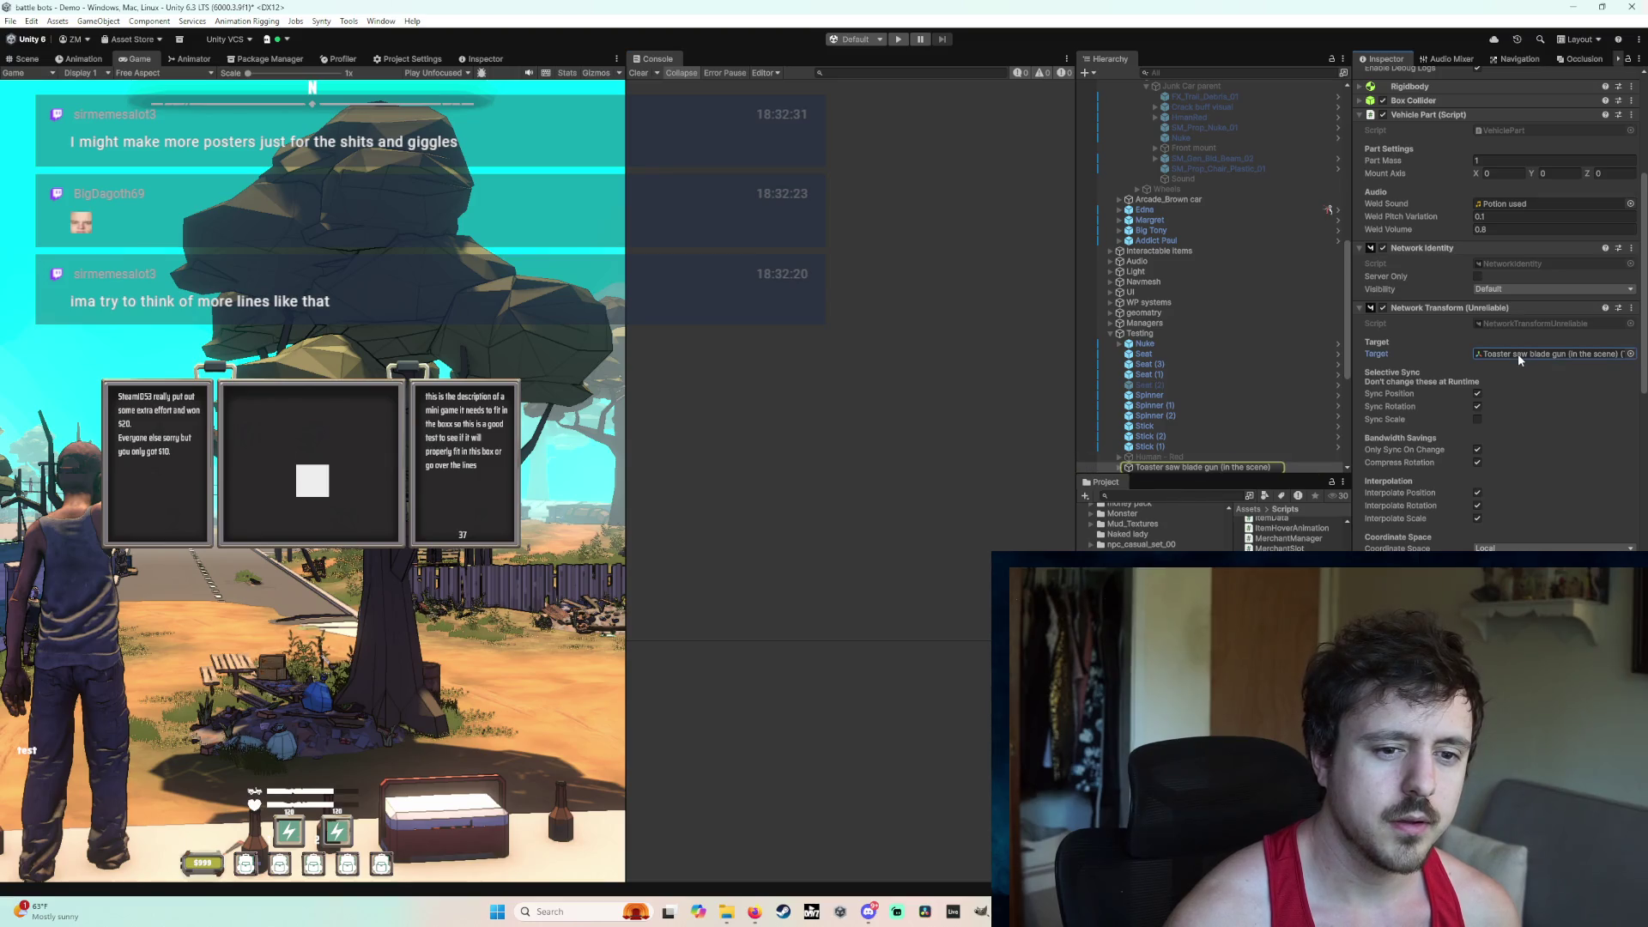
scroll(1445, 501, down, 8)
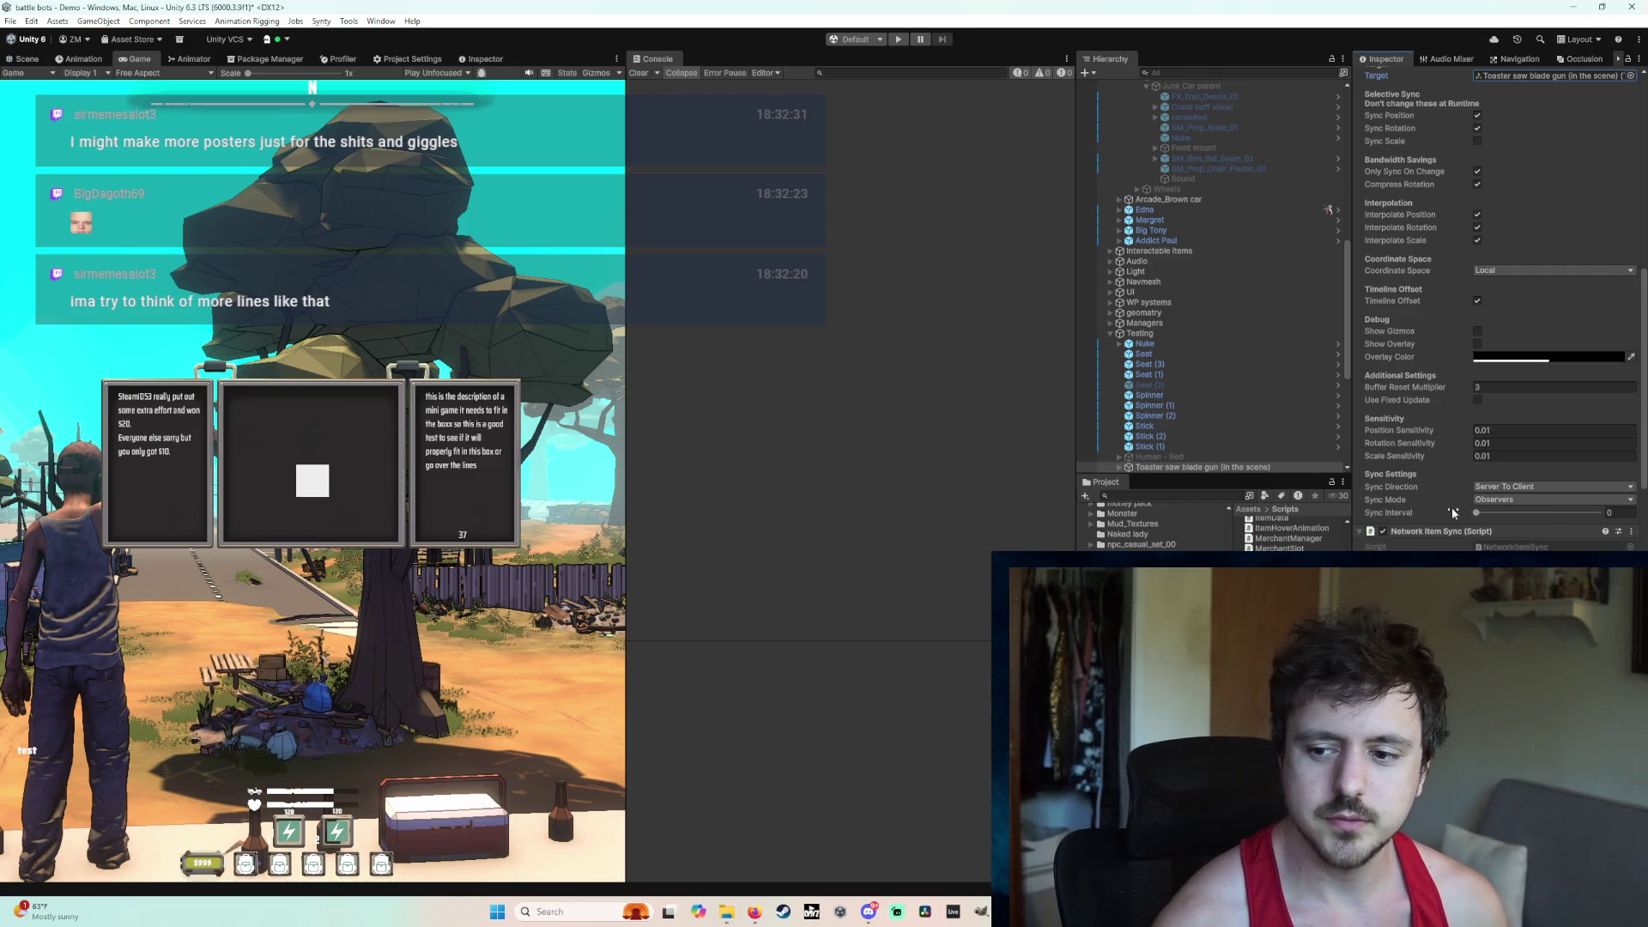
mouse_move(1461, 486)
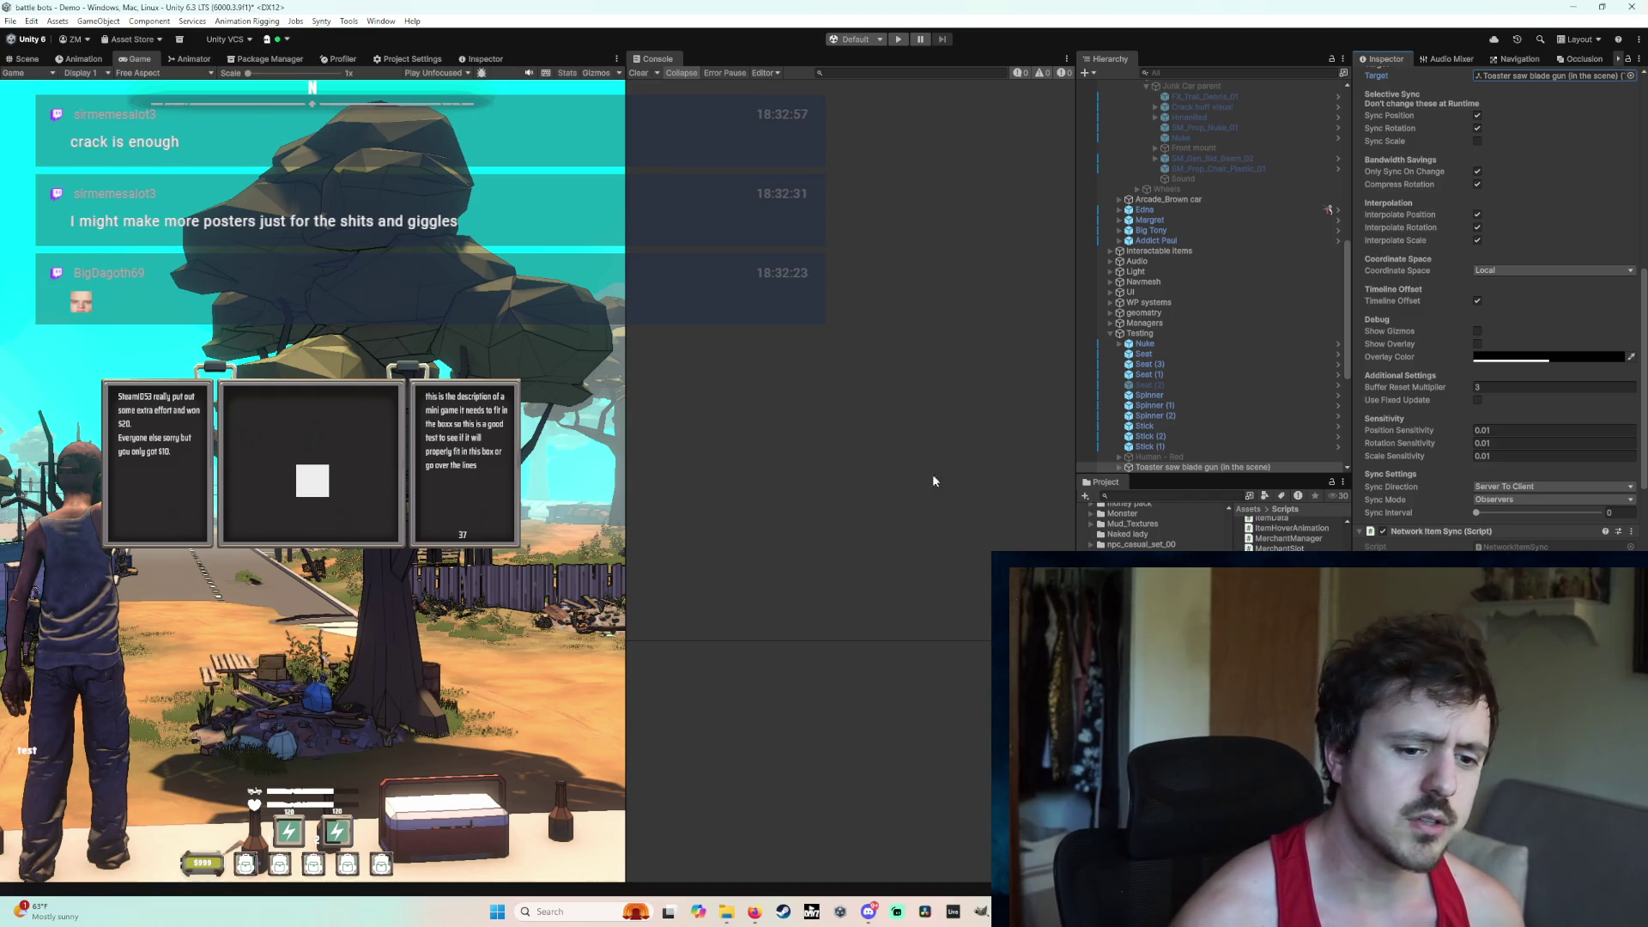
scroll(1461, 446, down, 4)
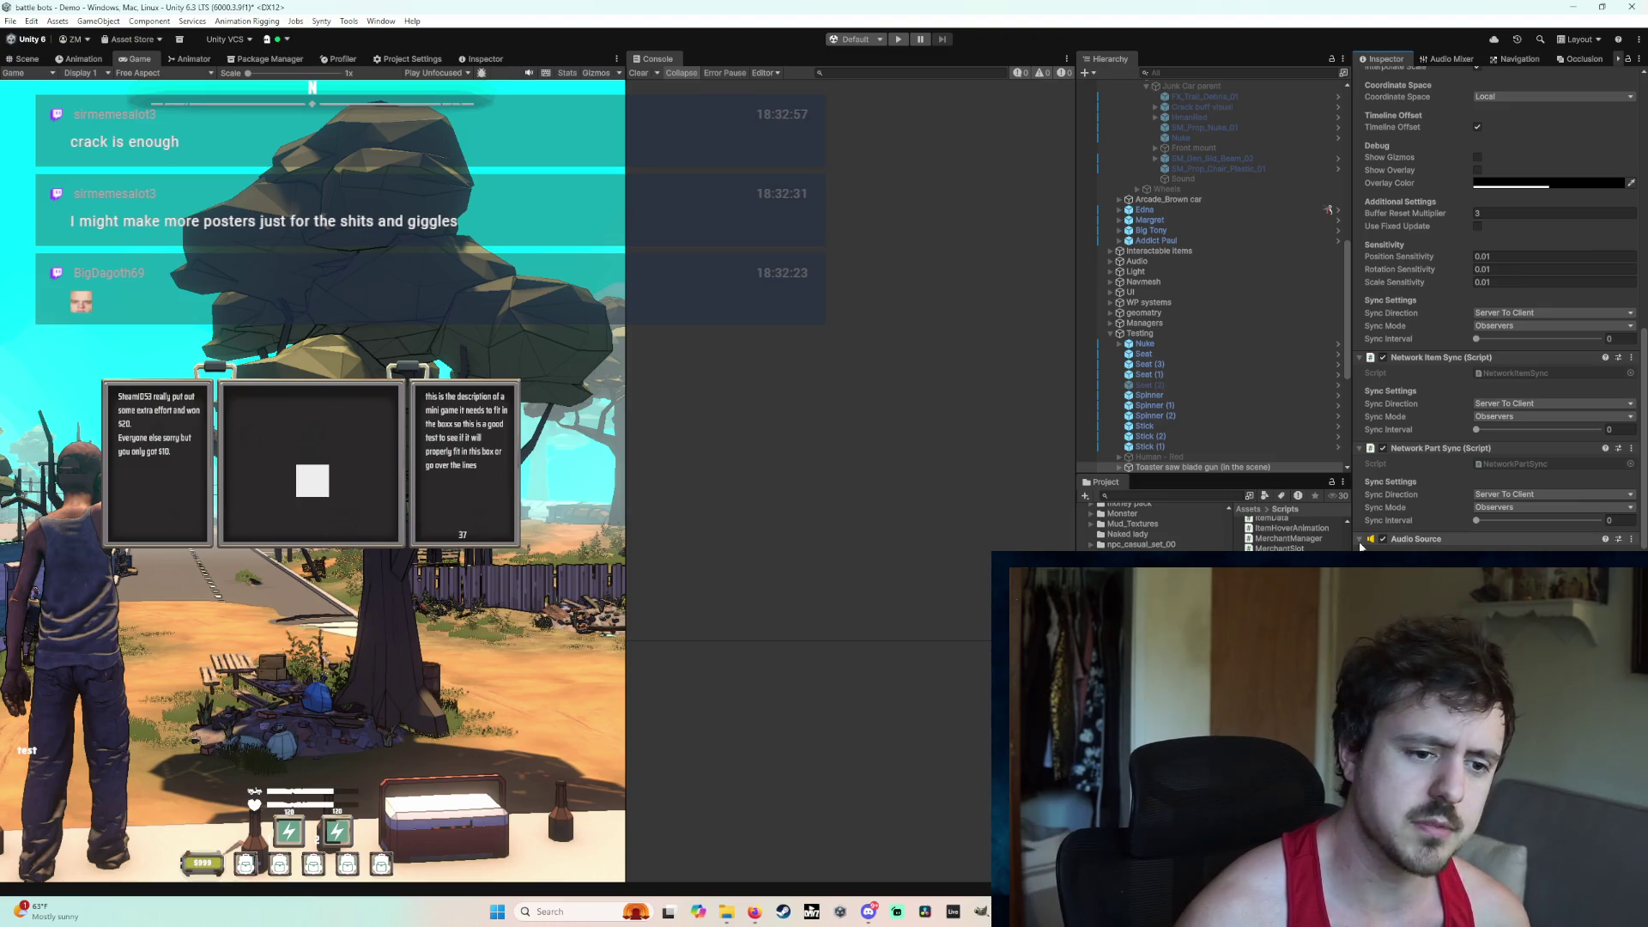
scroll(1444, 453, up, 3)
scroll(1498, 344, up, 12)
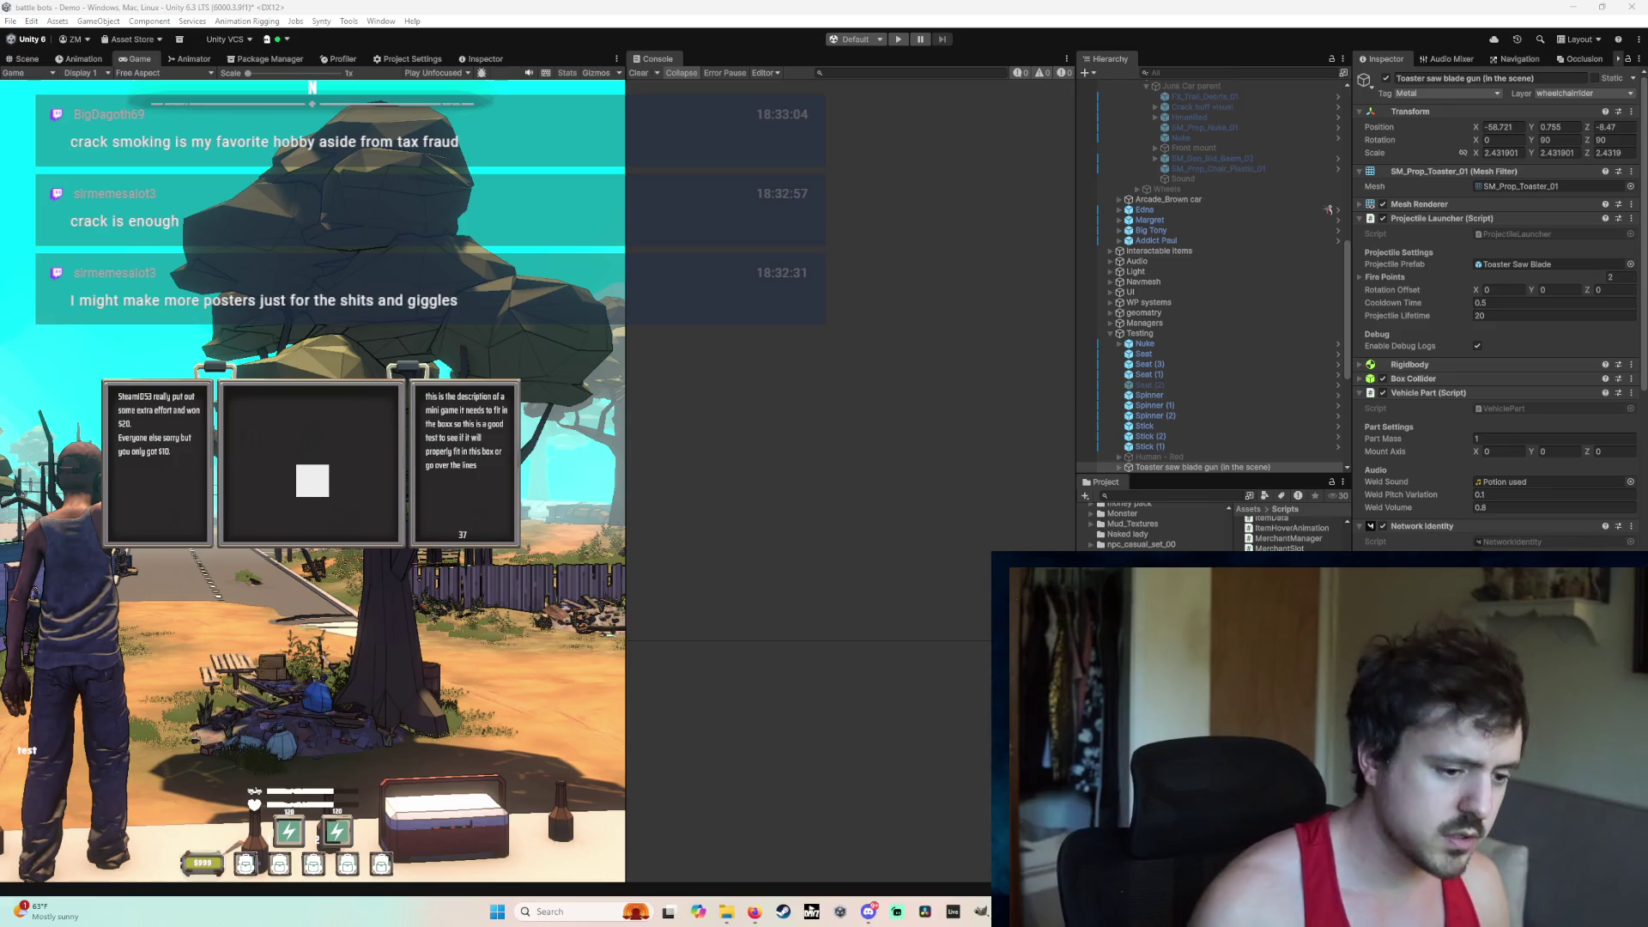
Step: In the task list document, tick off the task about welding enabling the projectile launcher
click(754, 912)
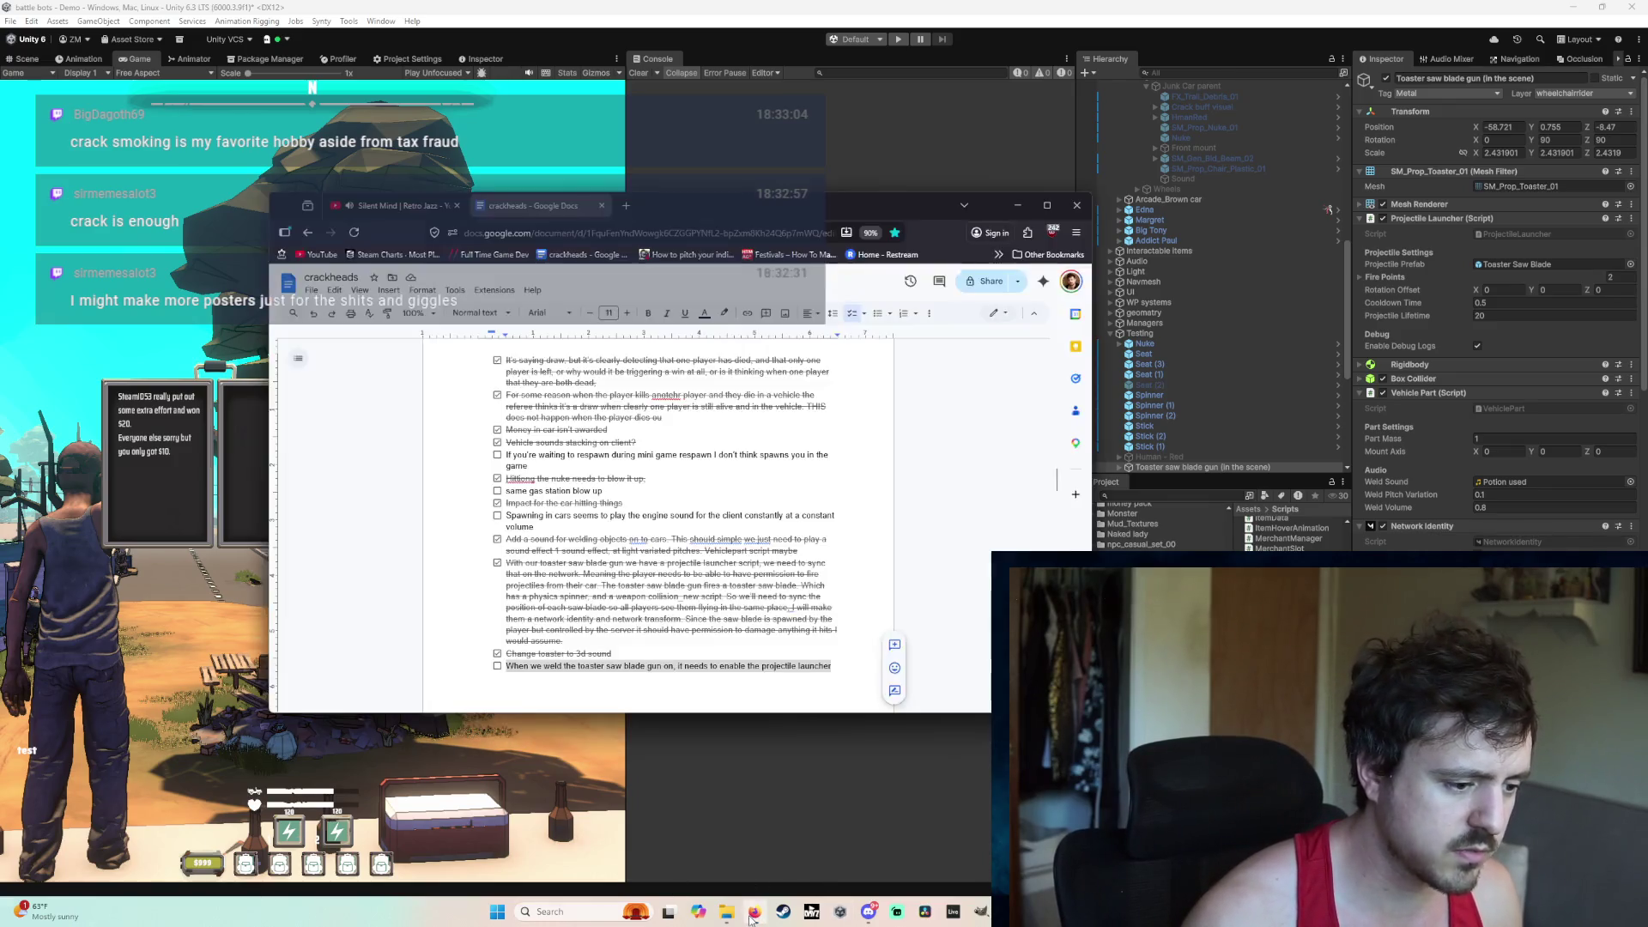
scroll(719, 655, down, 2)
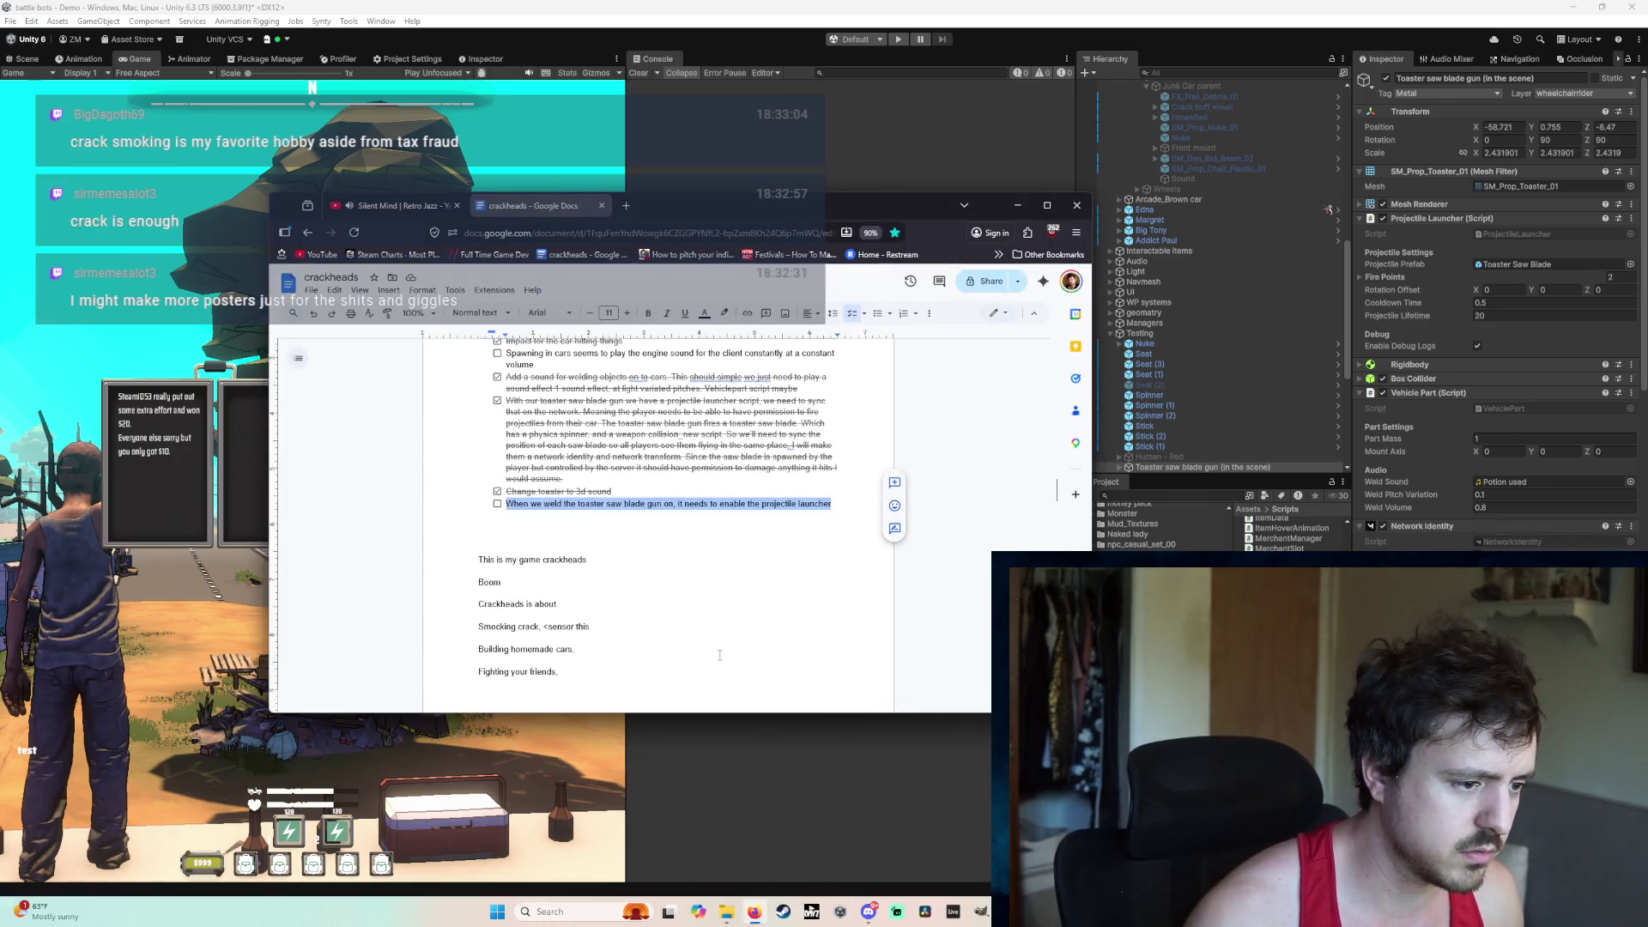
click(497, 504)
Step: Add a checklist item: no launcher debug shows when shooting, so commands fail before reaching the server
click(833, 504)
key(Return)
text(Here's a clue we have projecti)
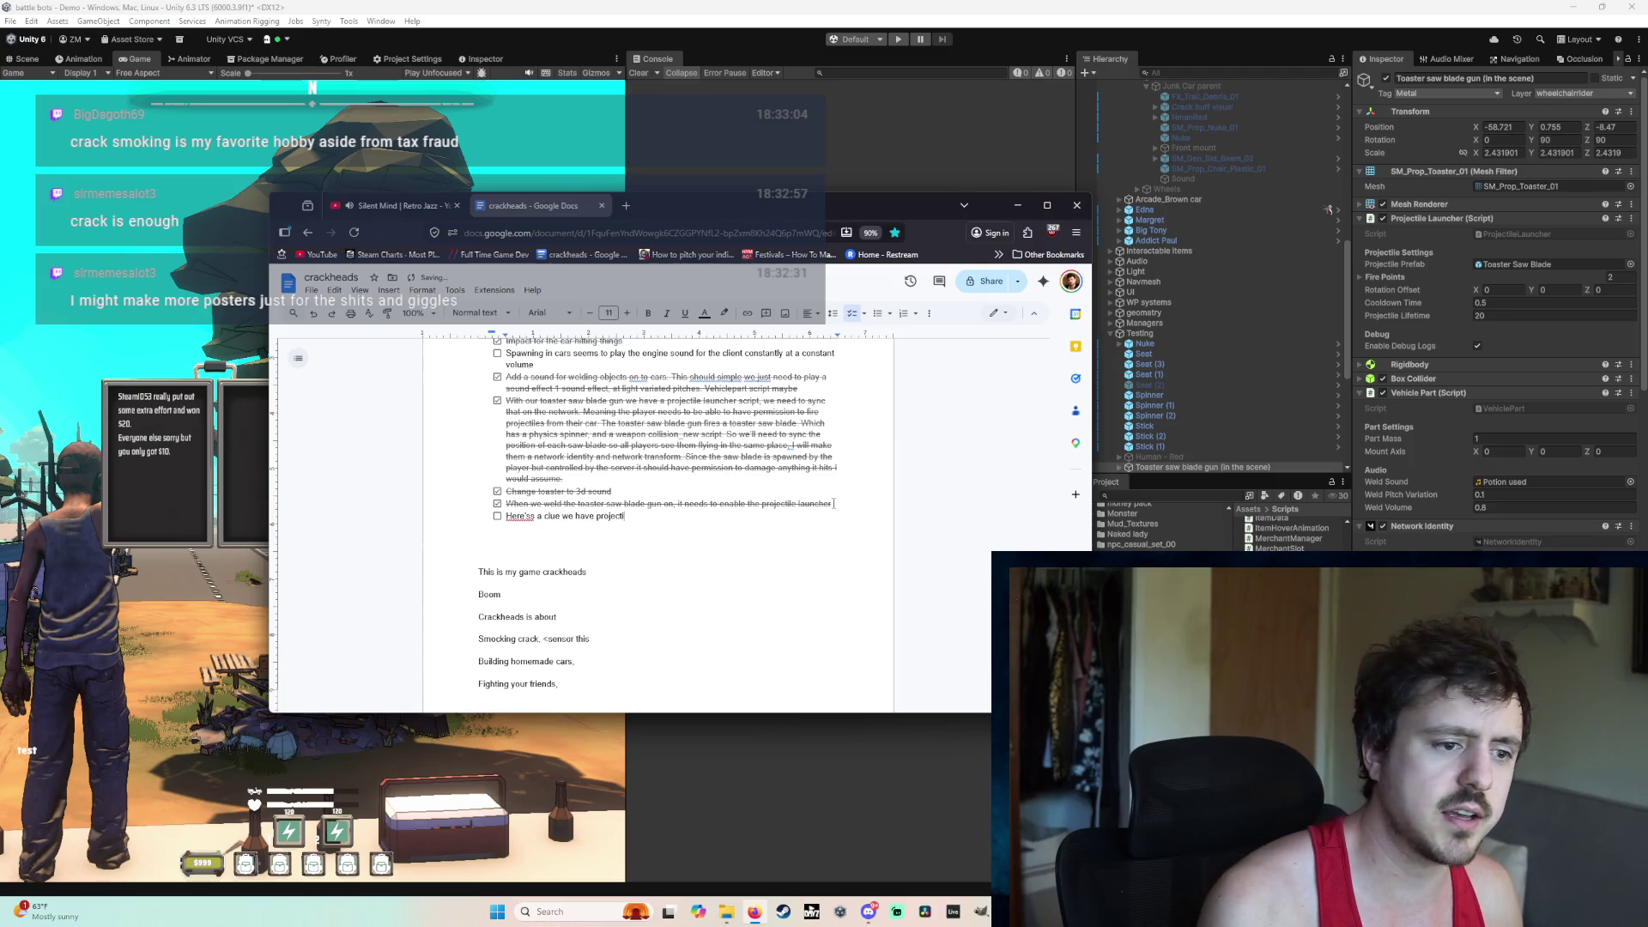
text(le launcher debug on)
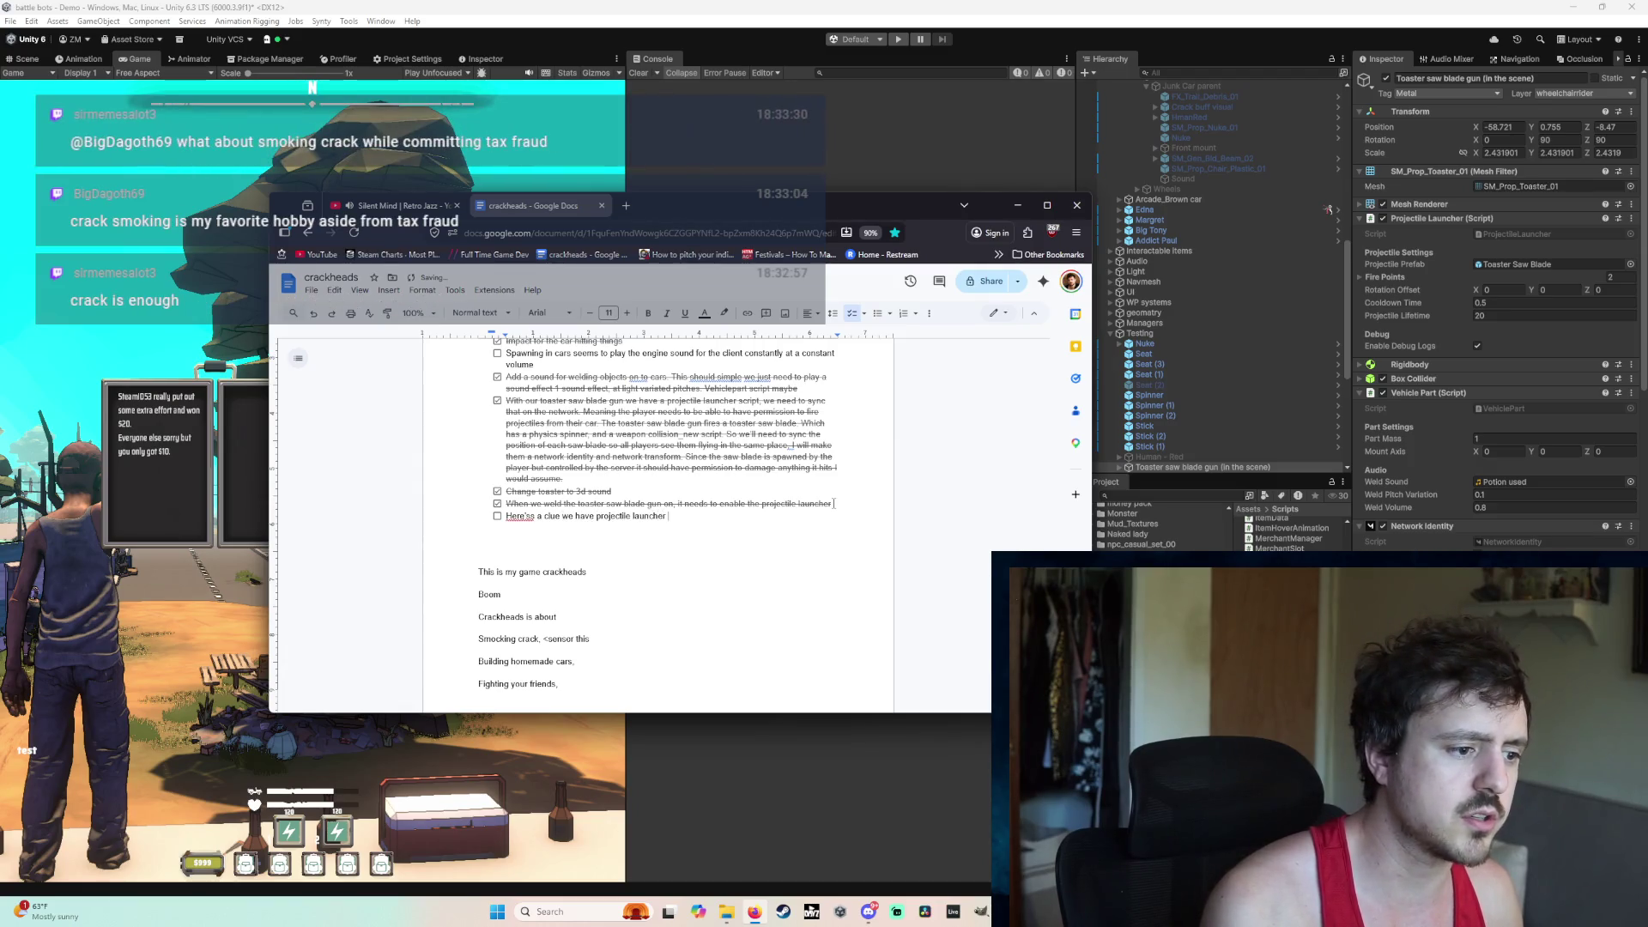
text(, but no d)
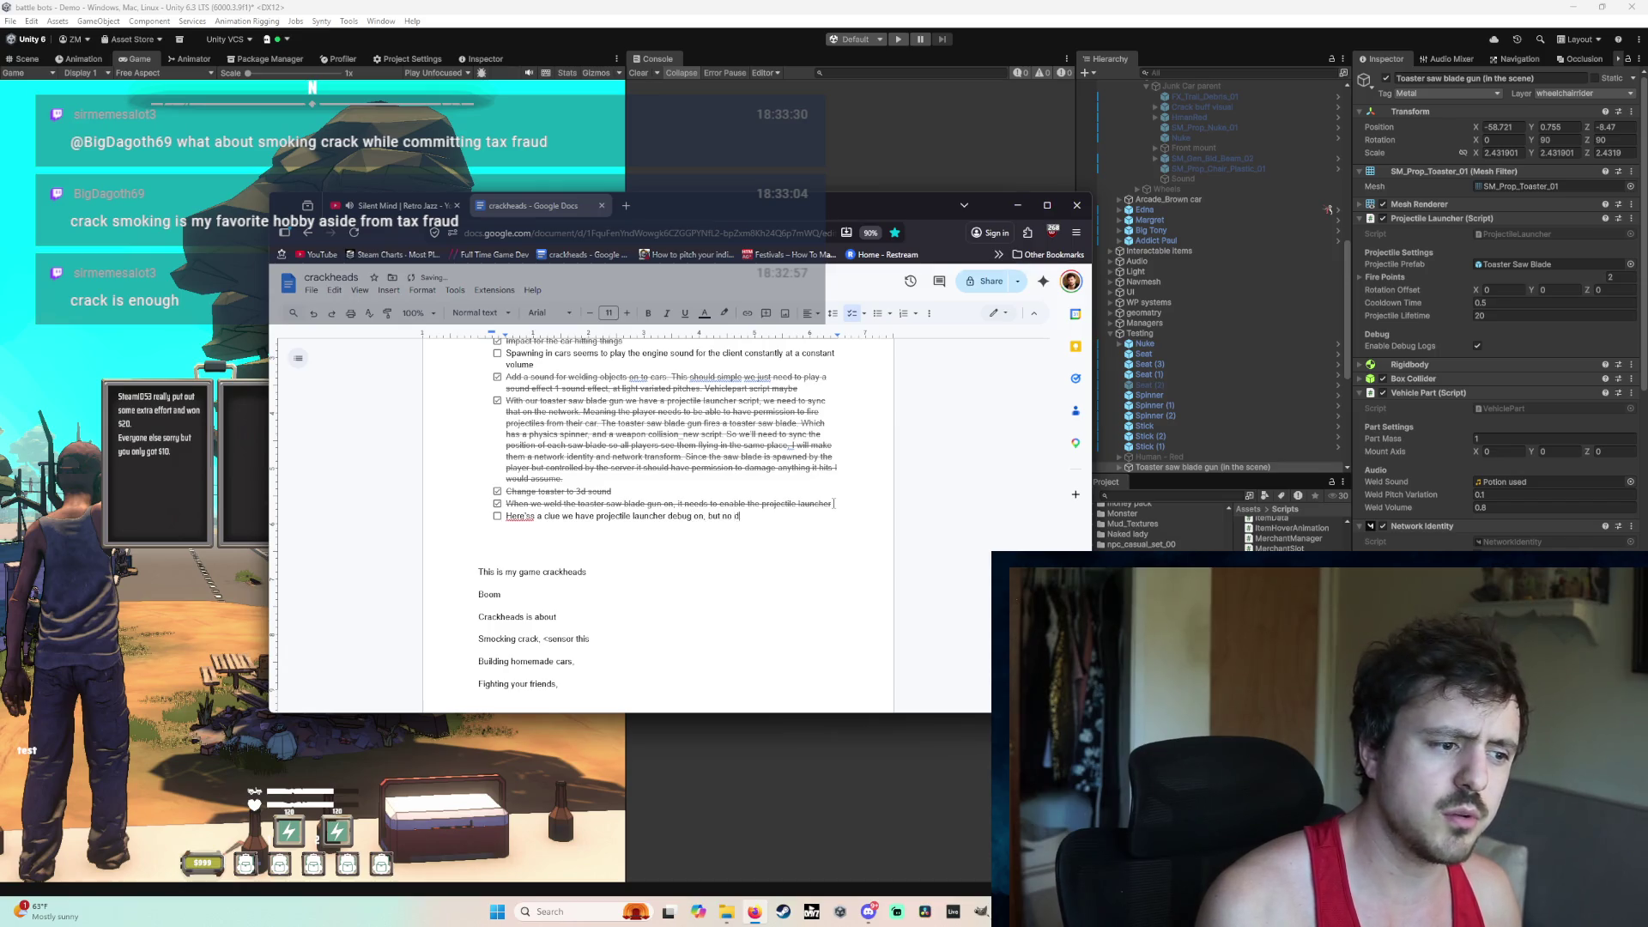
text(ebug is show)
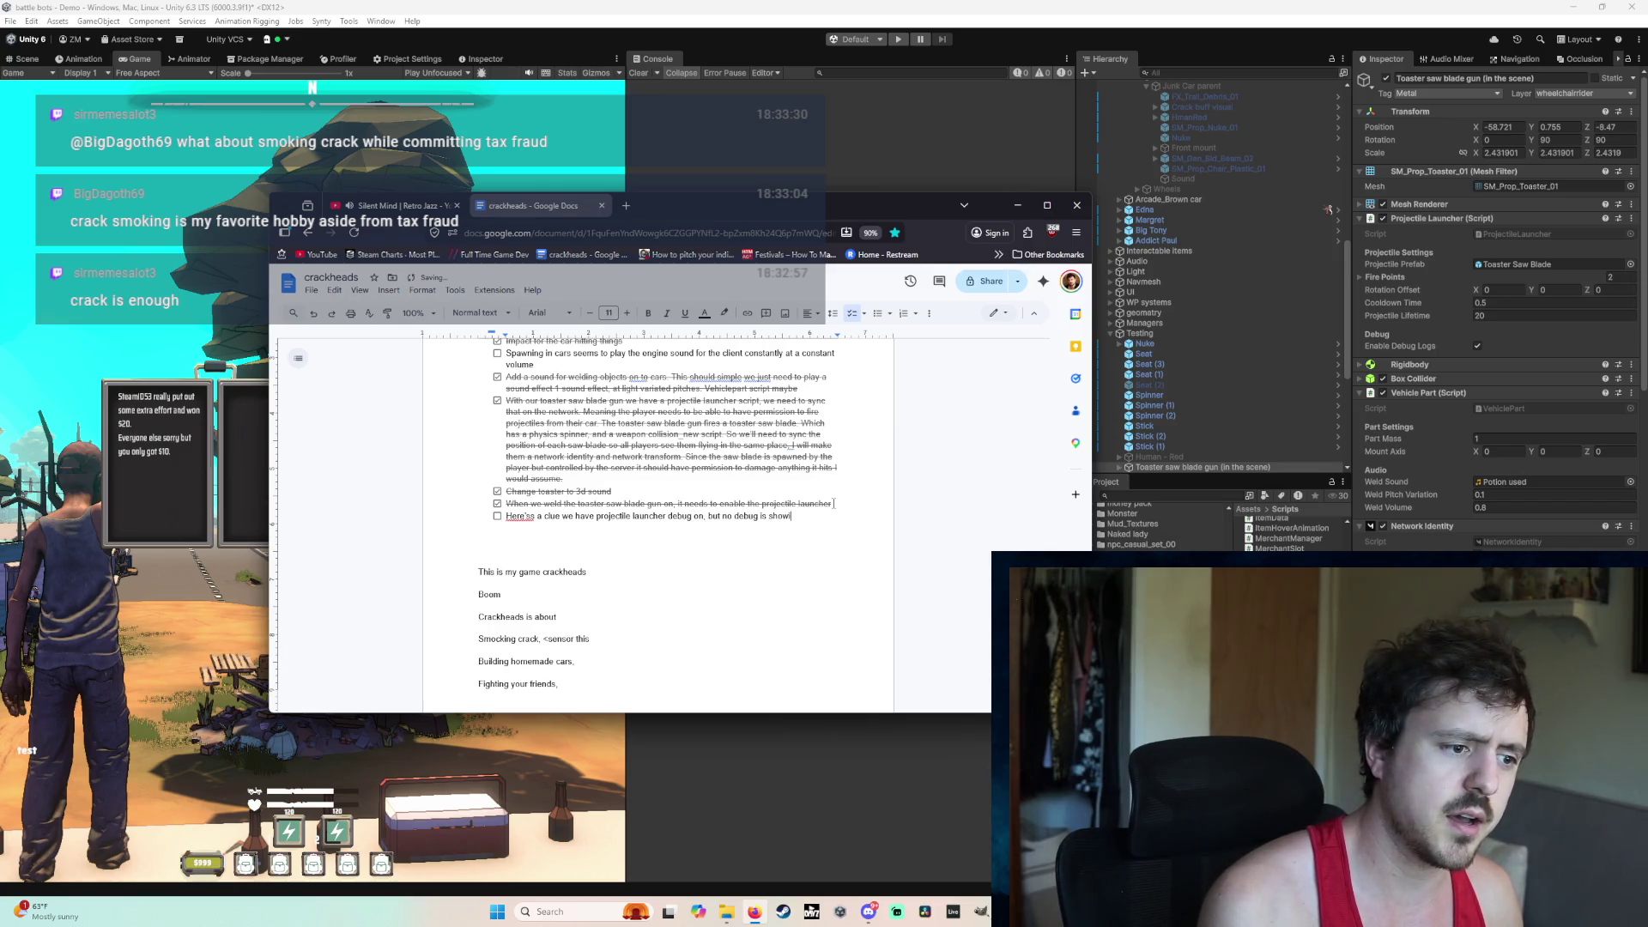
text(ing up when I try to )
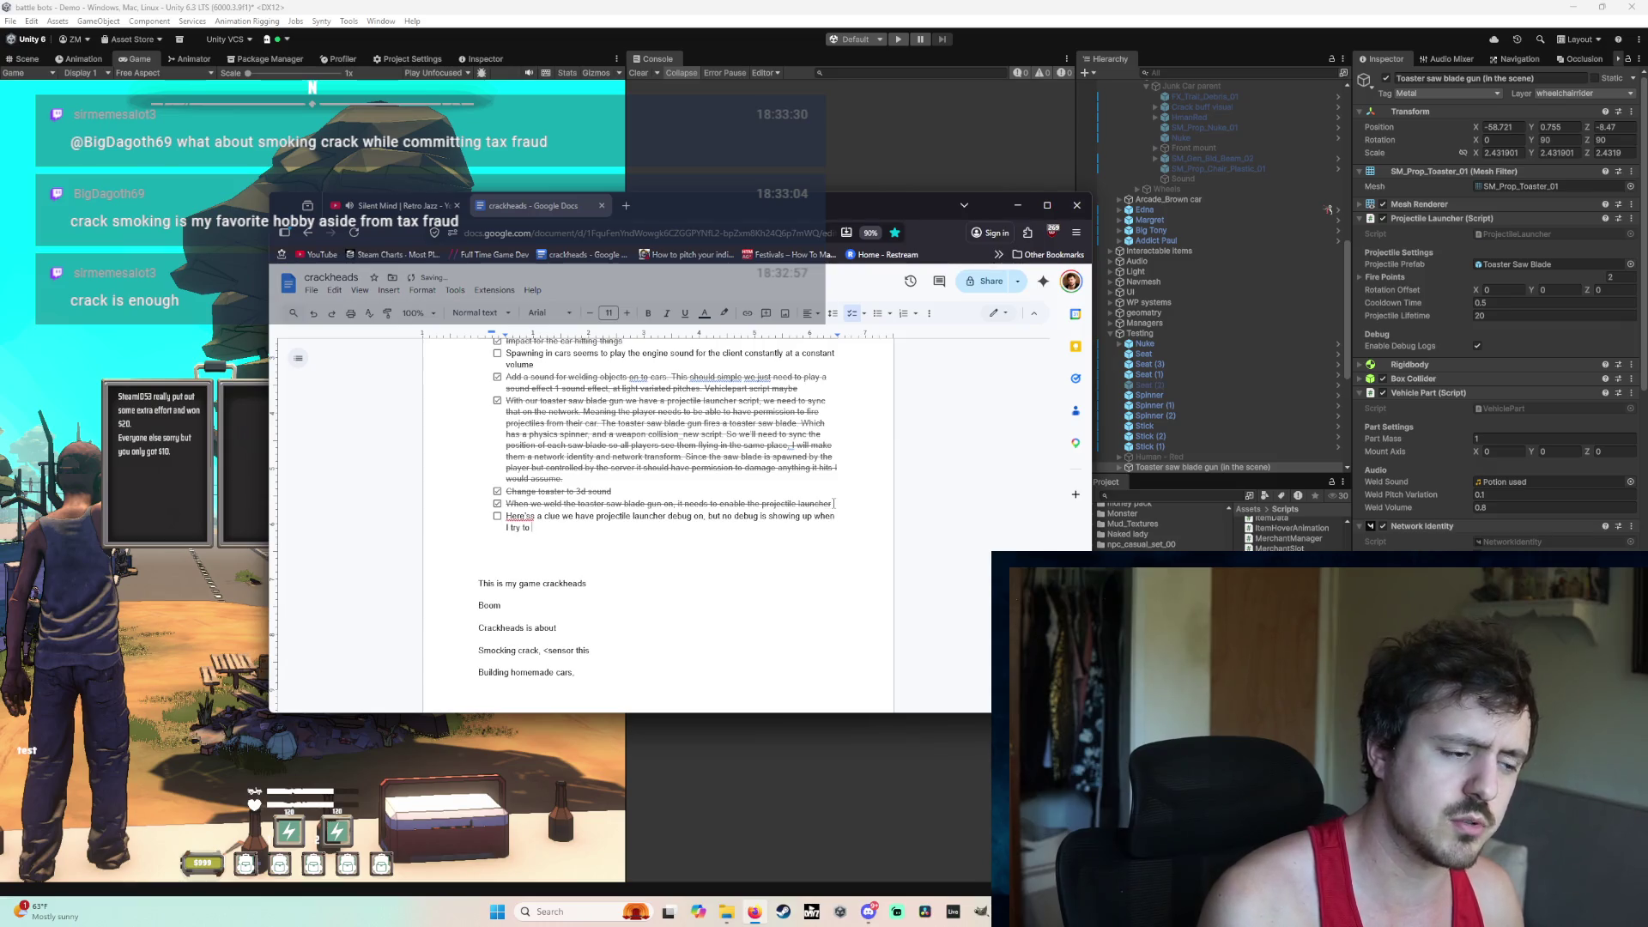
text(shoot,)
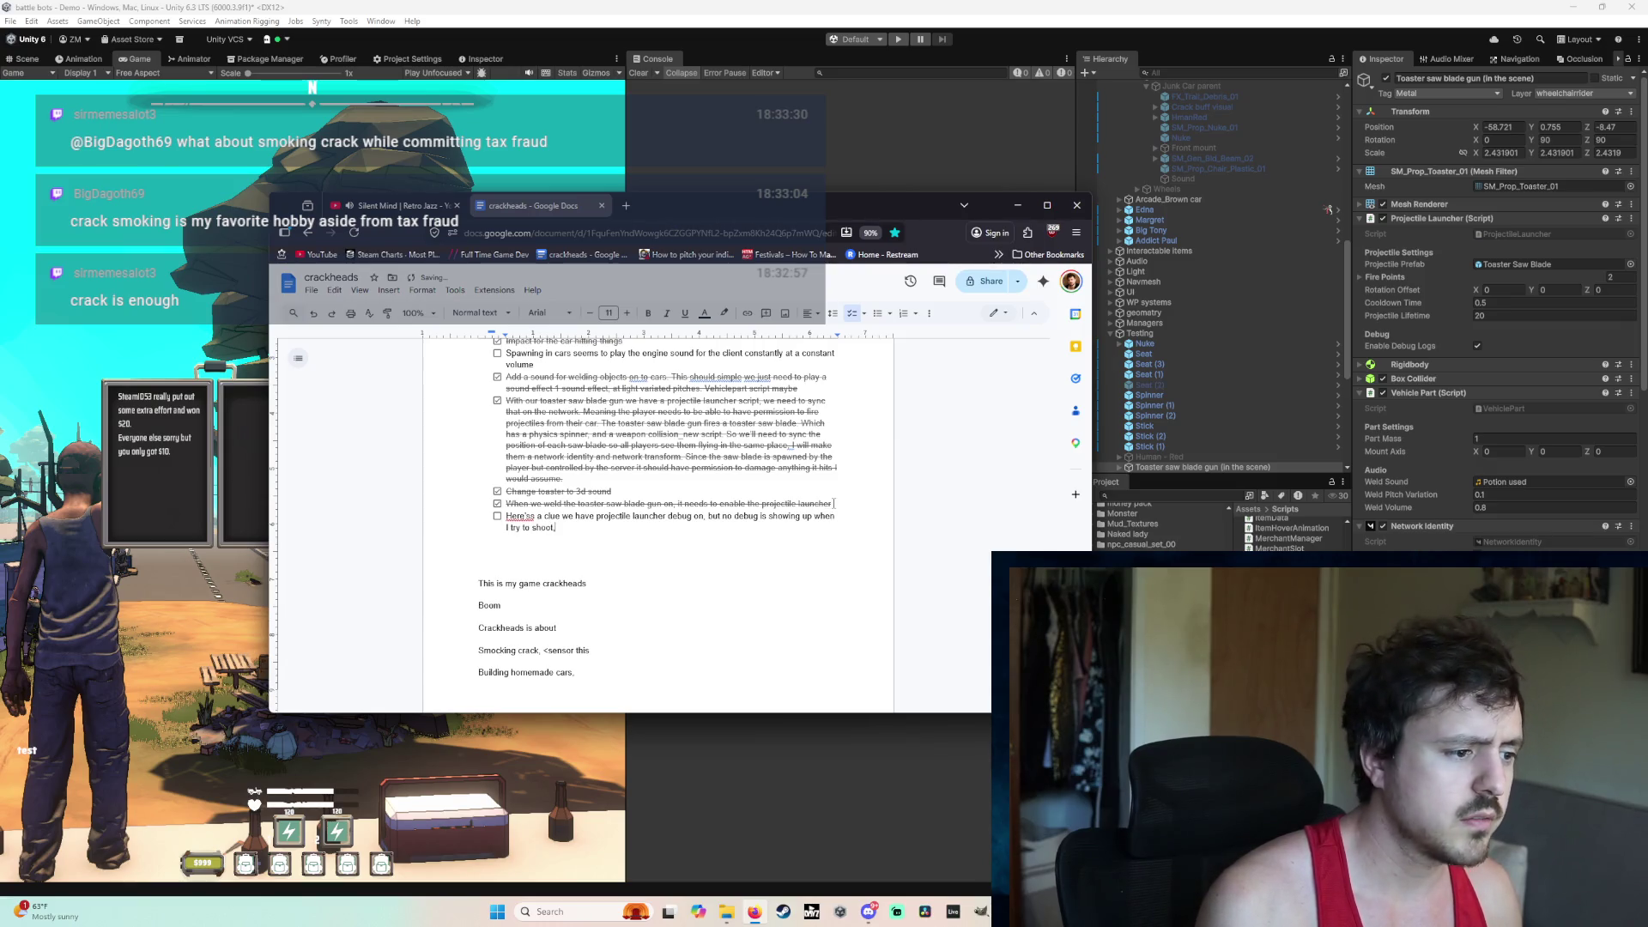
text( even on the h)
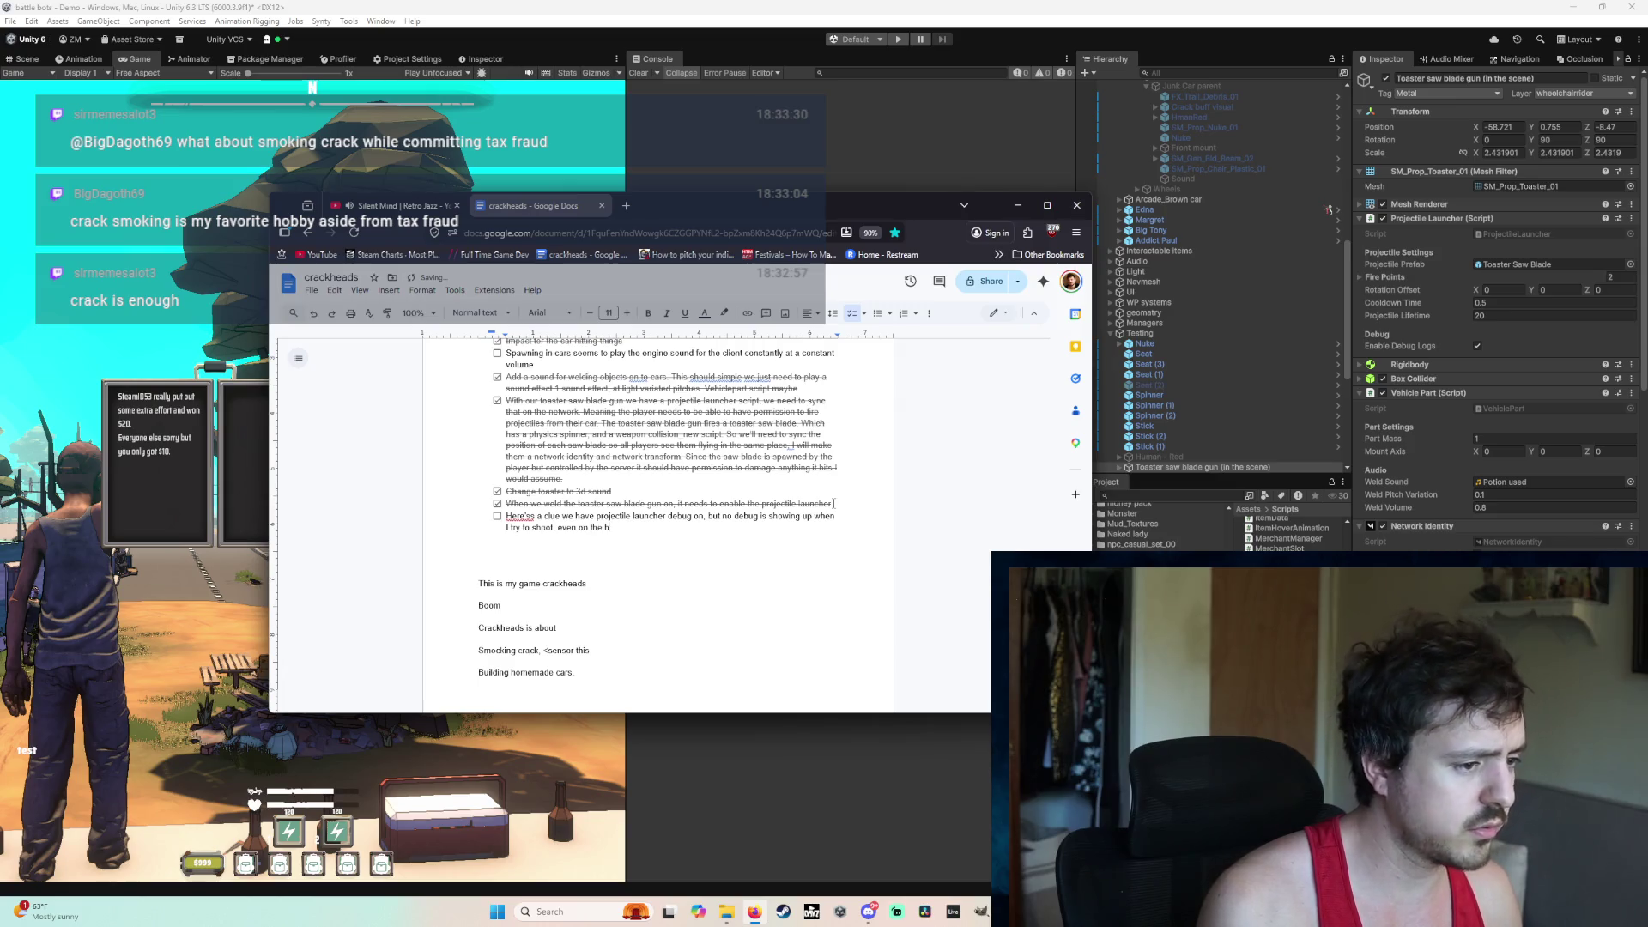
text(ost, this tells me that our)
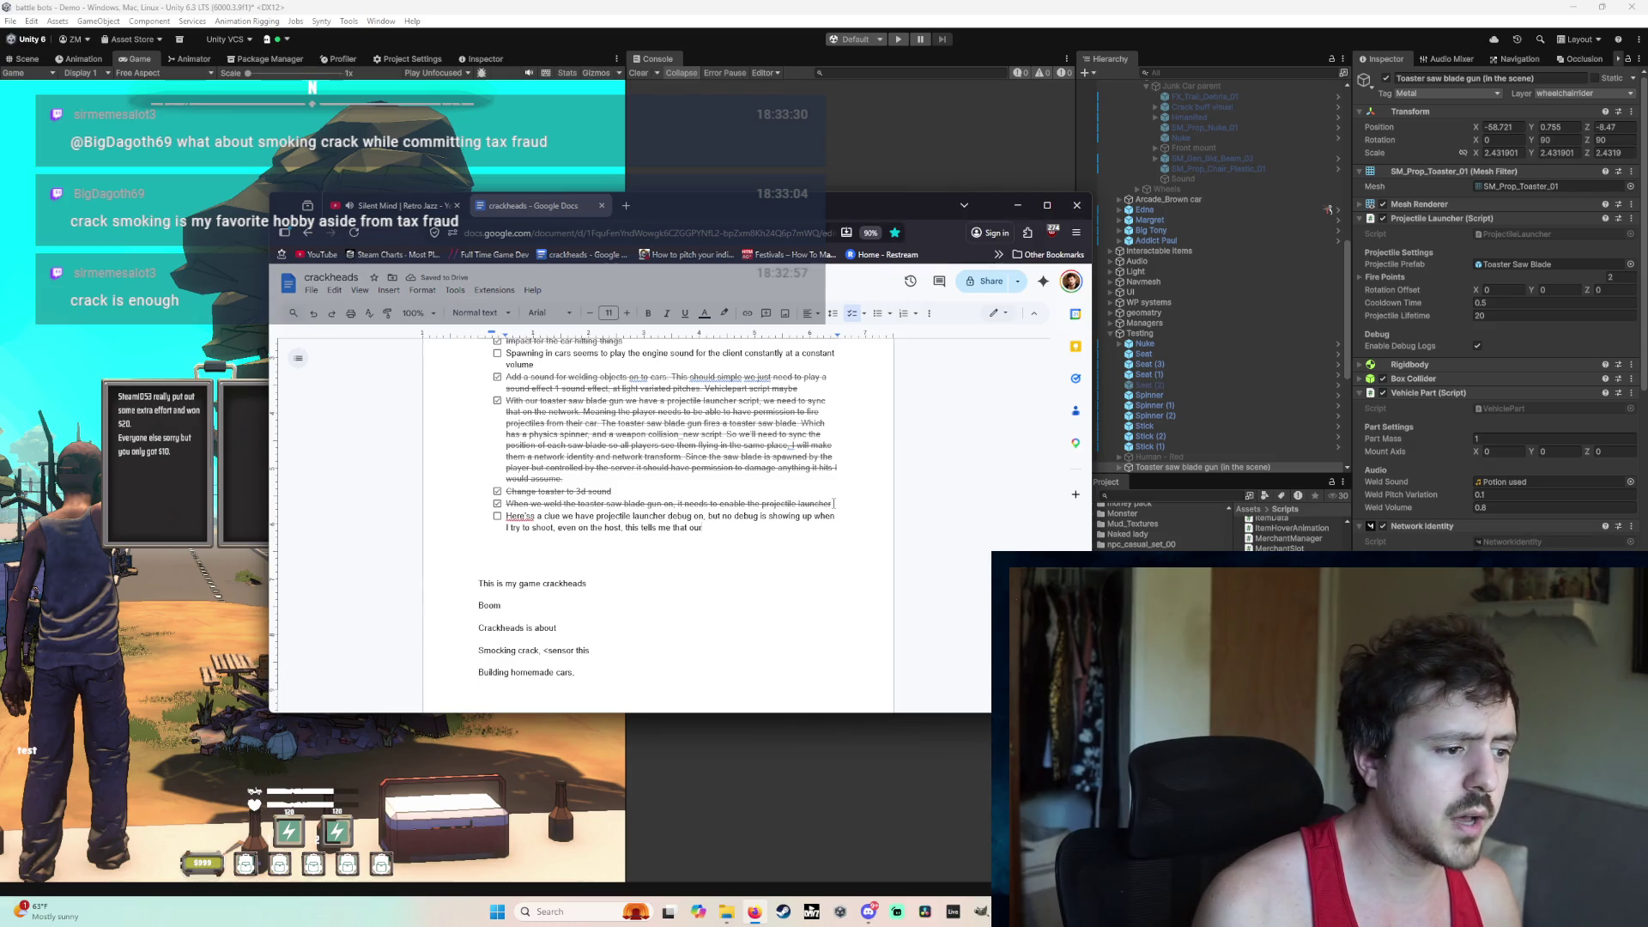
text( commands are silently fai)
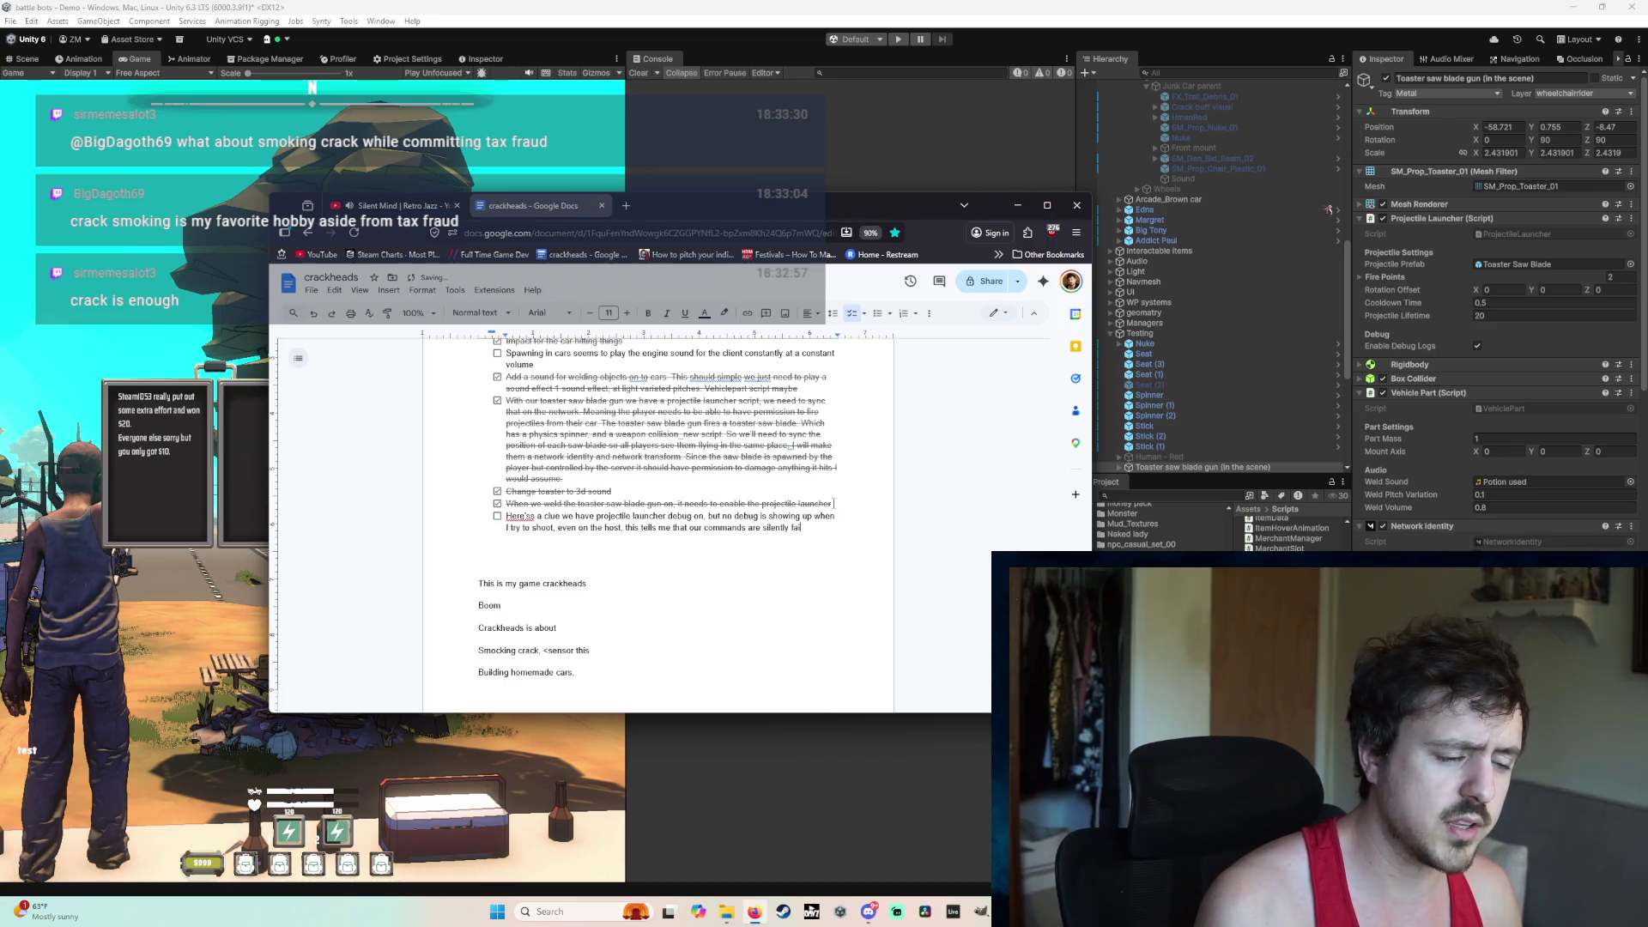
text(before they c)
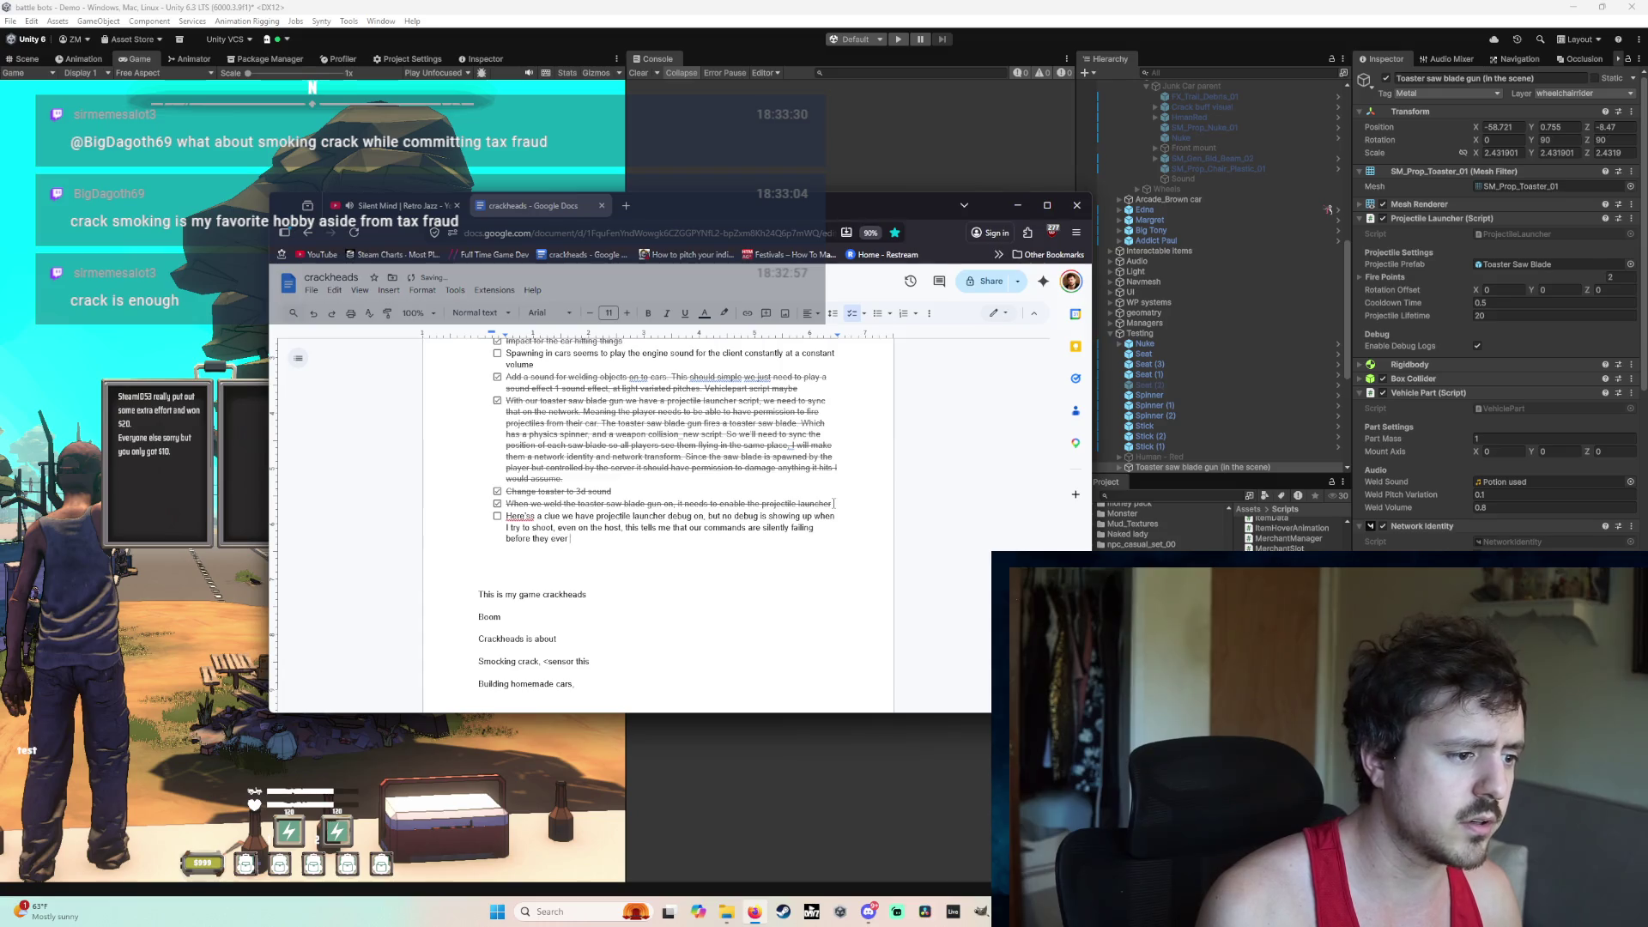
text(reach the)
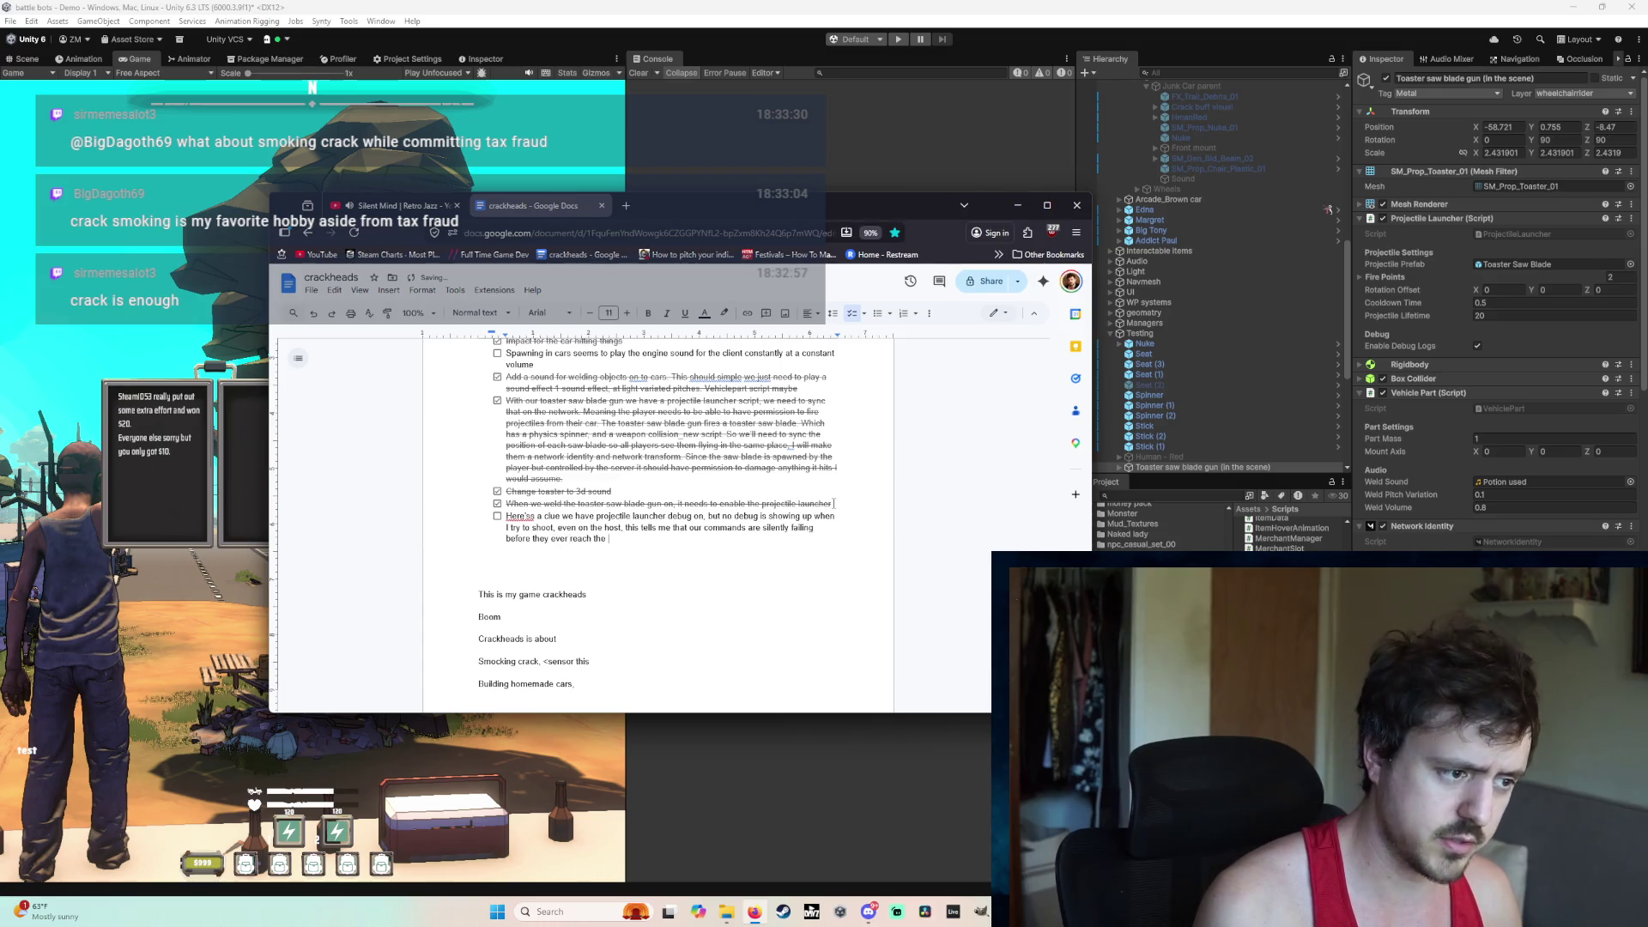
text(server.)
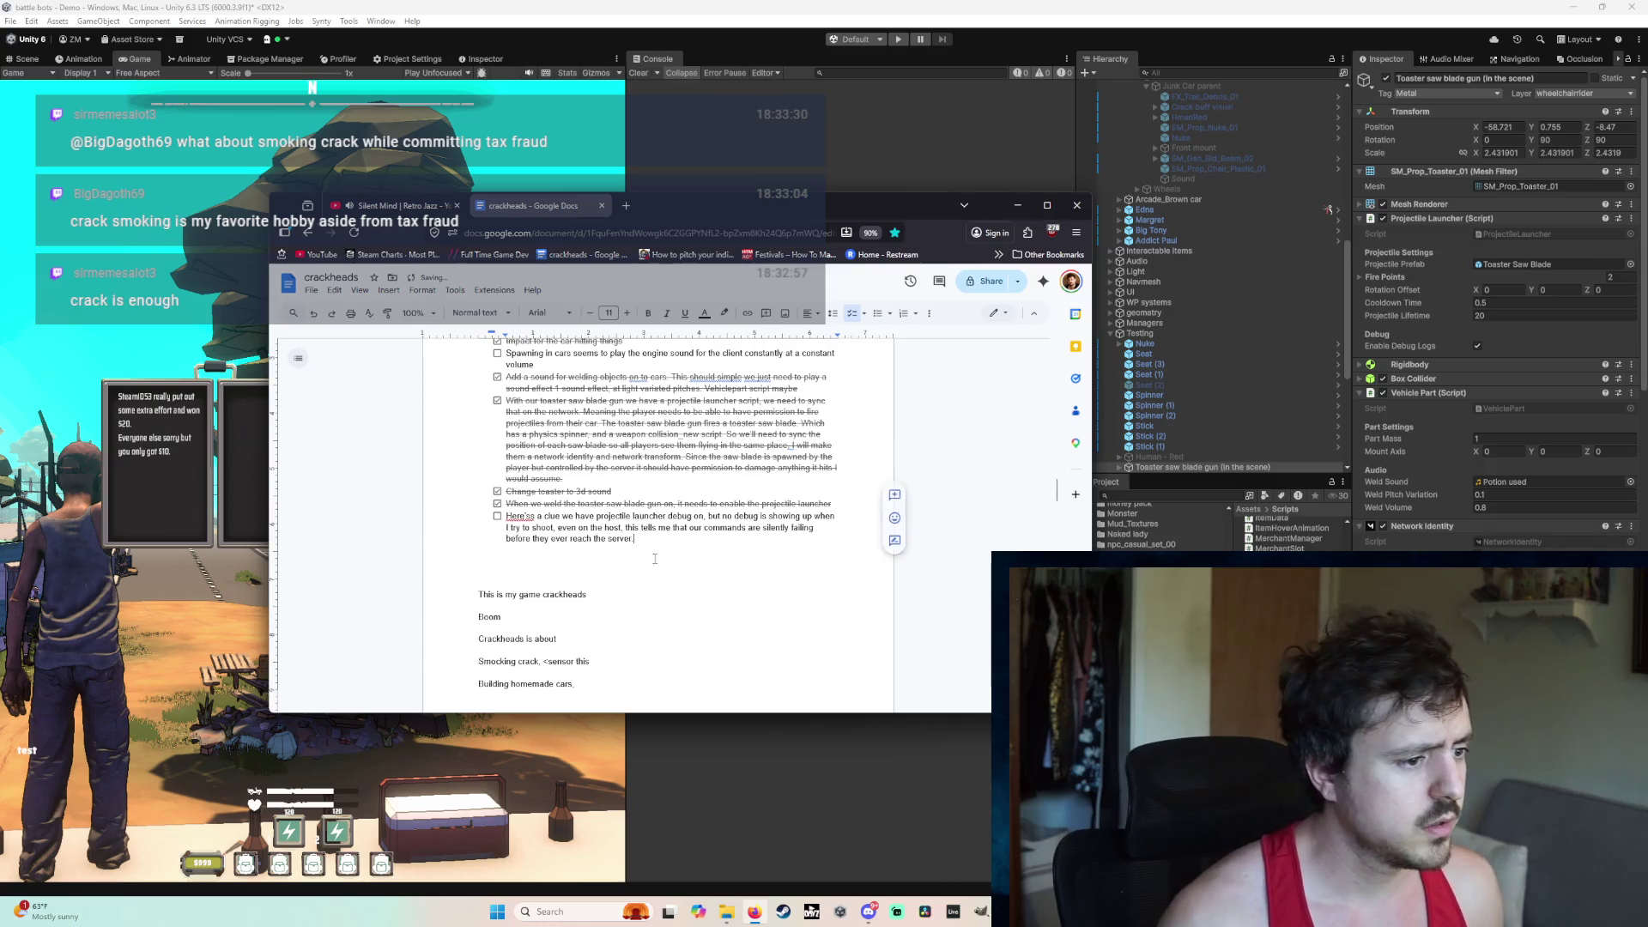
drag(636, 539, 507, 524)
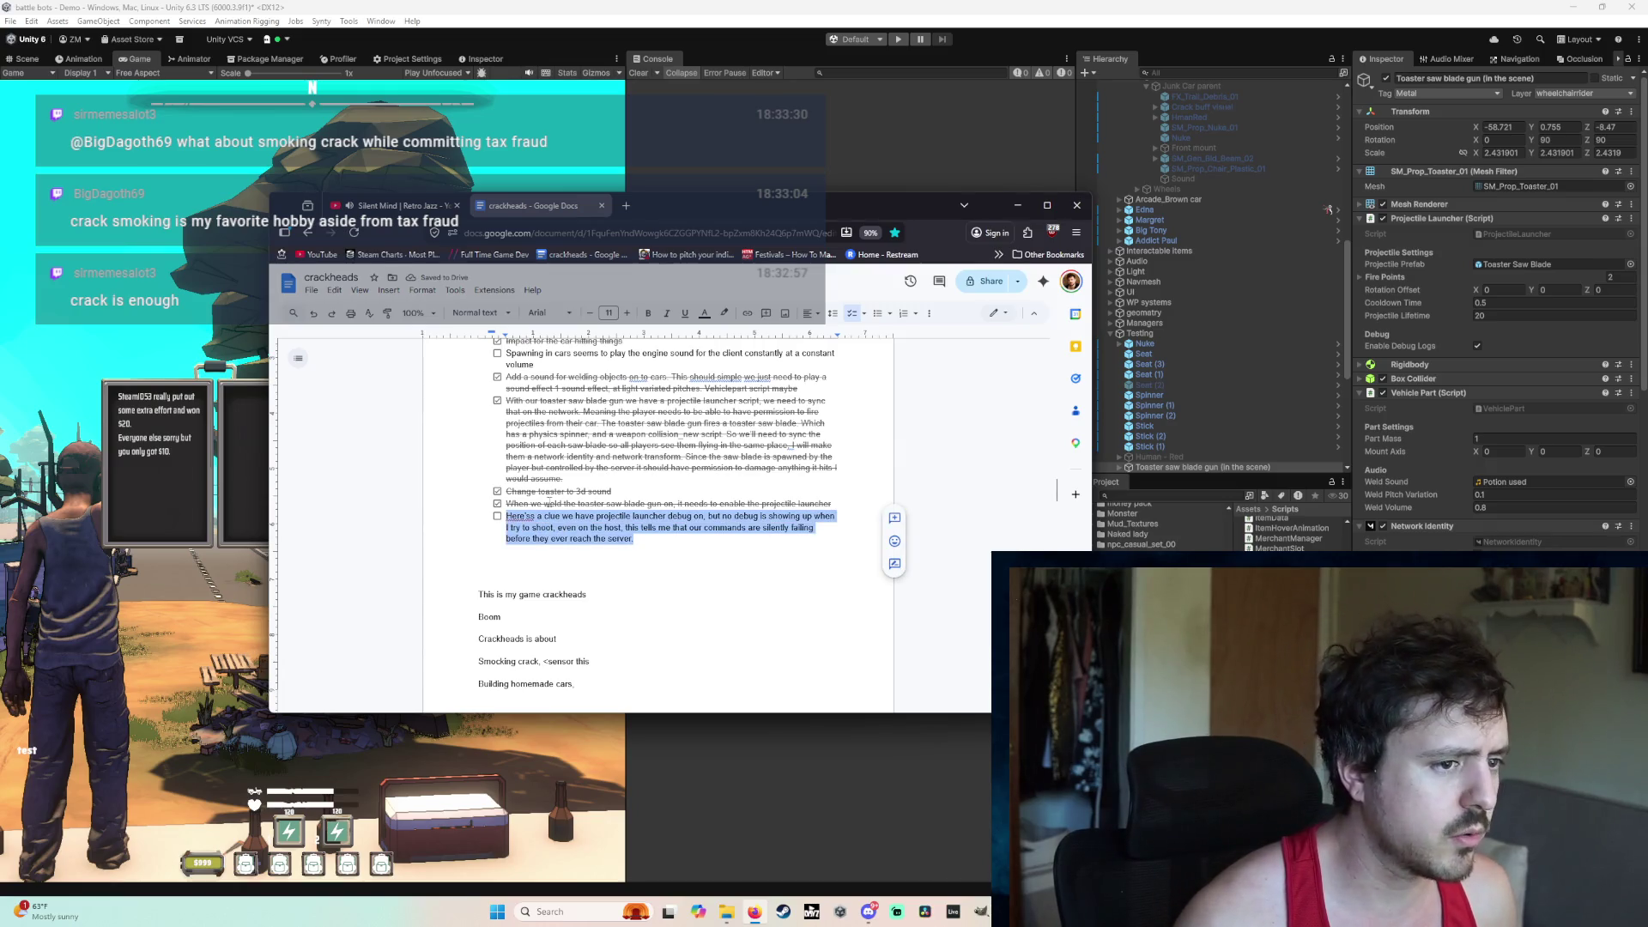
click(1013, 206)
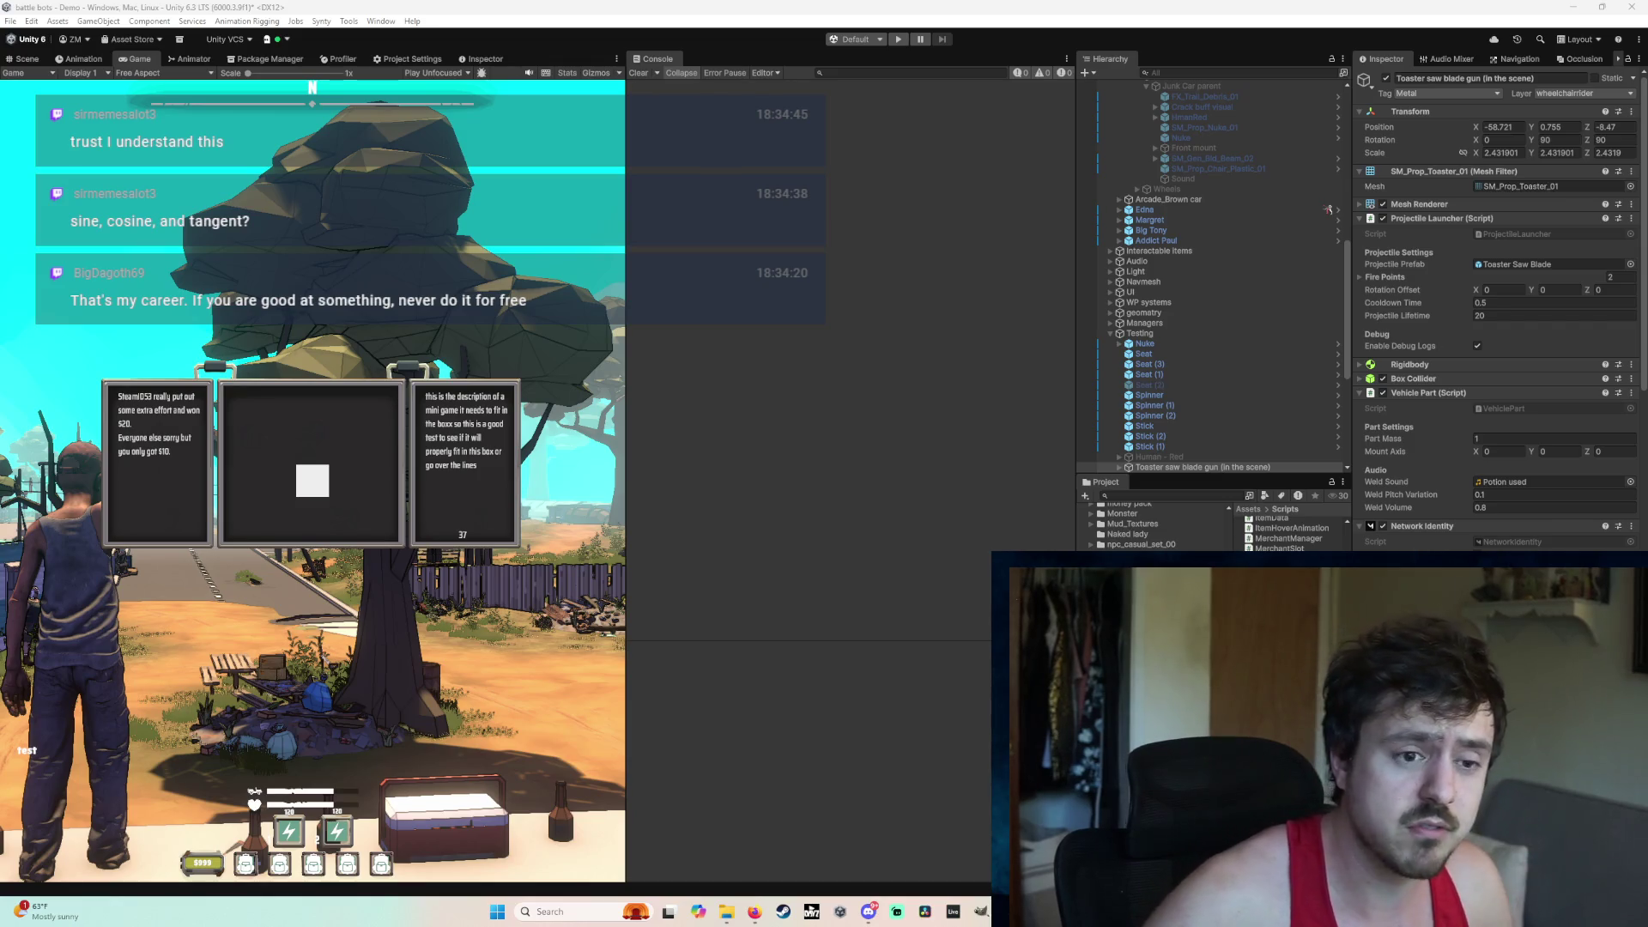
Step: Uncheck the toaster saw blade gun's Projectile Launcher (Script) component in the Inspector
scroll(1465, 522, down, 5)
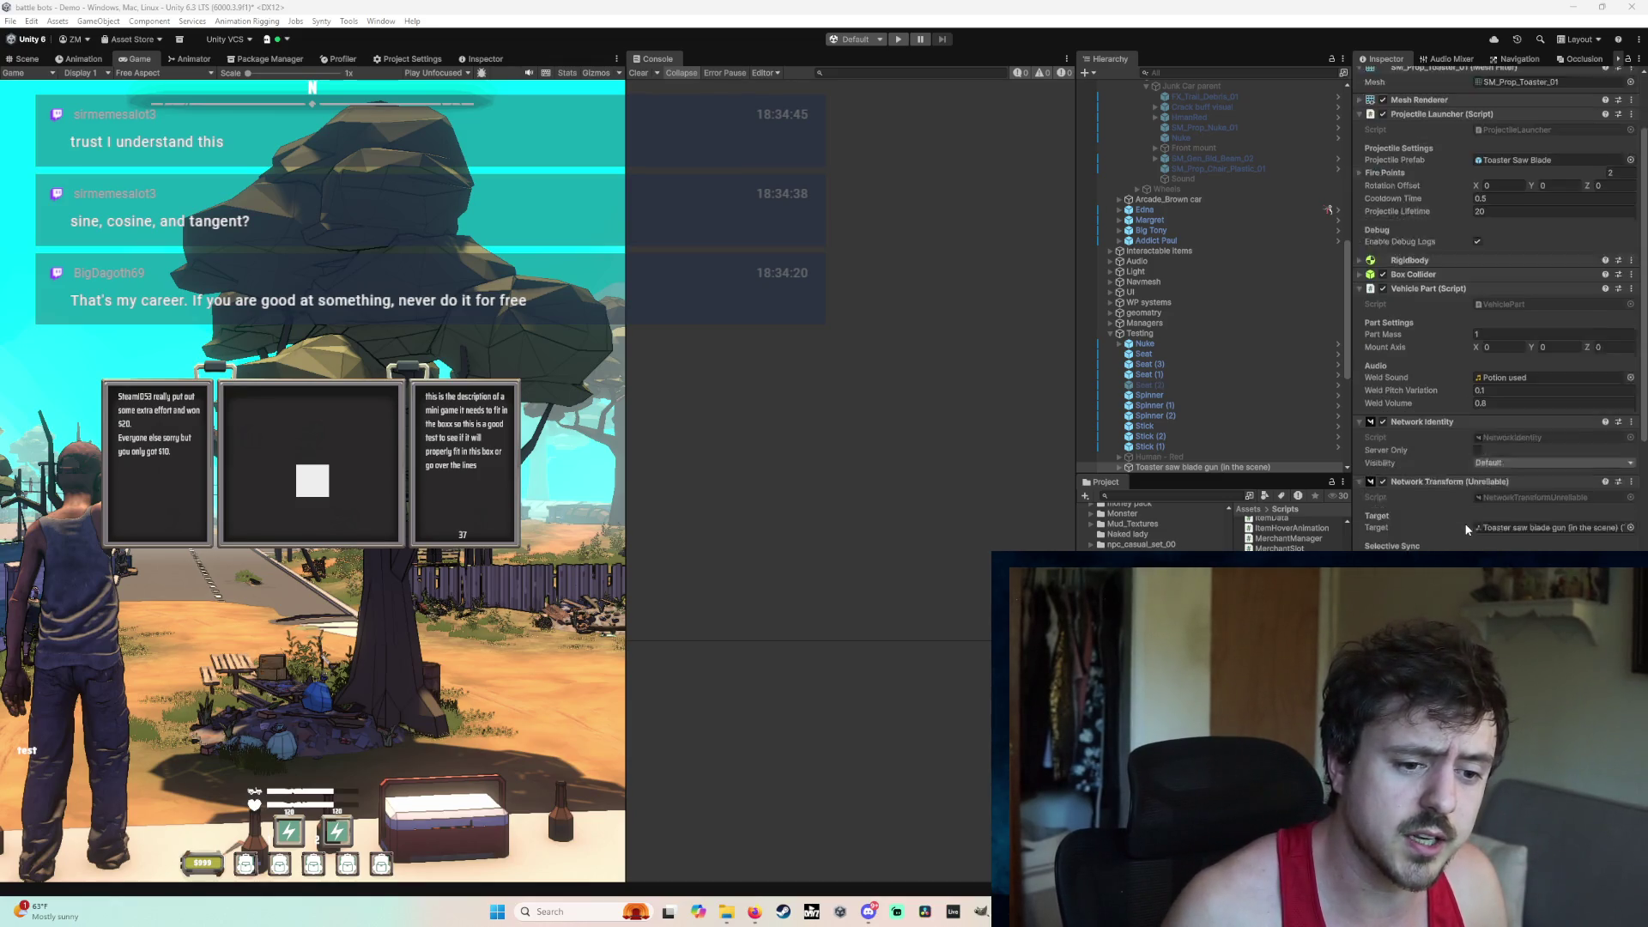
scroll(1412, 412, down, 3)
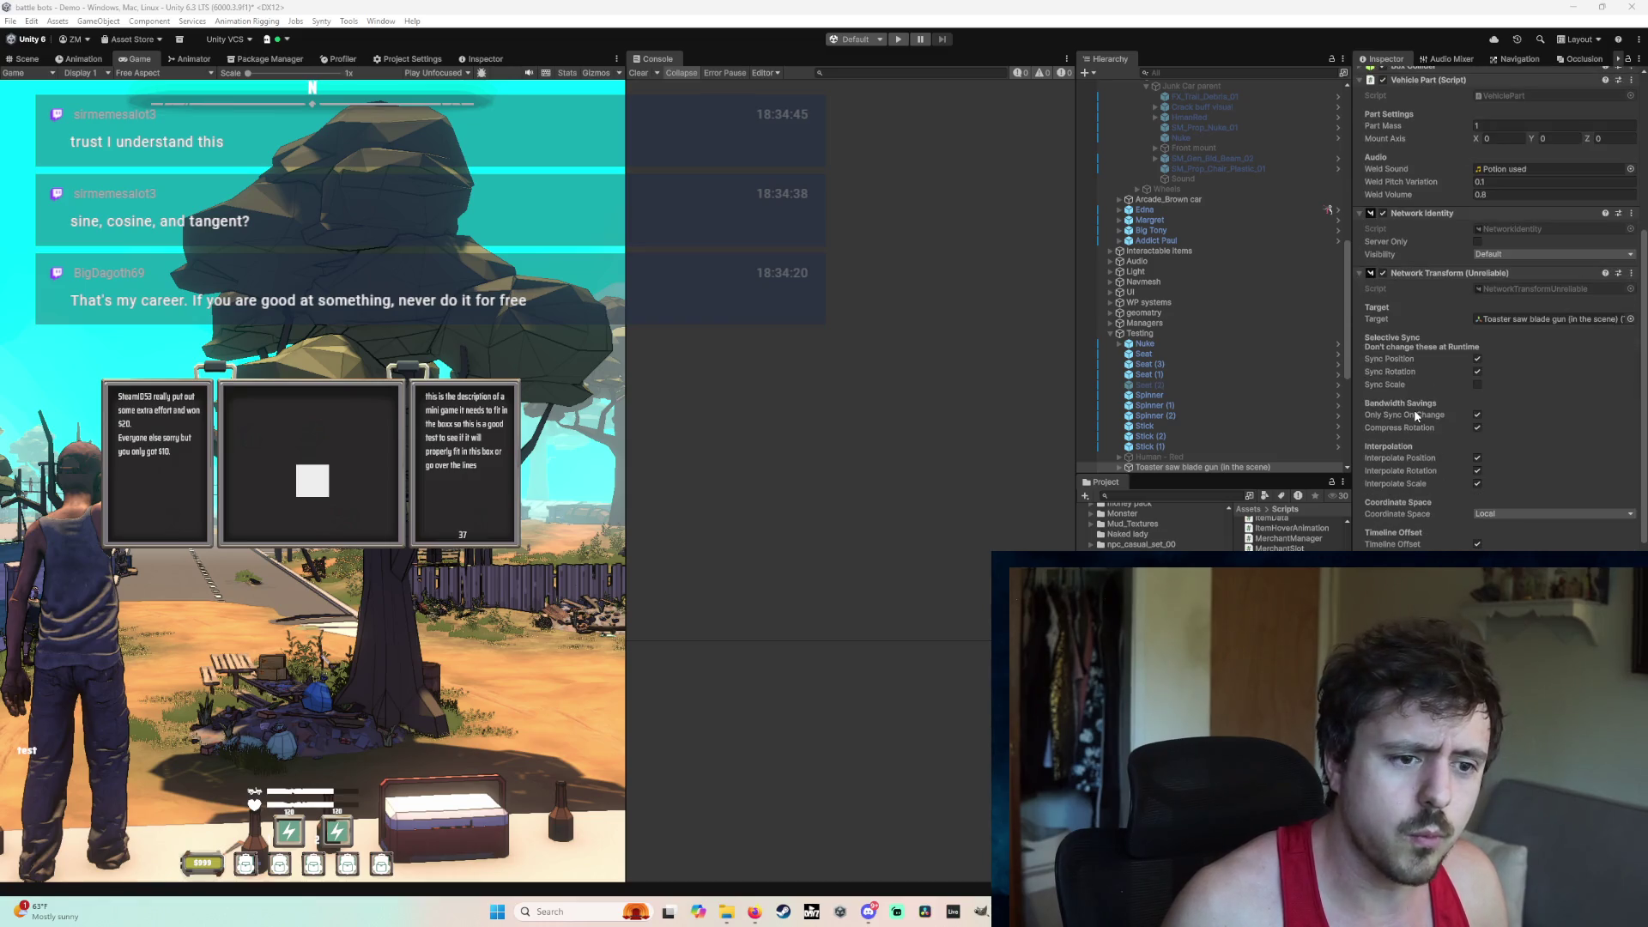
scroll(1243, 405, down, 2)
scroll(1445, 414, down, 8)
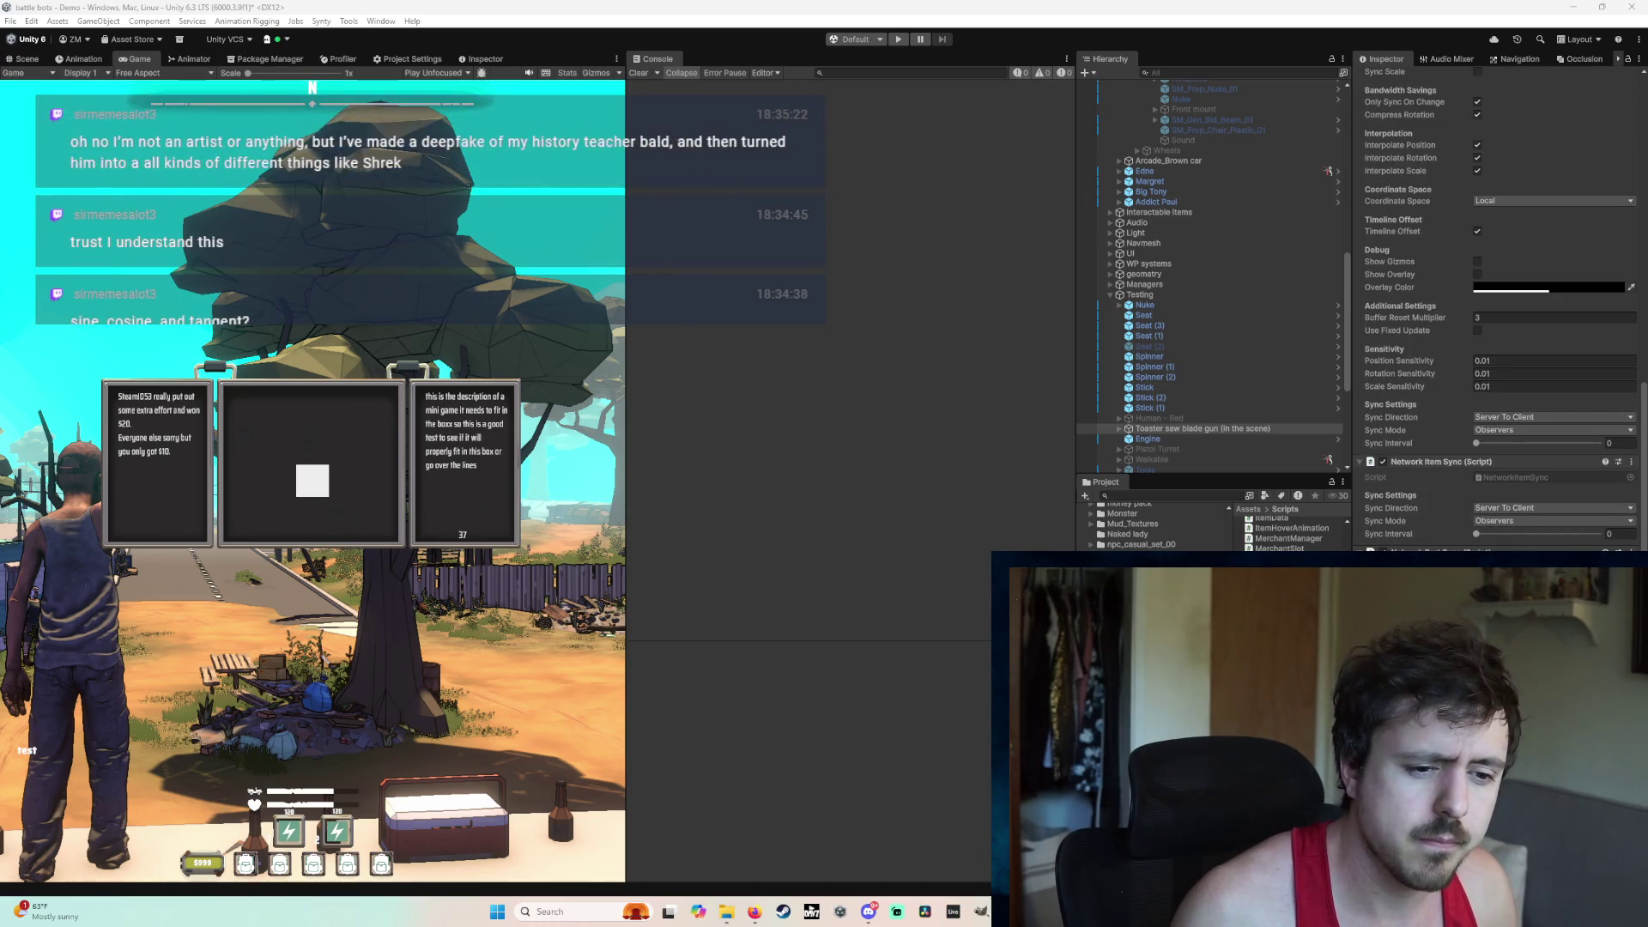
scroll(1497, 309, up, 12)
scroll(1498, 309, up, 5)
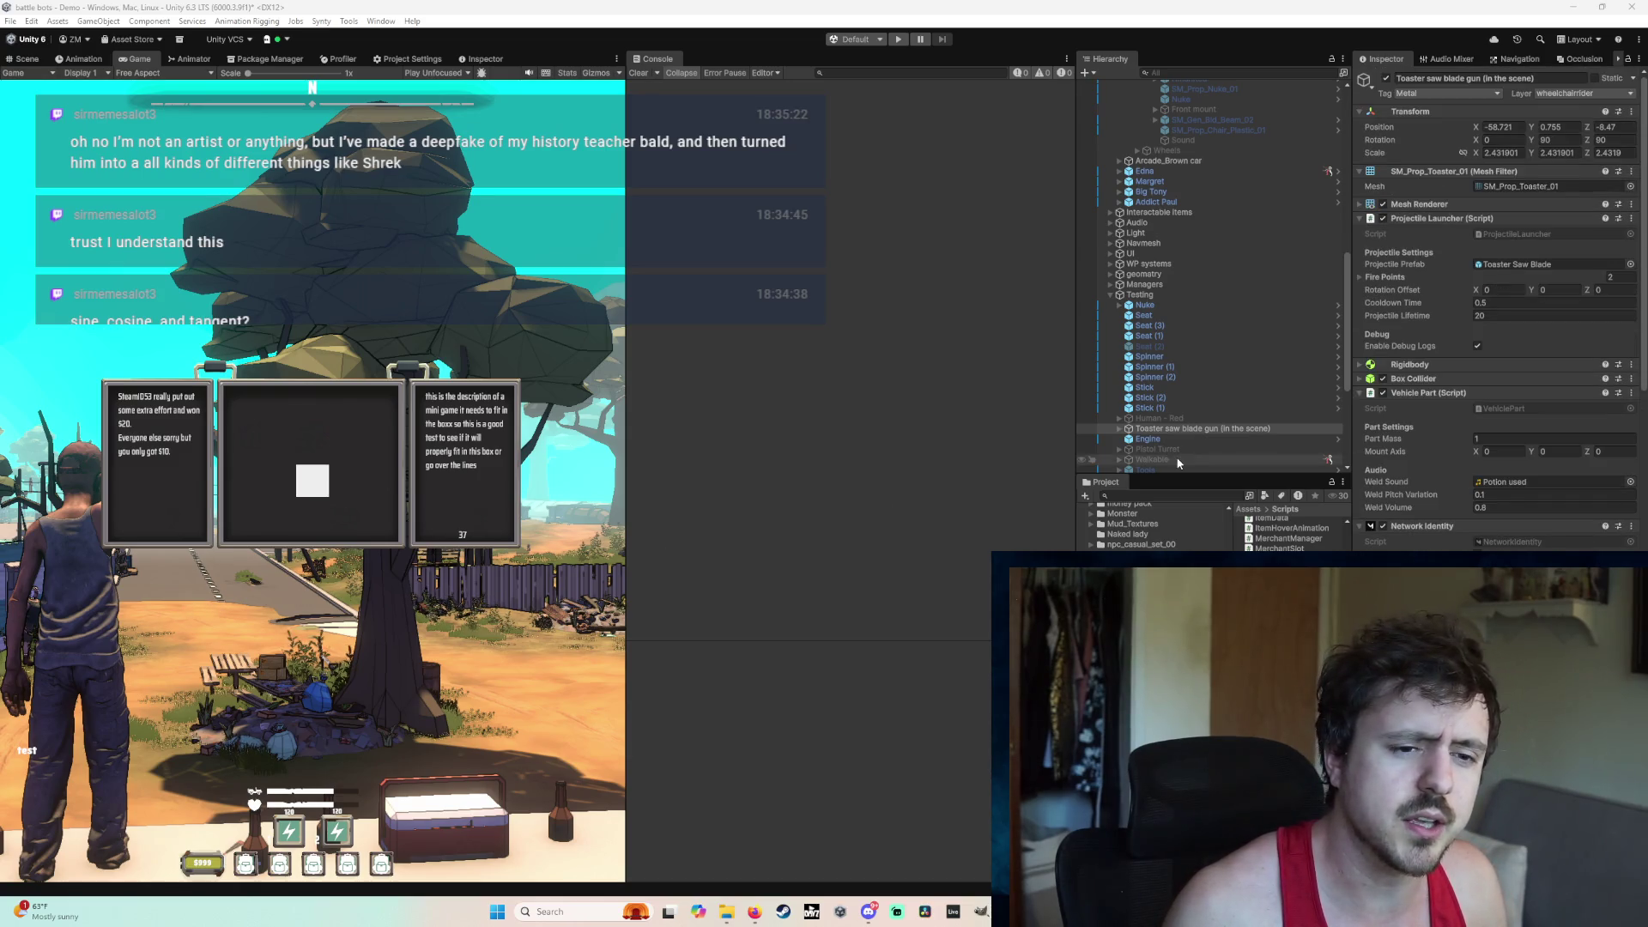
click(1382, 219)
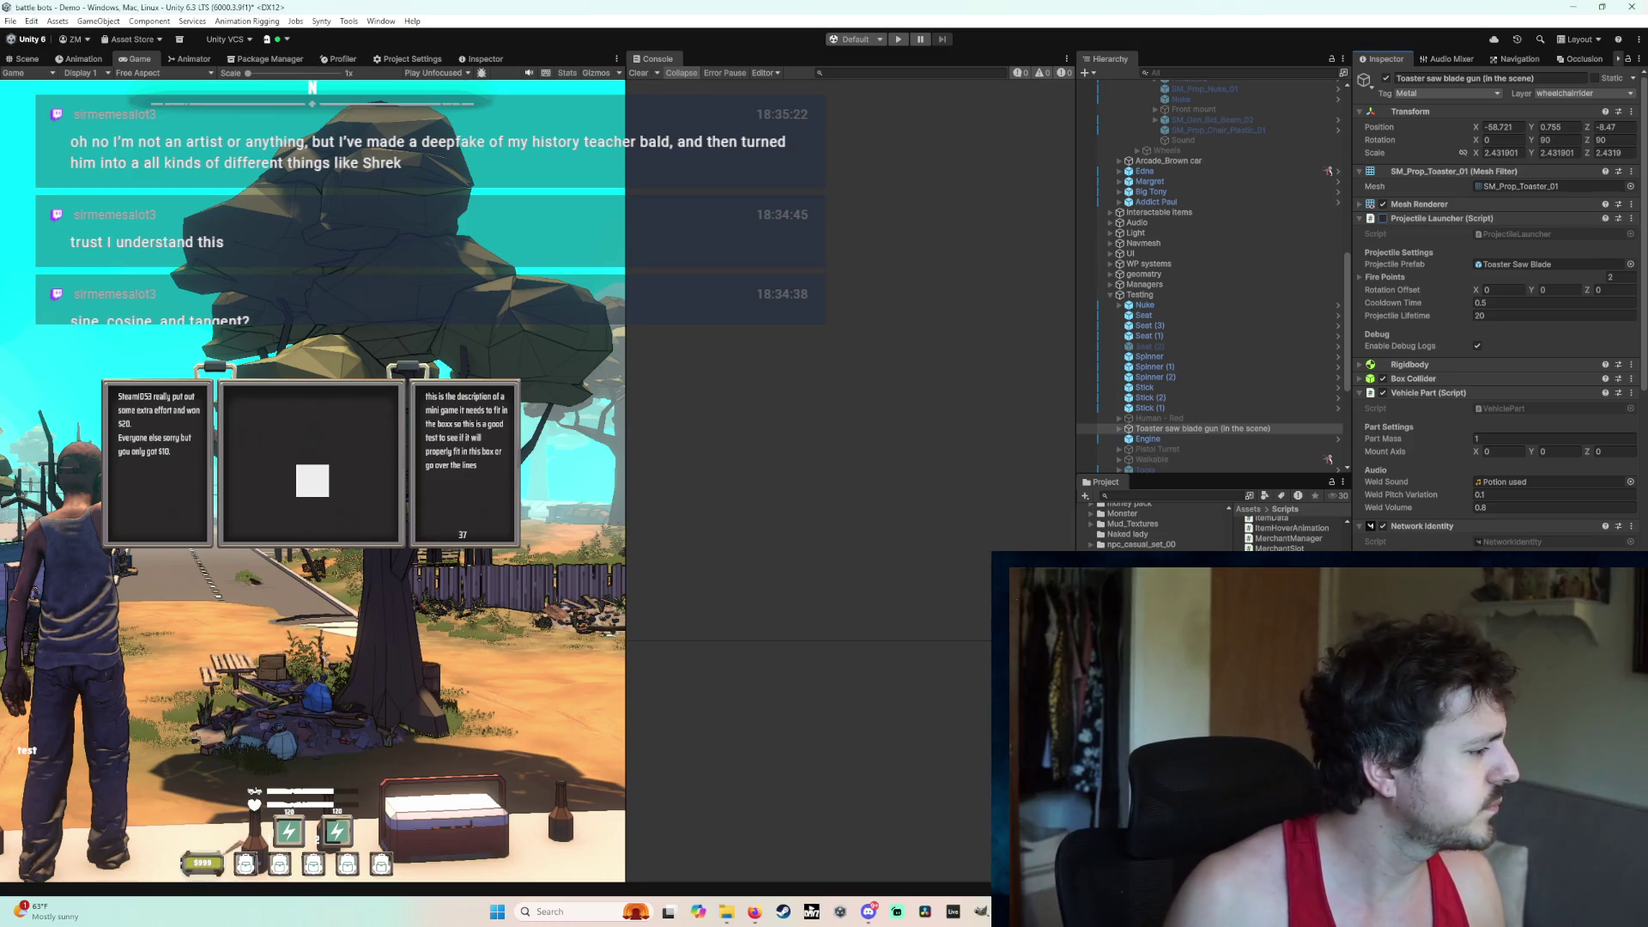
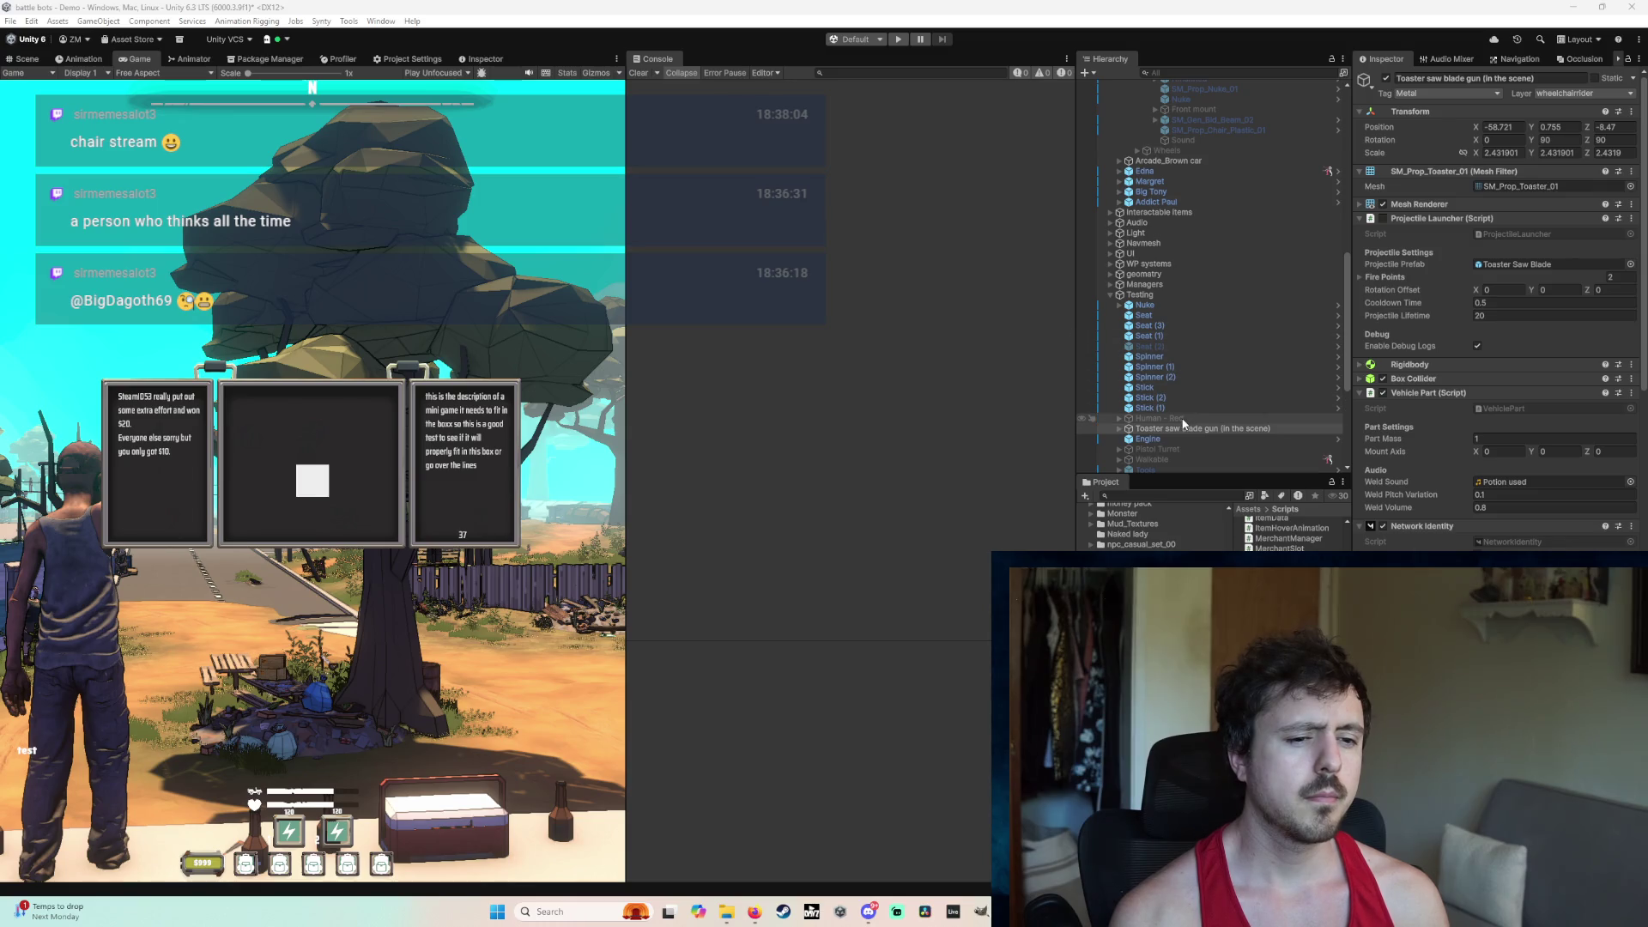
Step: Recompile the scripts, select the Toaster saw blade gun, and widen the Console to read the ProjectileLauncher.cs errors
click(1179, 419)
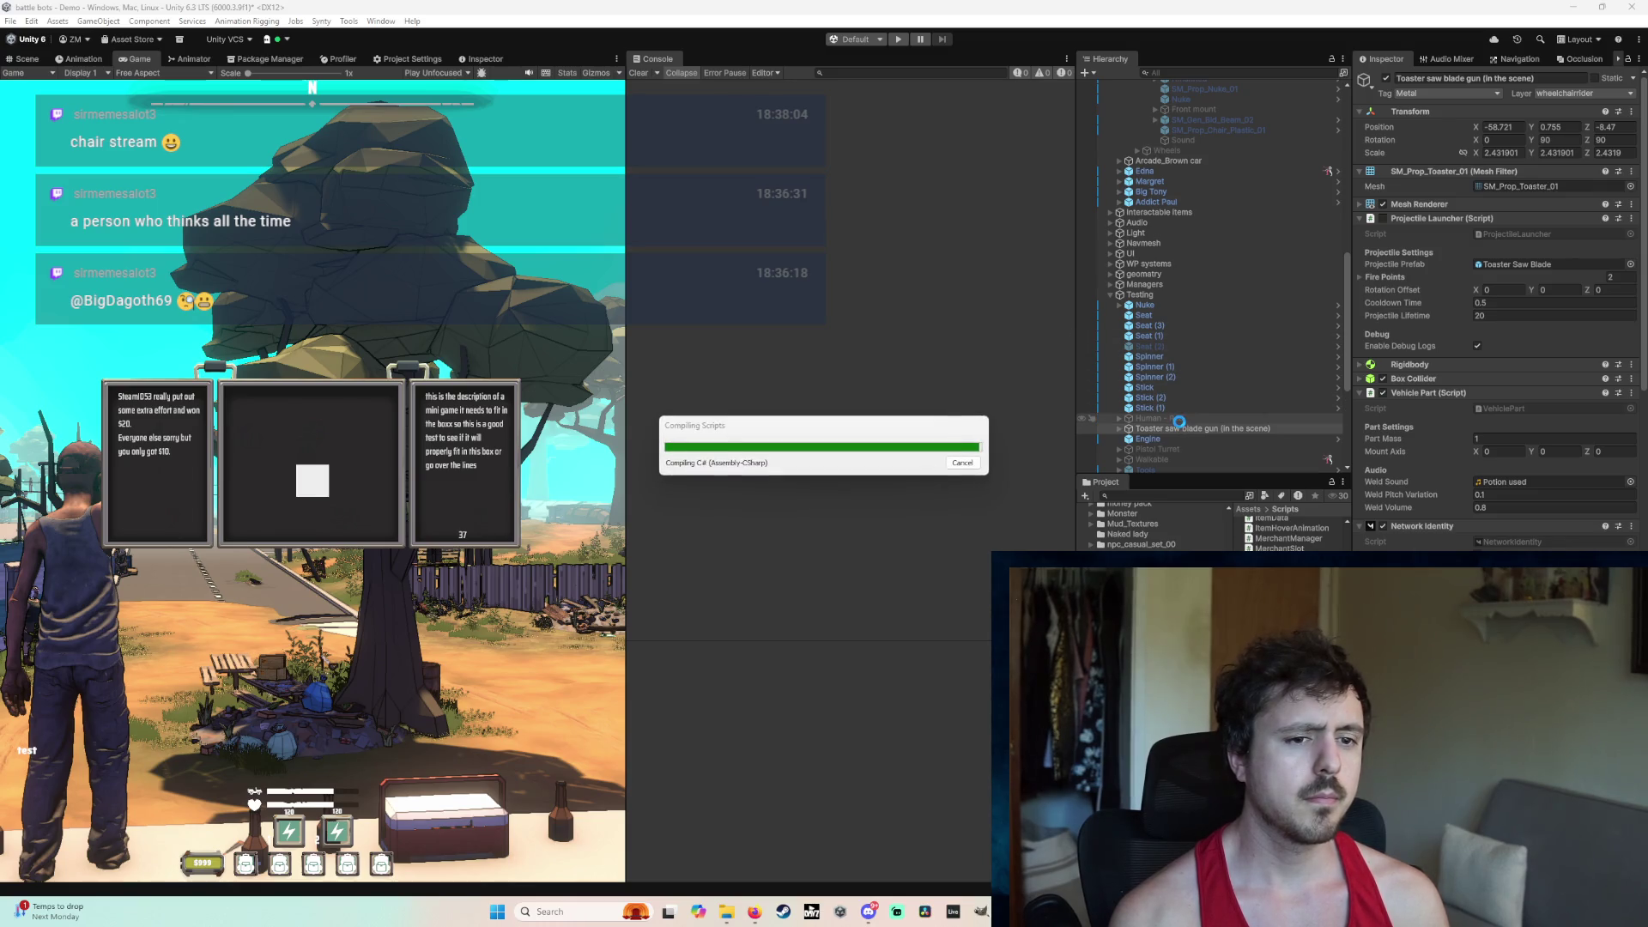
click(1181, 429)
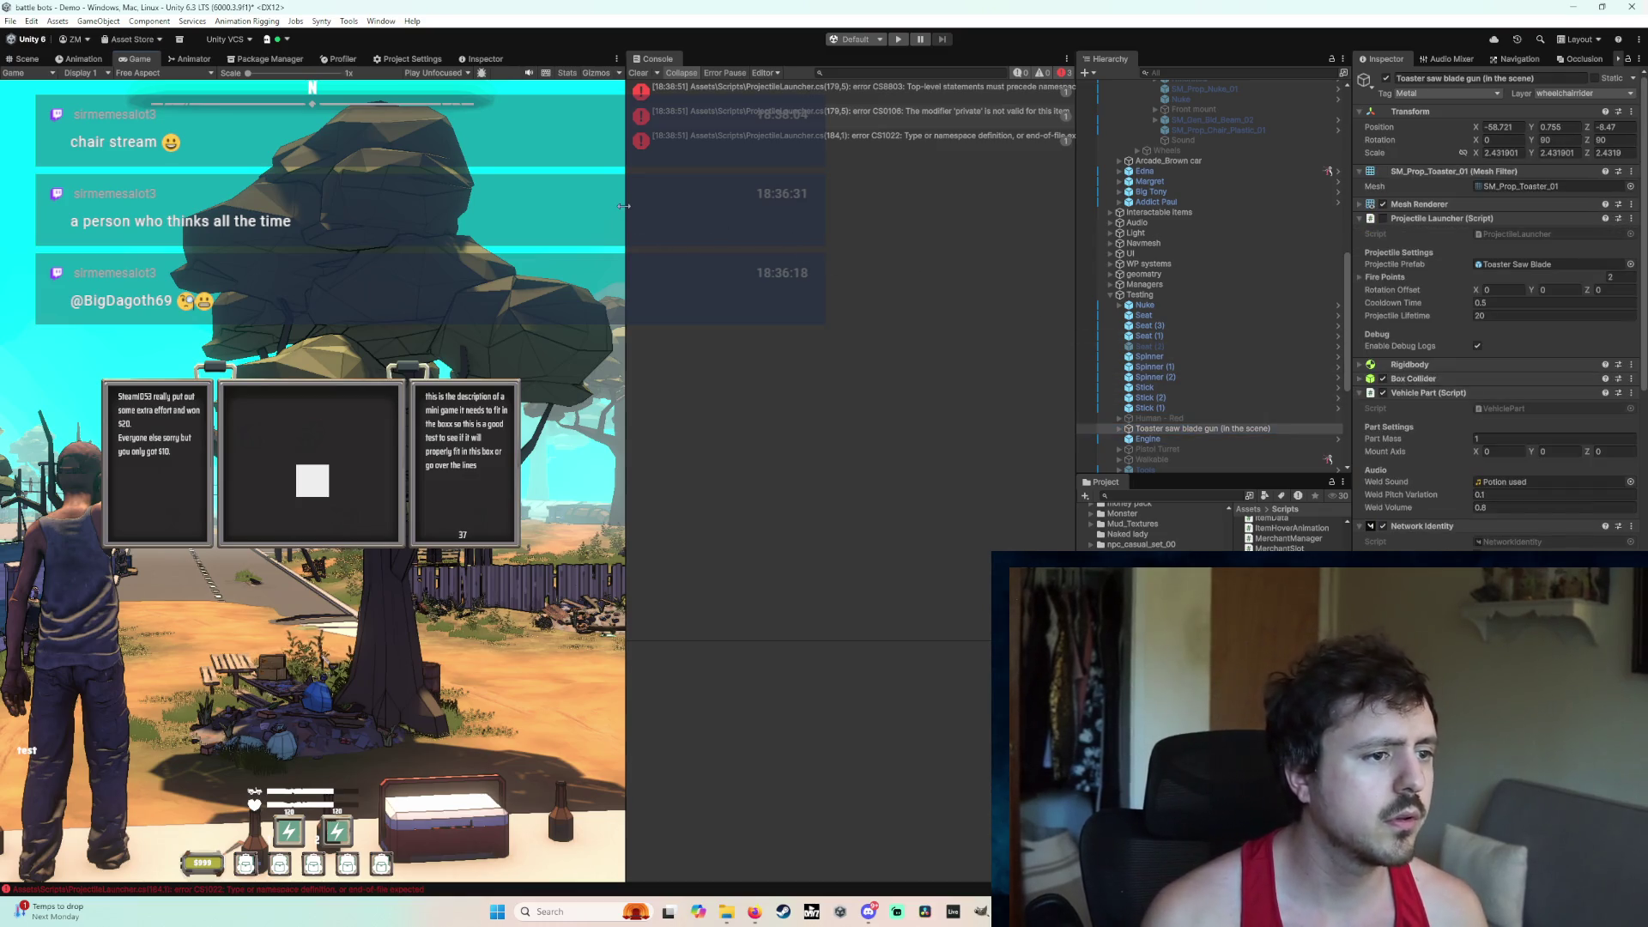
drag(627, 214, 468, 214)
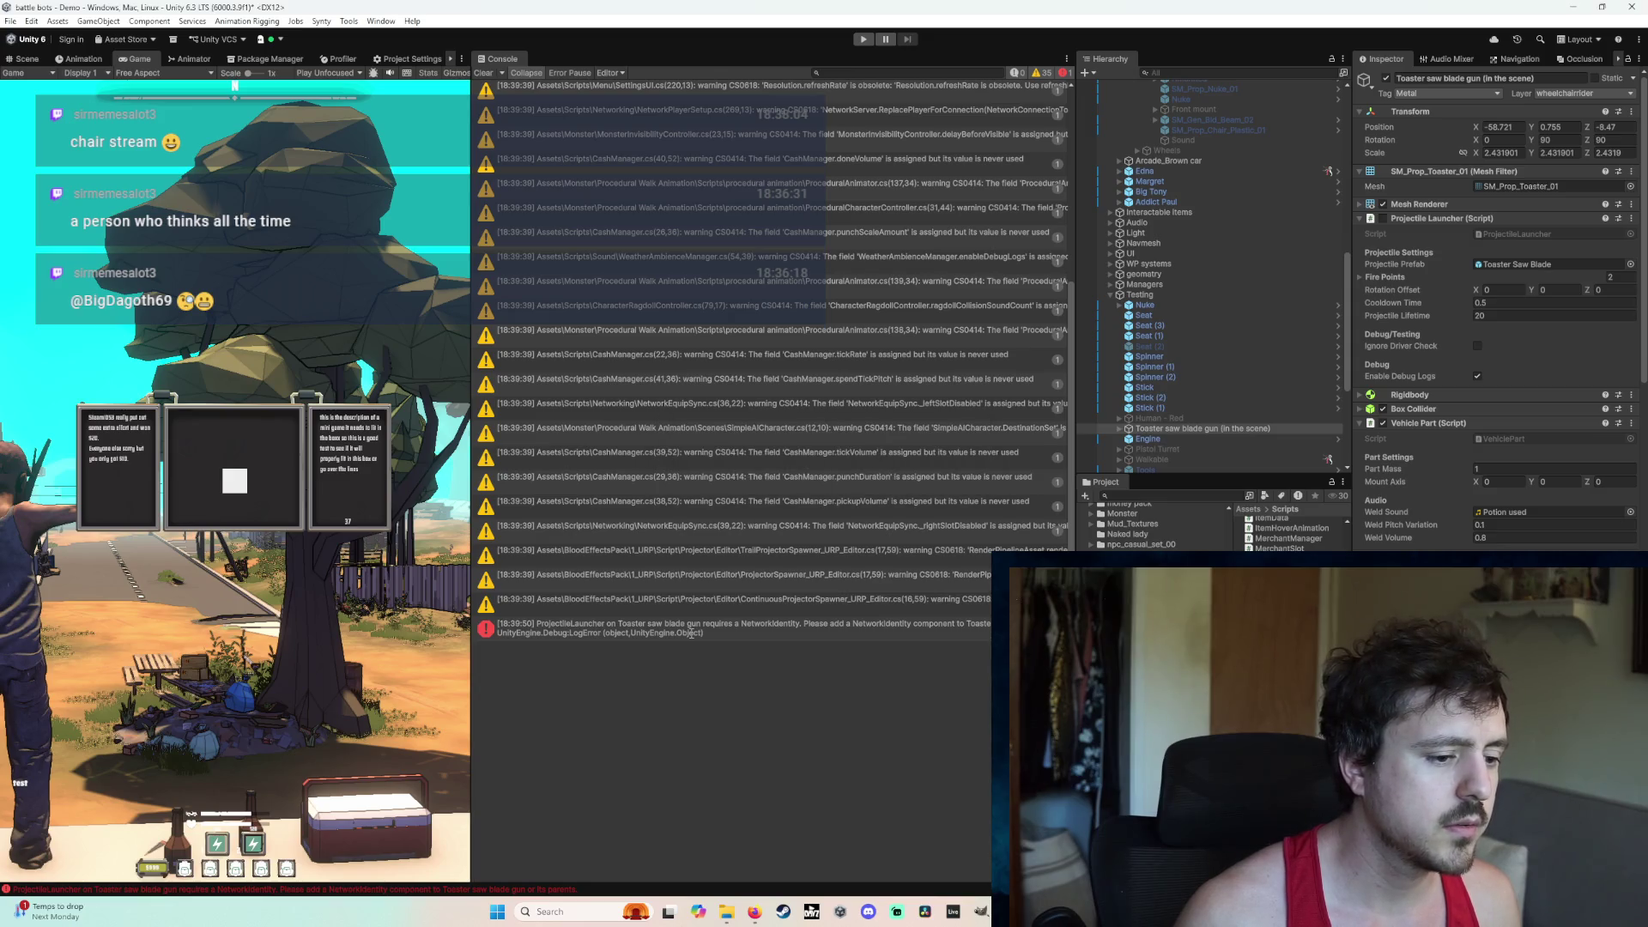
double_click(692, 633)
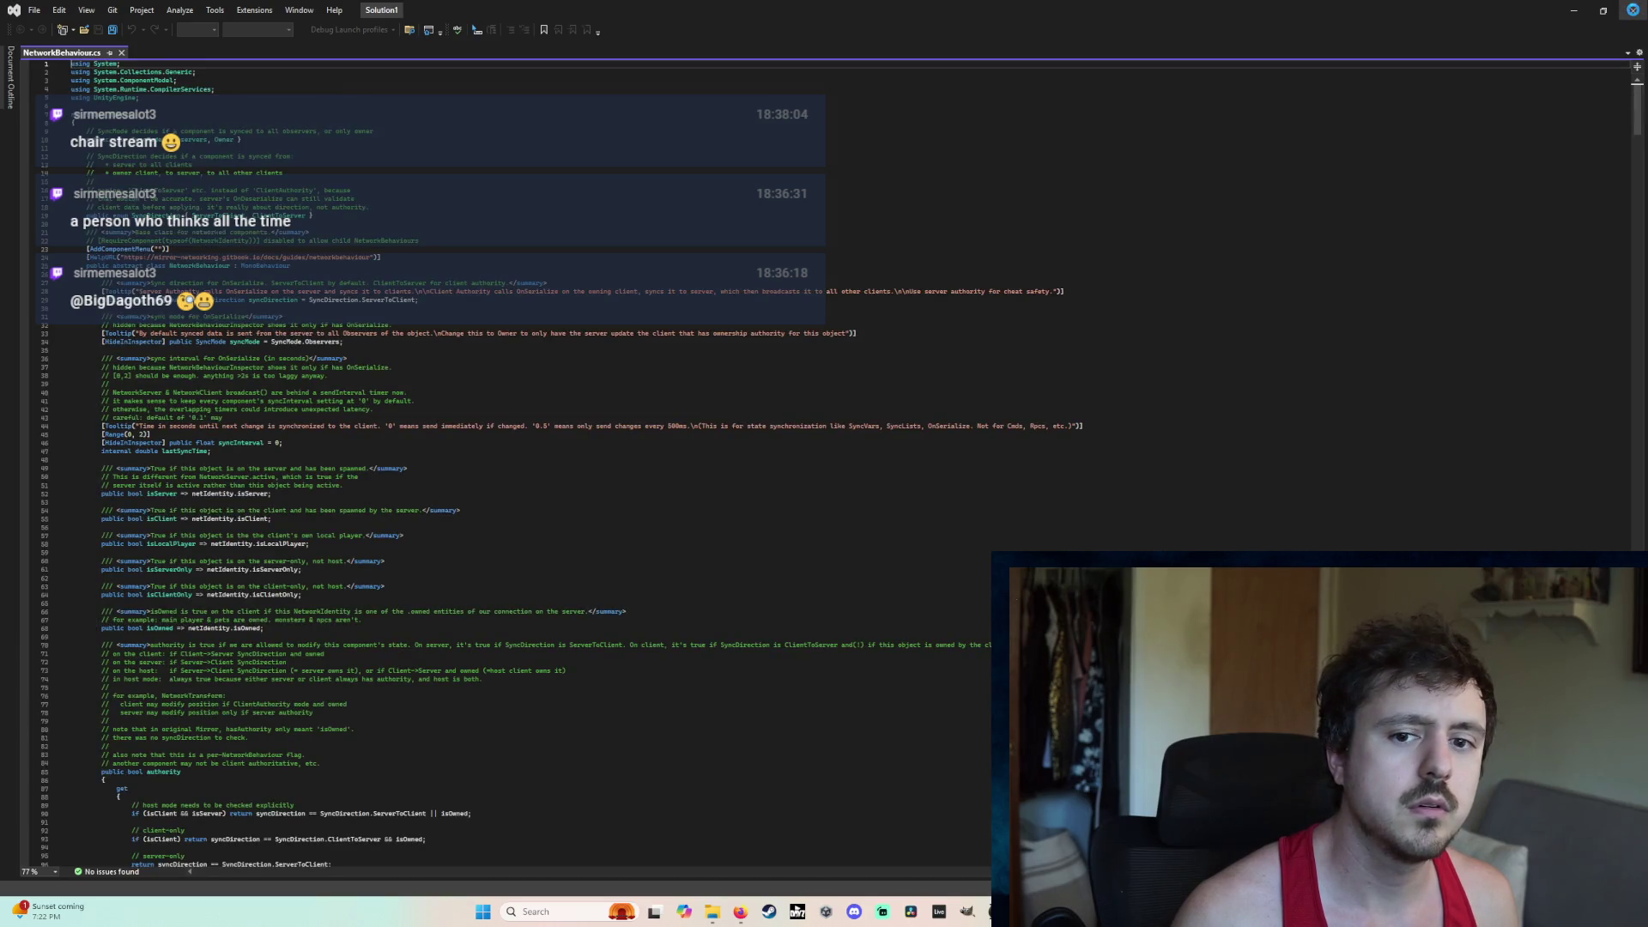
key(alt+Tab)
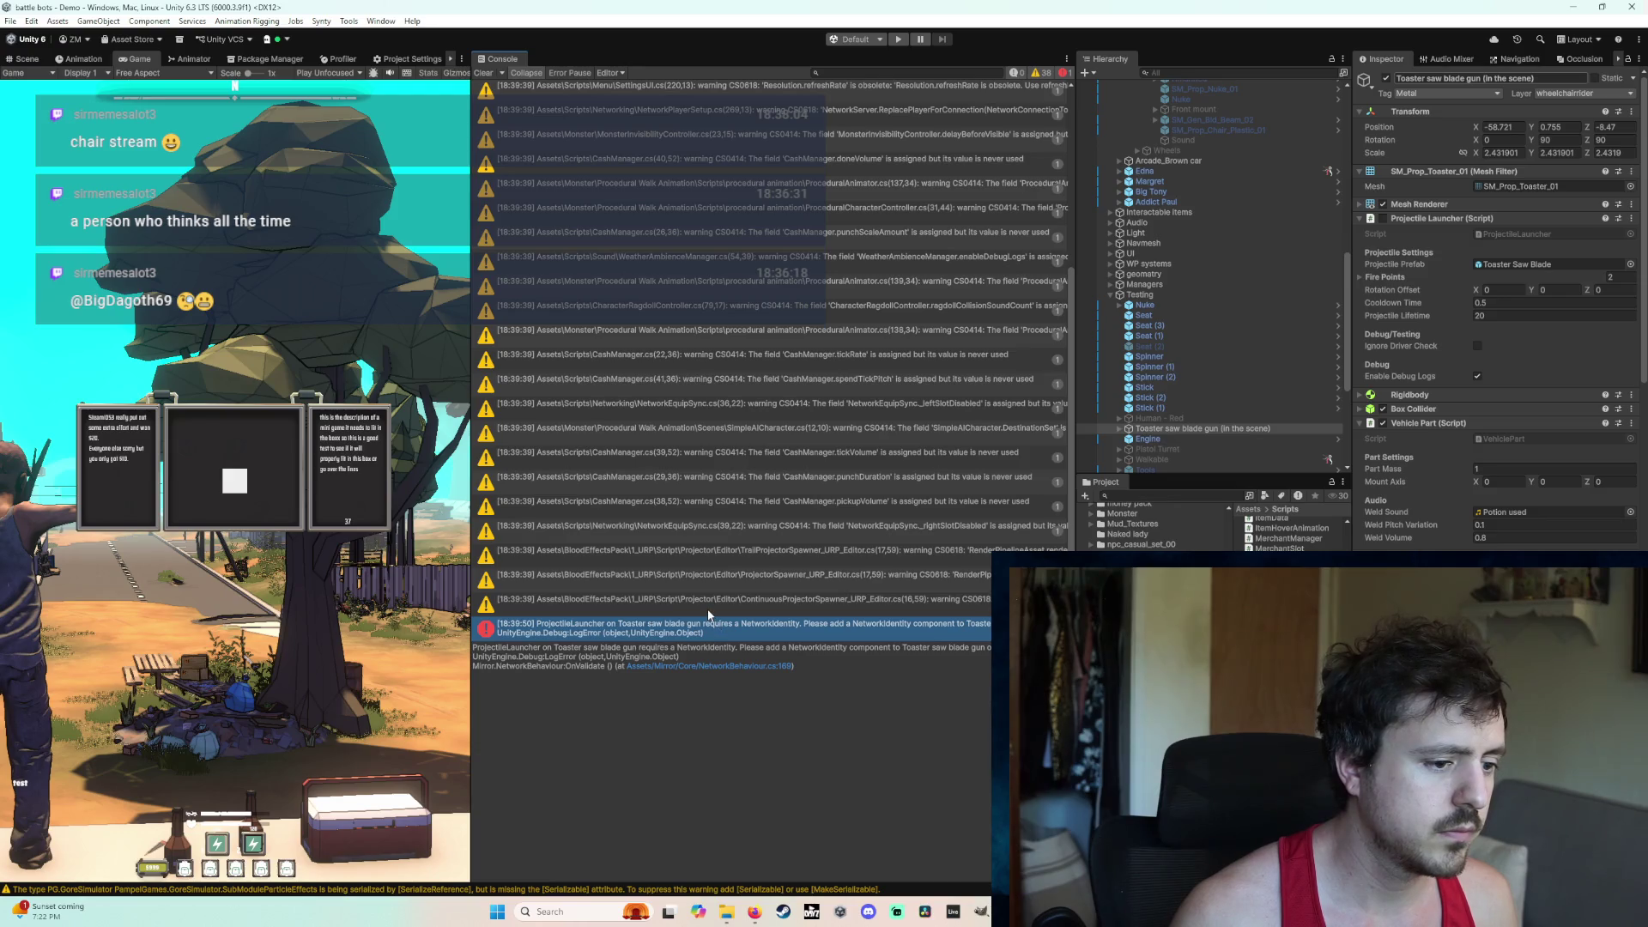
click(754, 601)
click(752, 627)
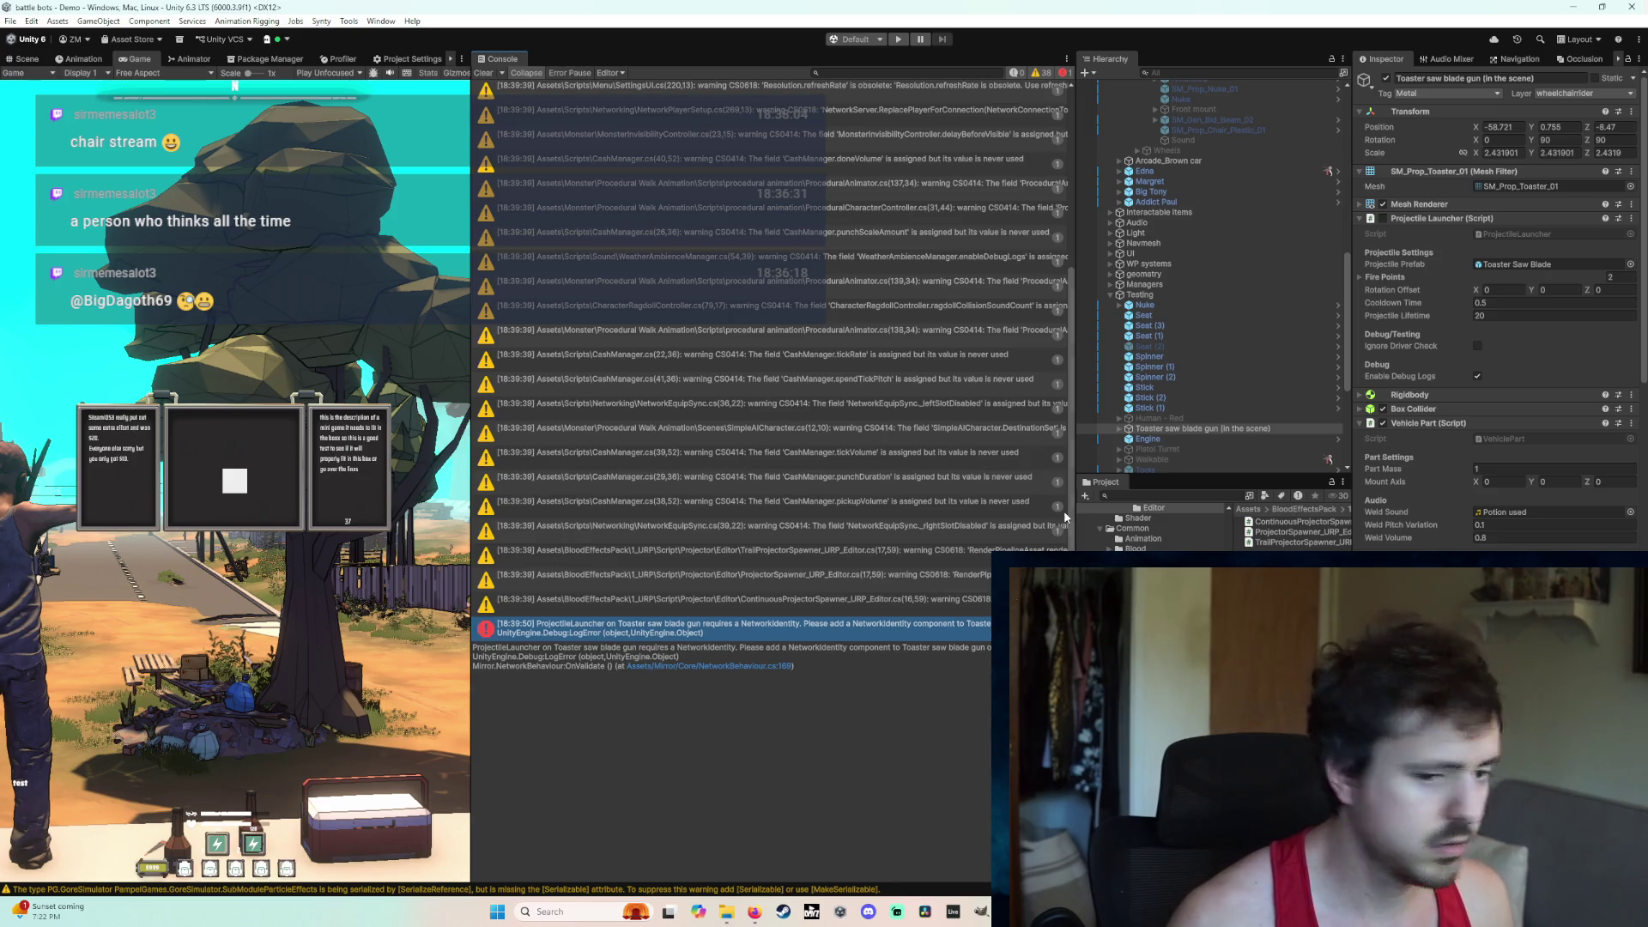
Step: Enable Ignore Driver Check on the Projectile Launcher, enter play mode, and carry the toaster to the vehicle's front
click(1477, 348)
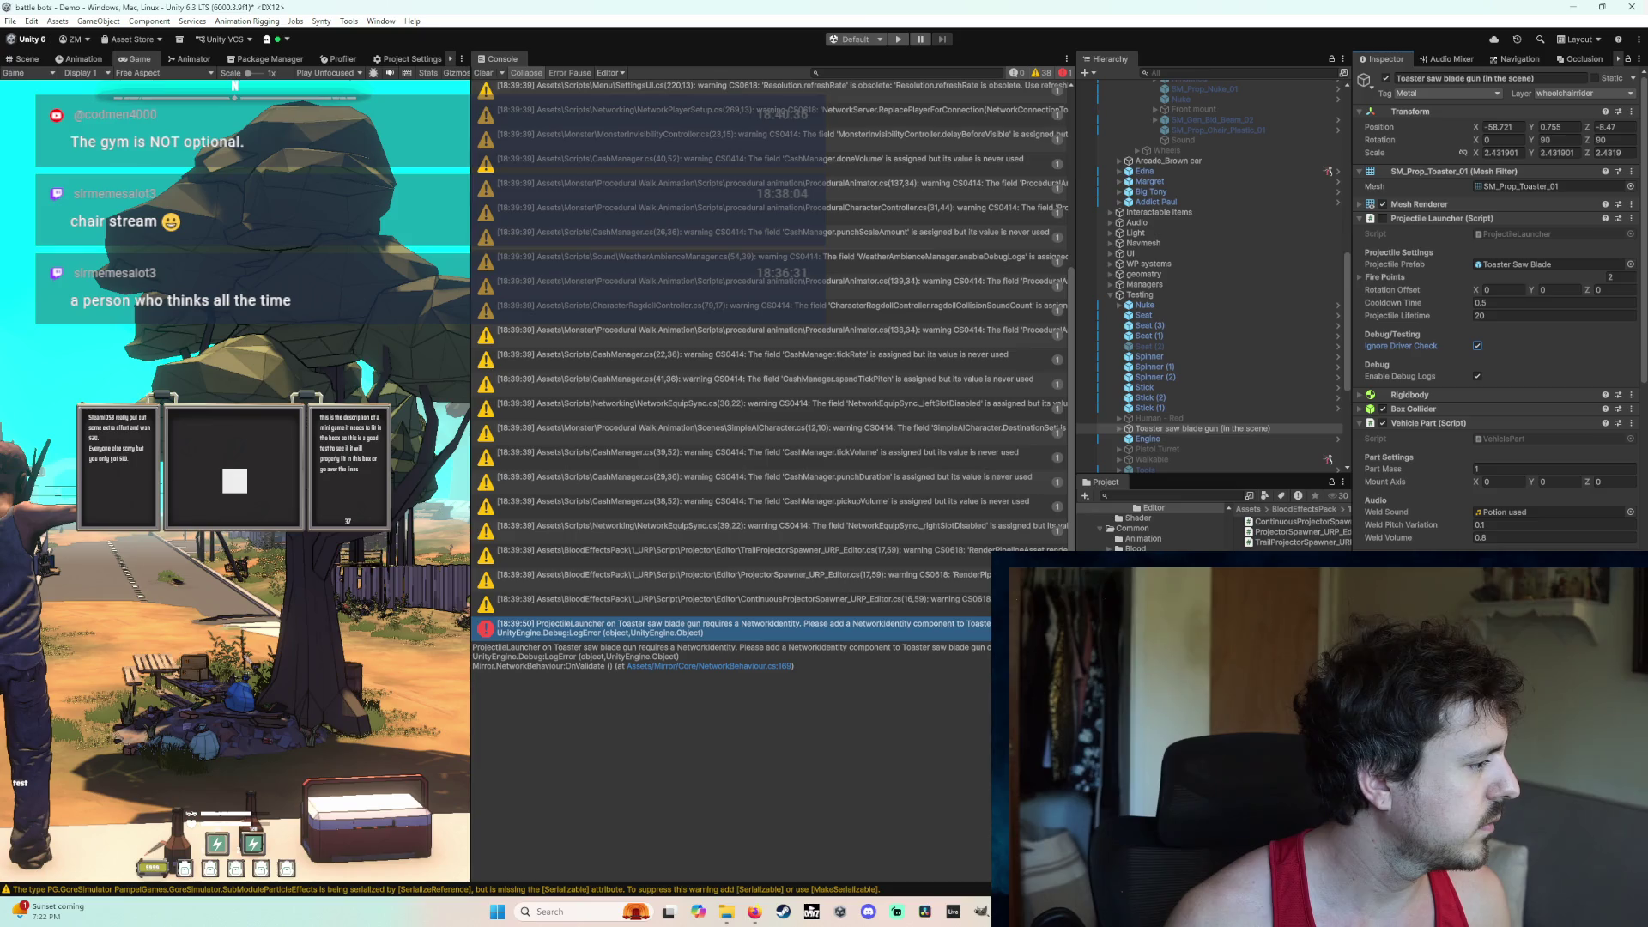
click(899, 40)
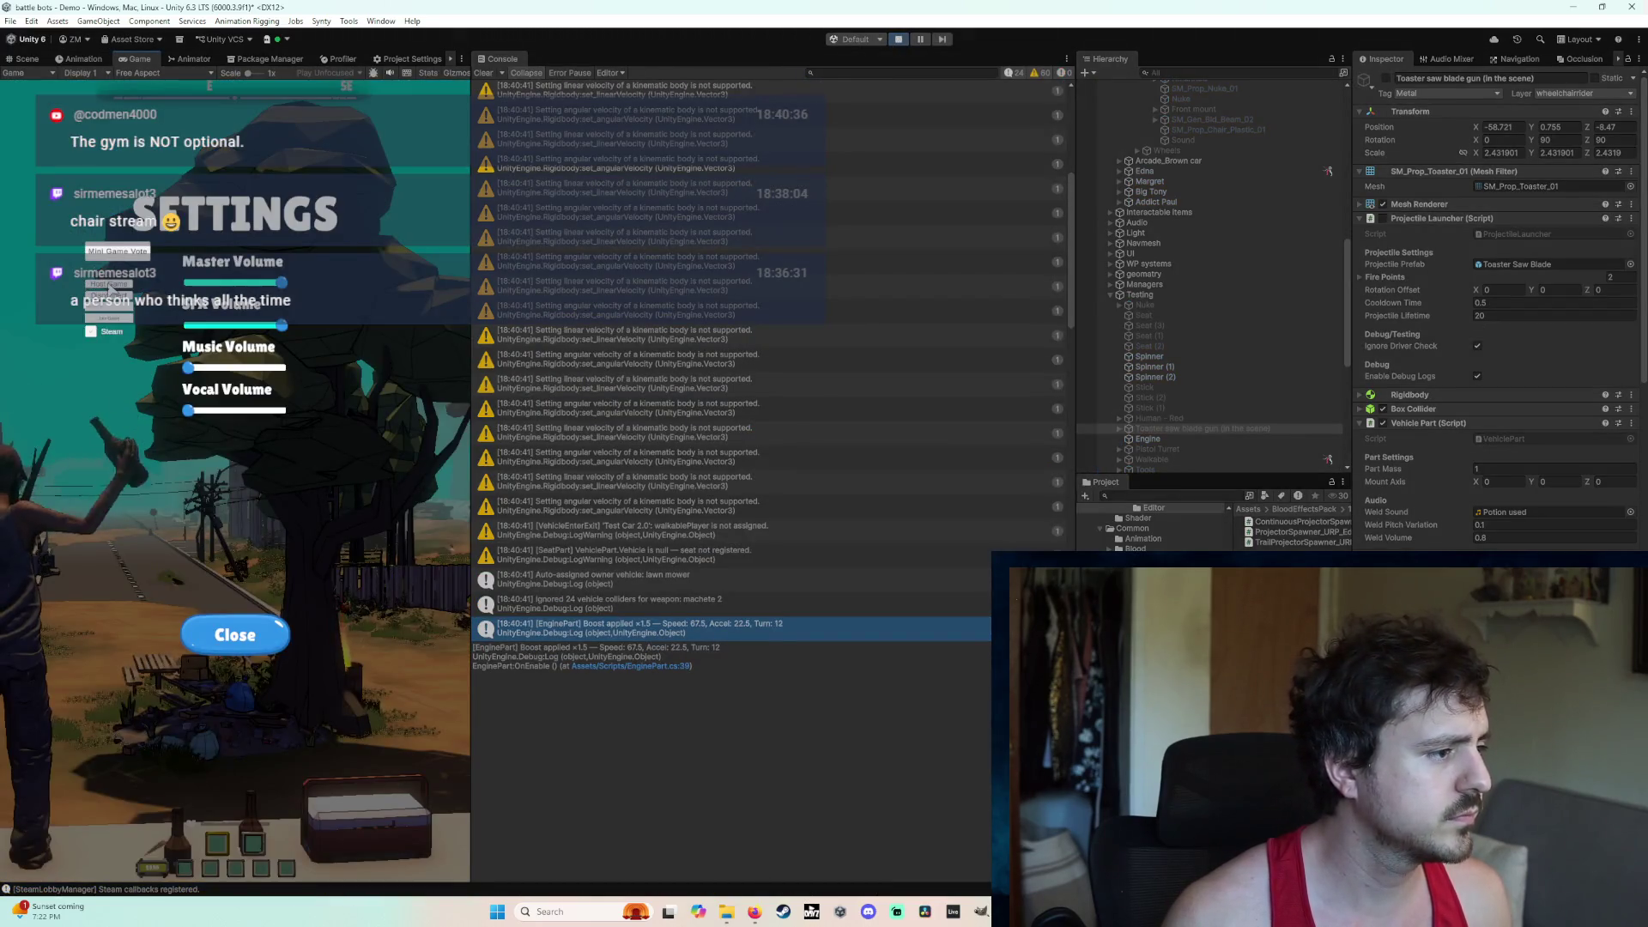
key(w)
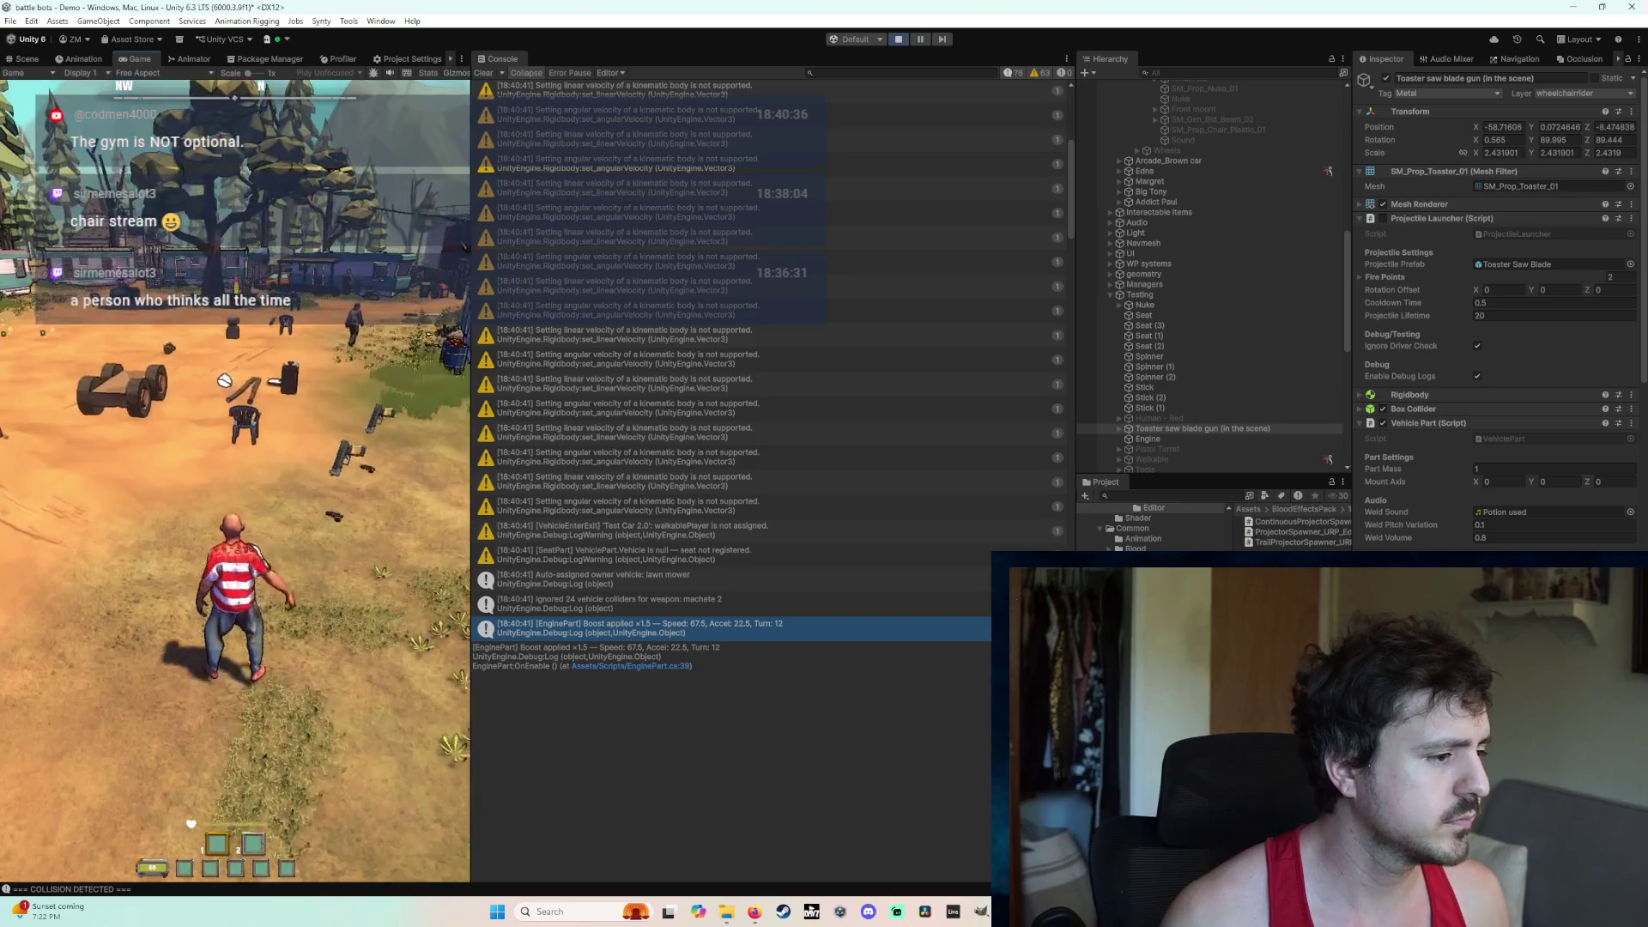
key(w)
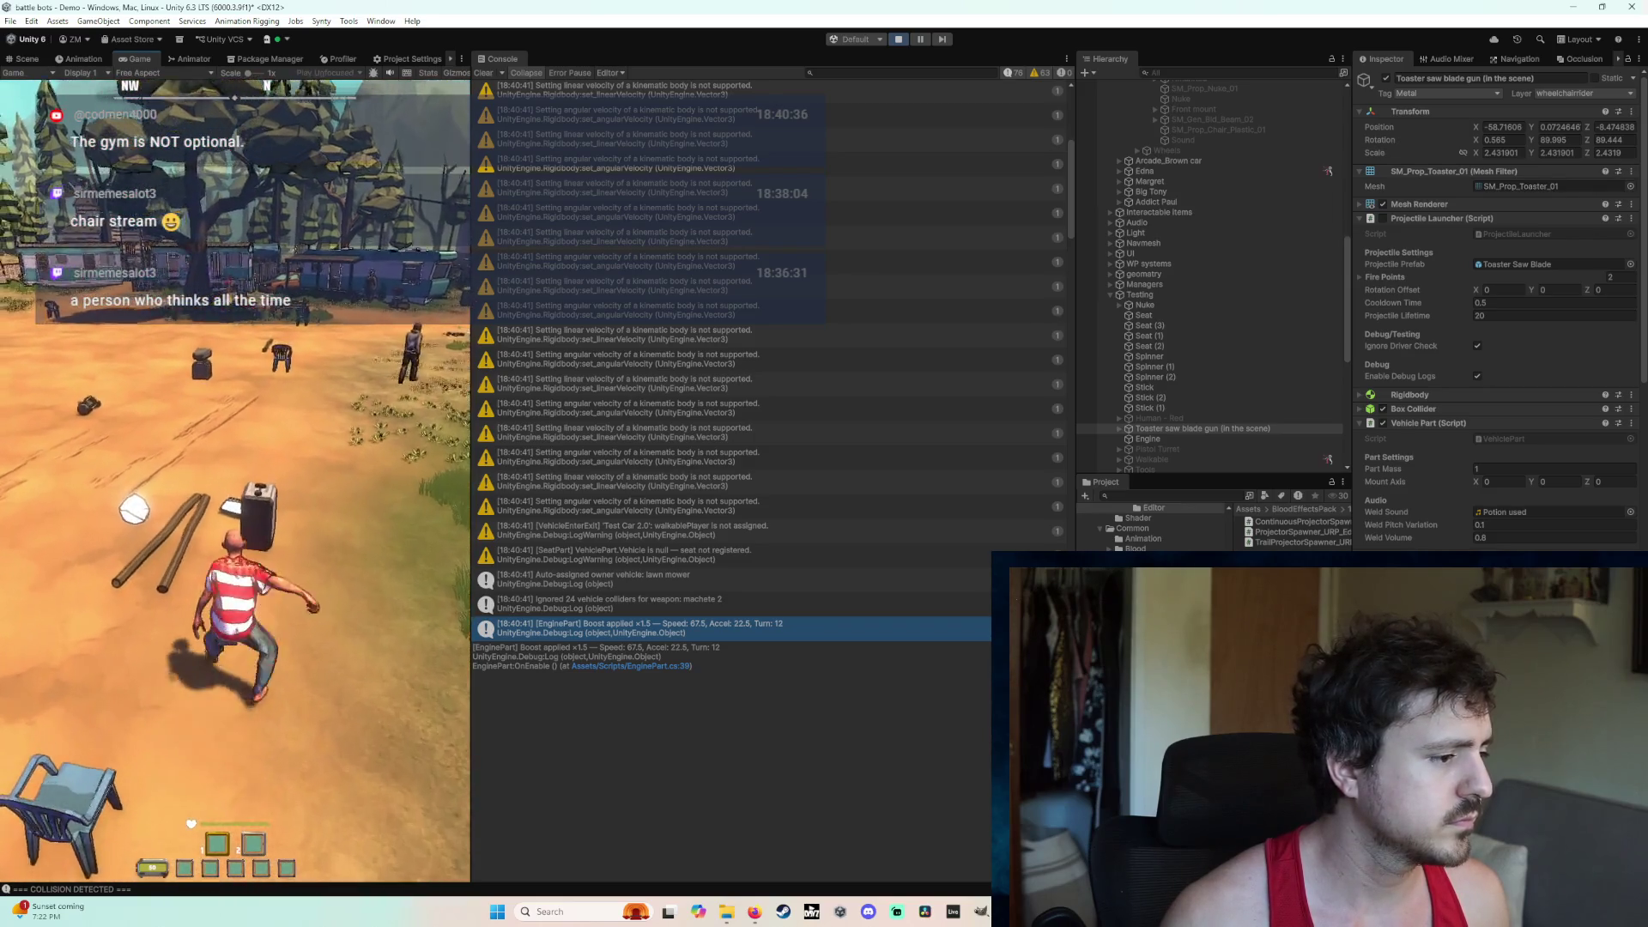
key(e)
mouse_move(284, 539)
mouse_down()
mouse_move(258, 473)
mouse_move(275, 481)
mouse_move(249, 455)
mouse_move(234, 481)
mouse_move(224, 414)
mouse_up()
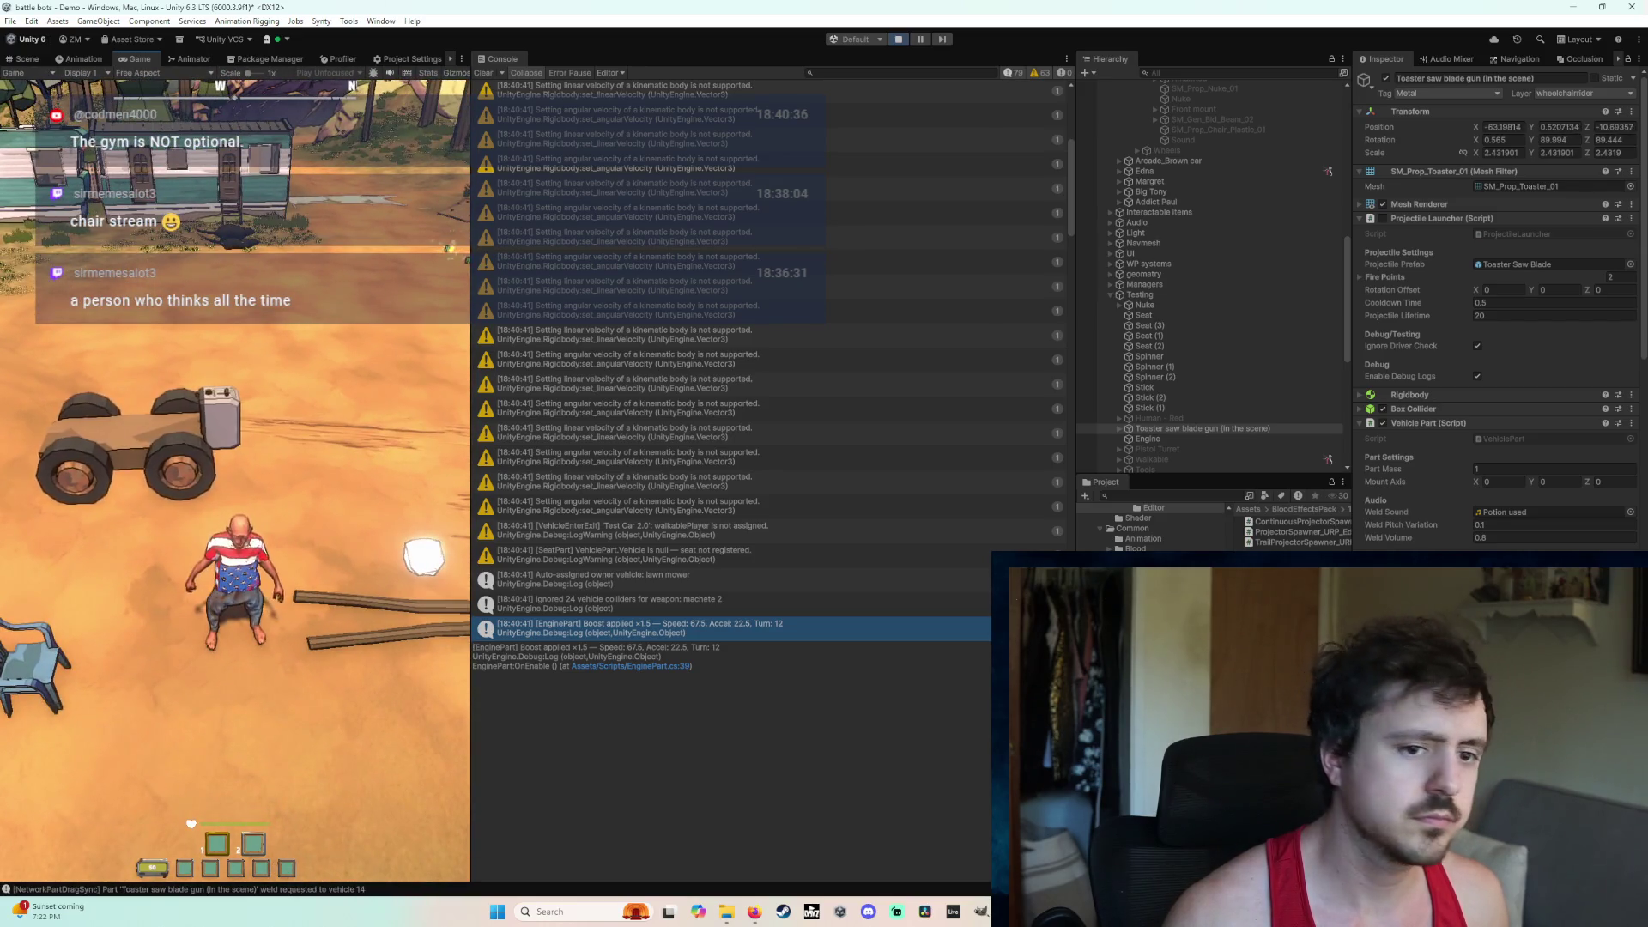
Step: Carry the chair onto the vehicle's deck, sit in it, then stop play mode
key(a)
drag(145, 579, 235, 480)
key(e)
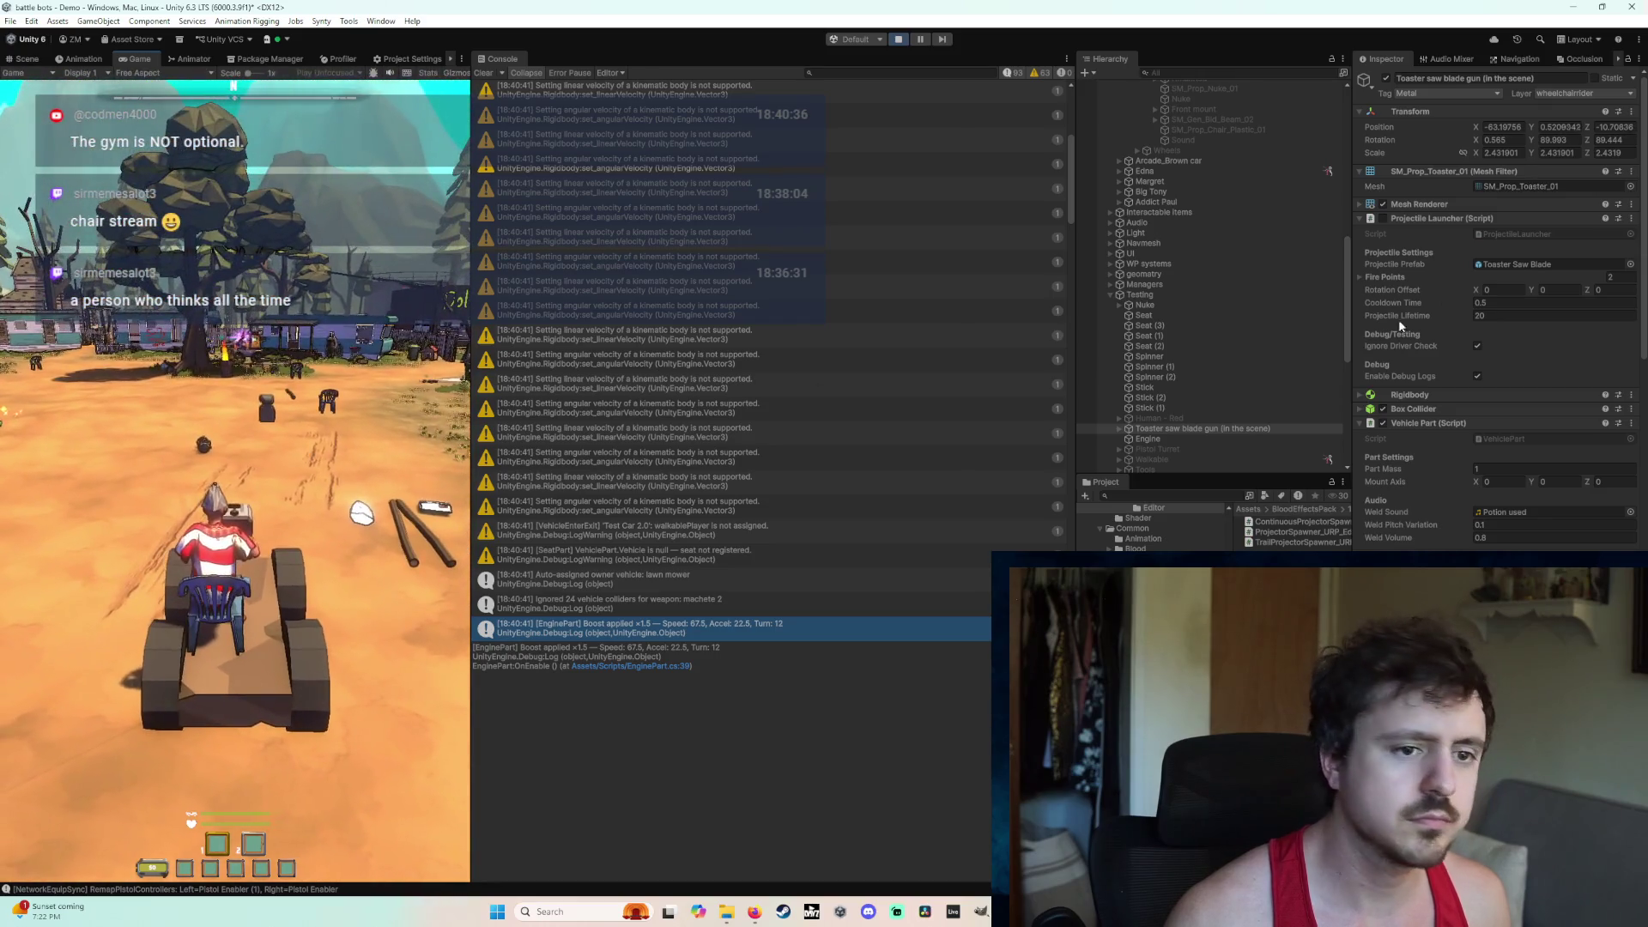
click(1384, 222)
click(1383, 220)
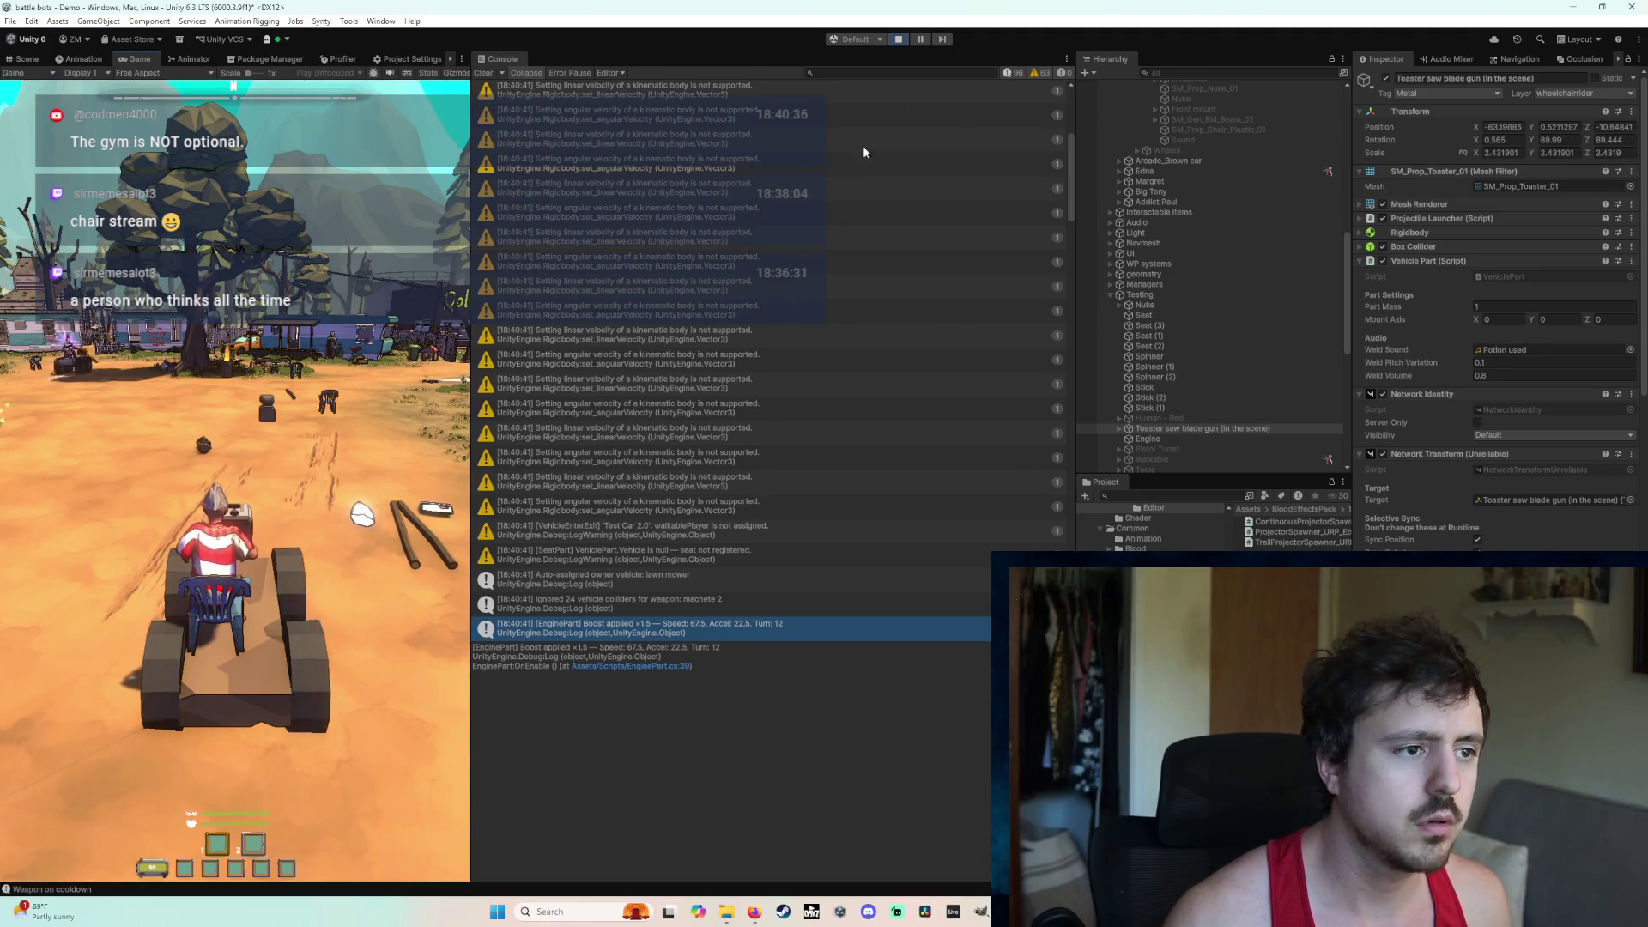
click(905, 41)
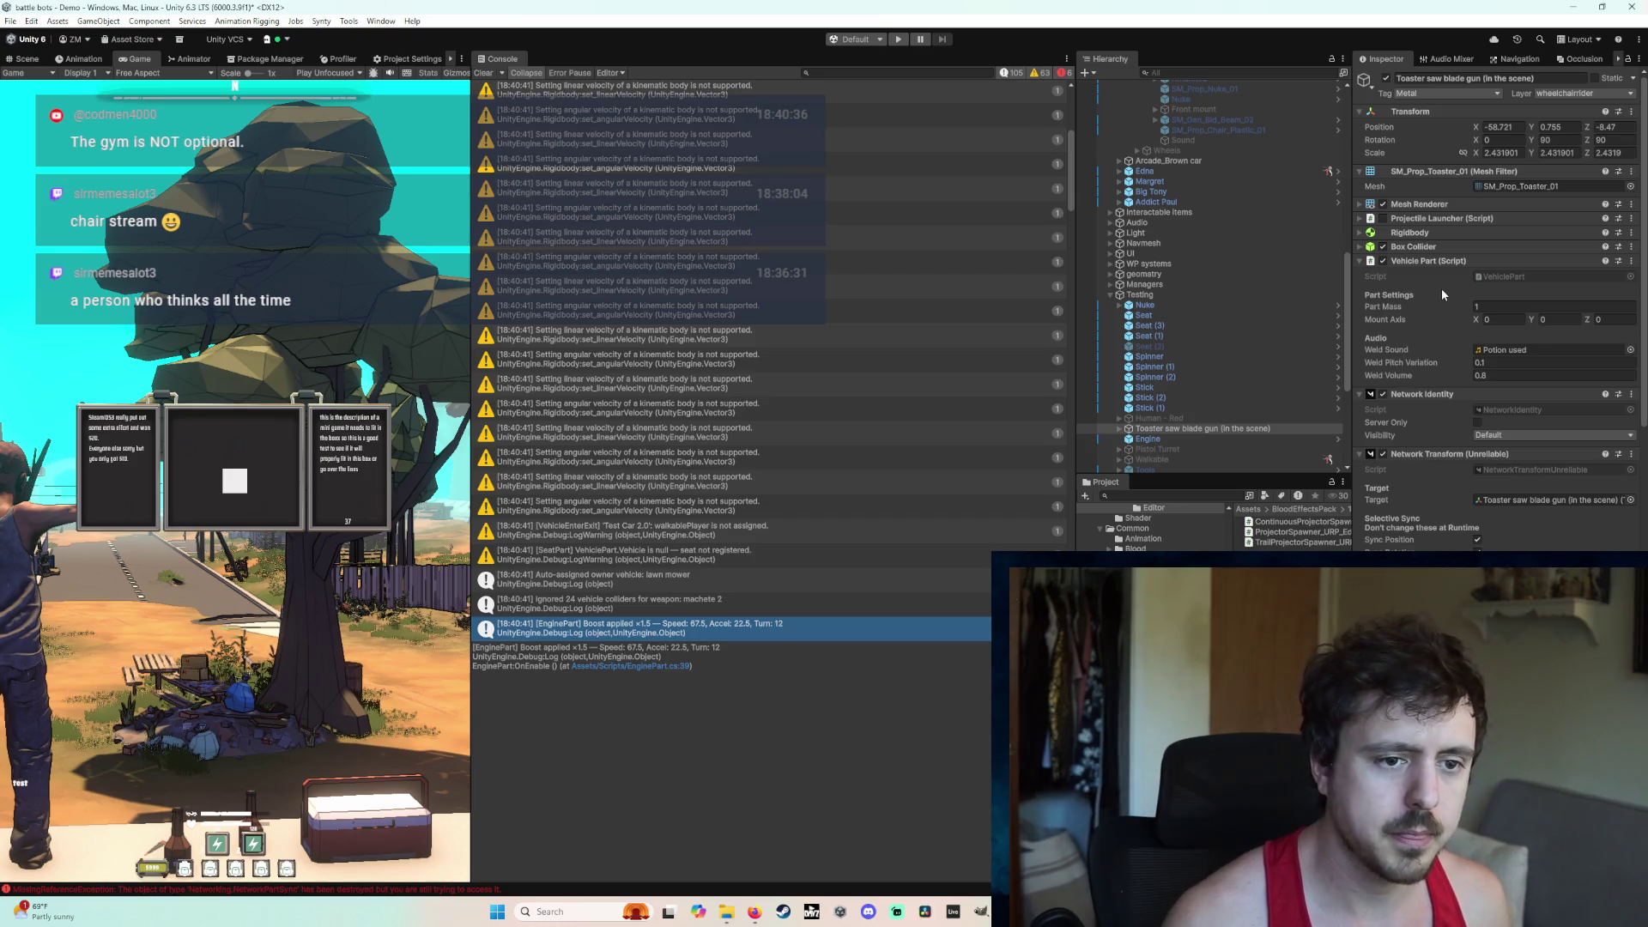
Step: Turn Ignore Driver Check off on the Projectile Launcher and start a new play session
click(1365, 219)
click(1382, 220)
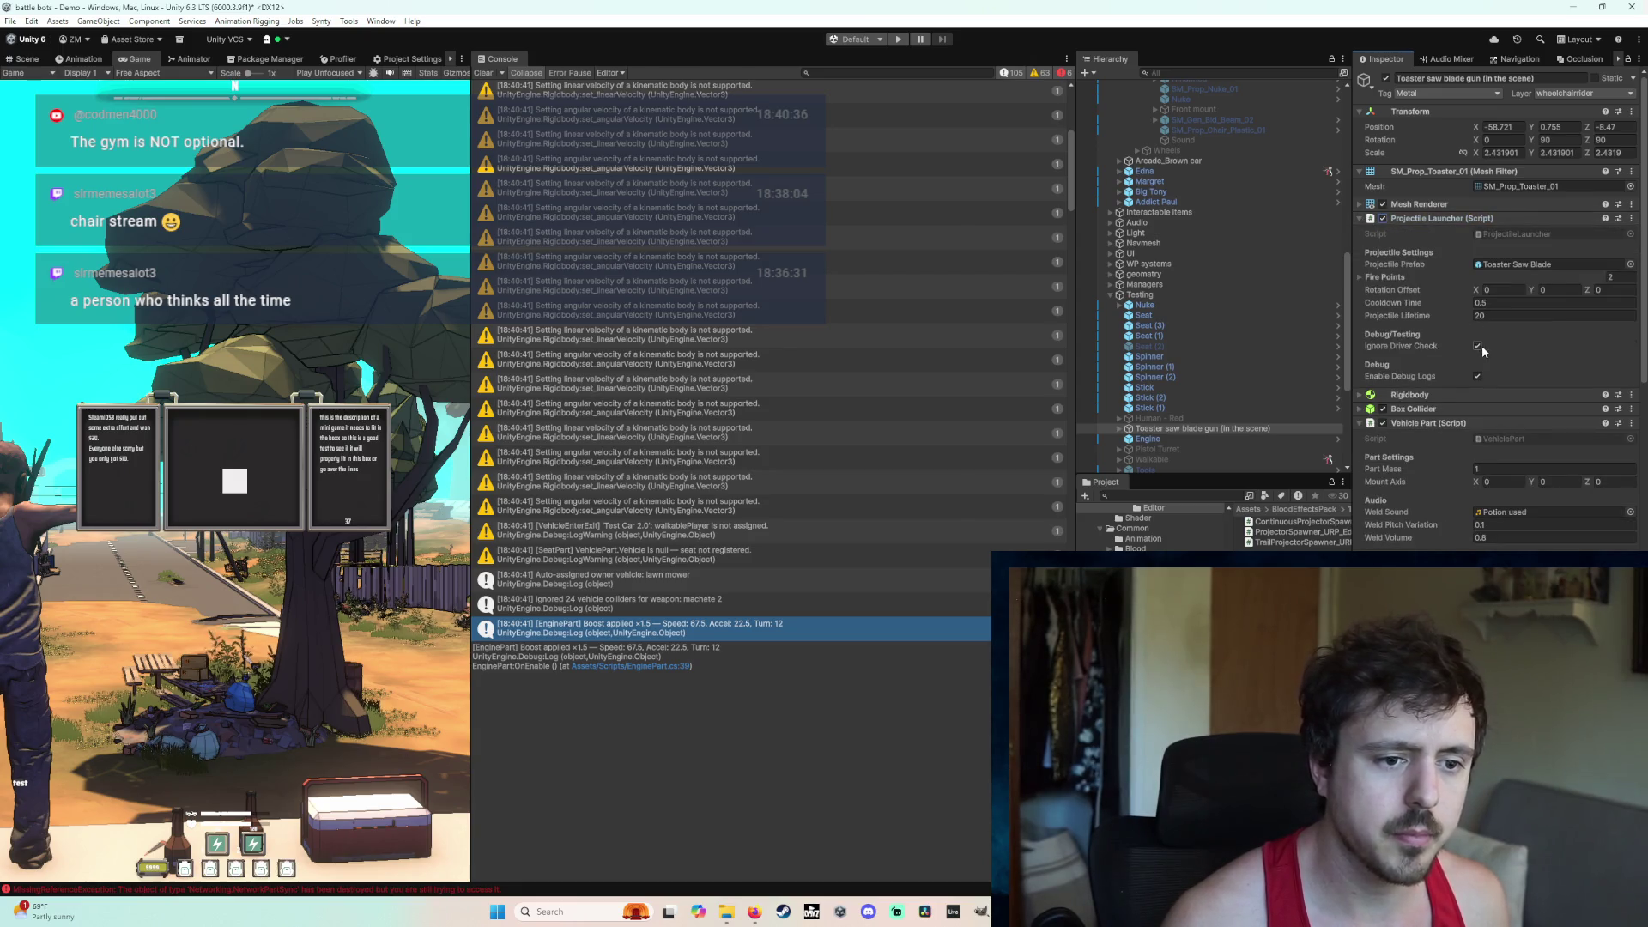
click(899, 40)
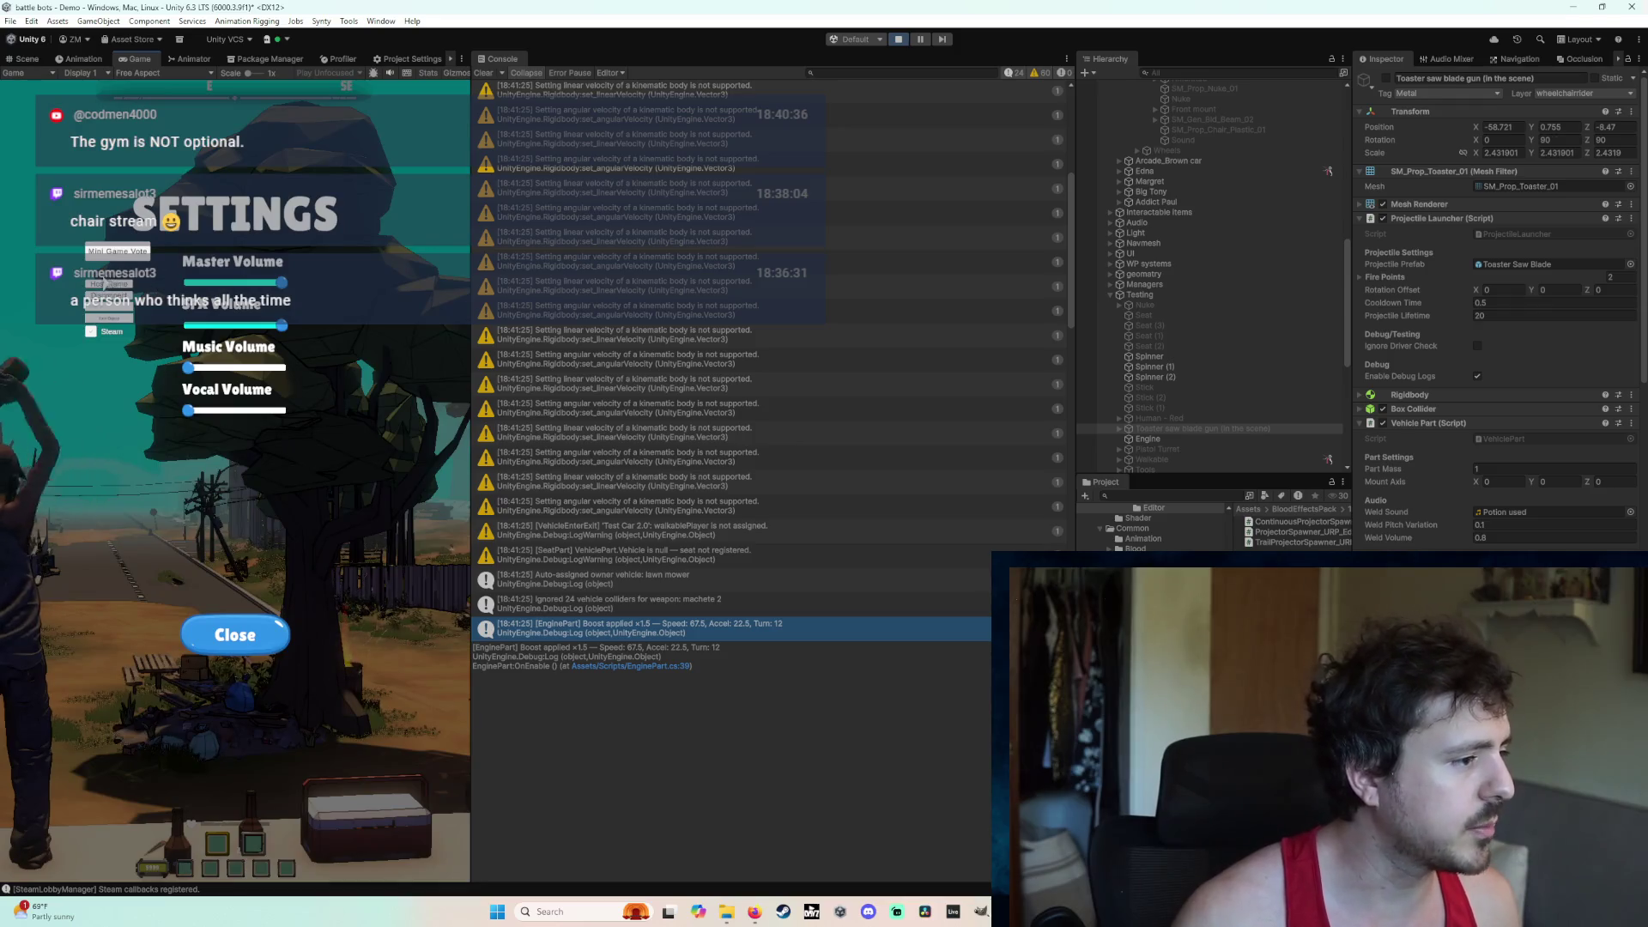
key(Escape)
Step: Place the seat and the toaster gun on the cart and weld the toaster on
key(w)
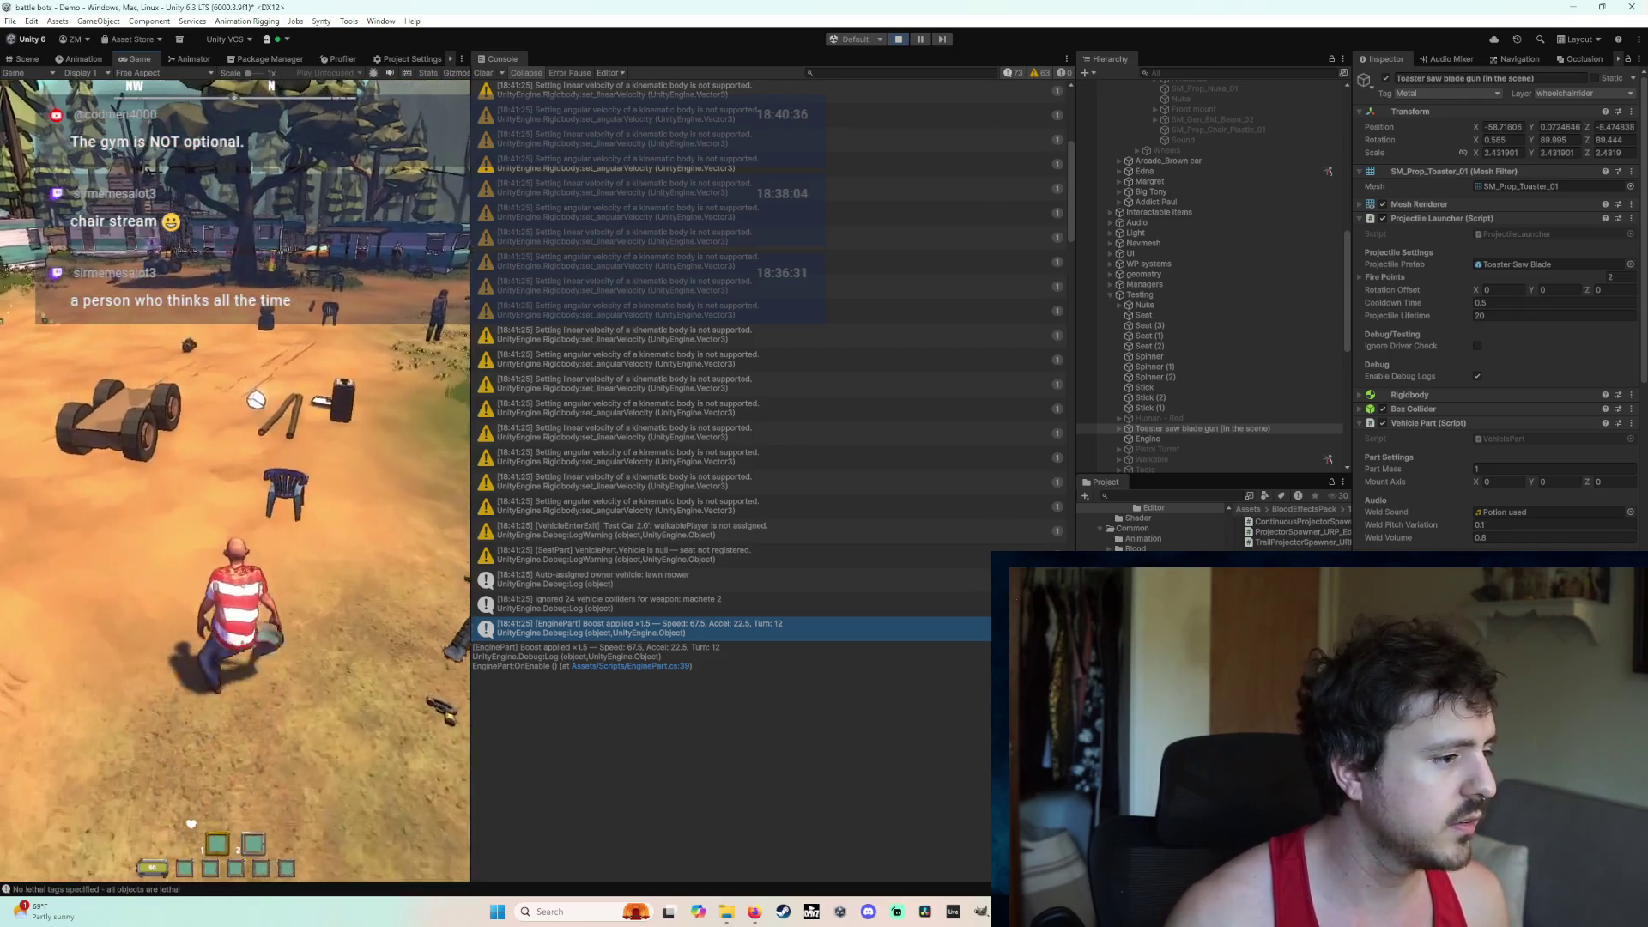
click(235, 481)
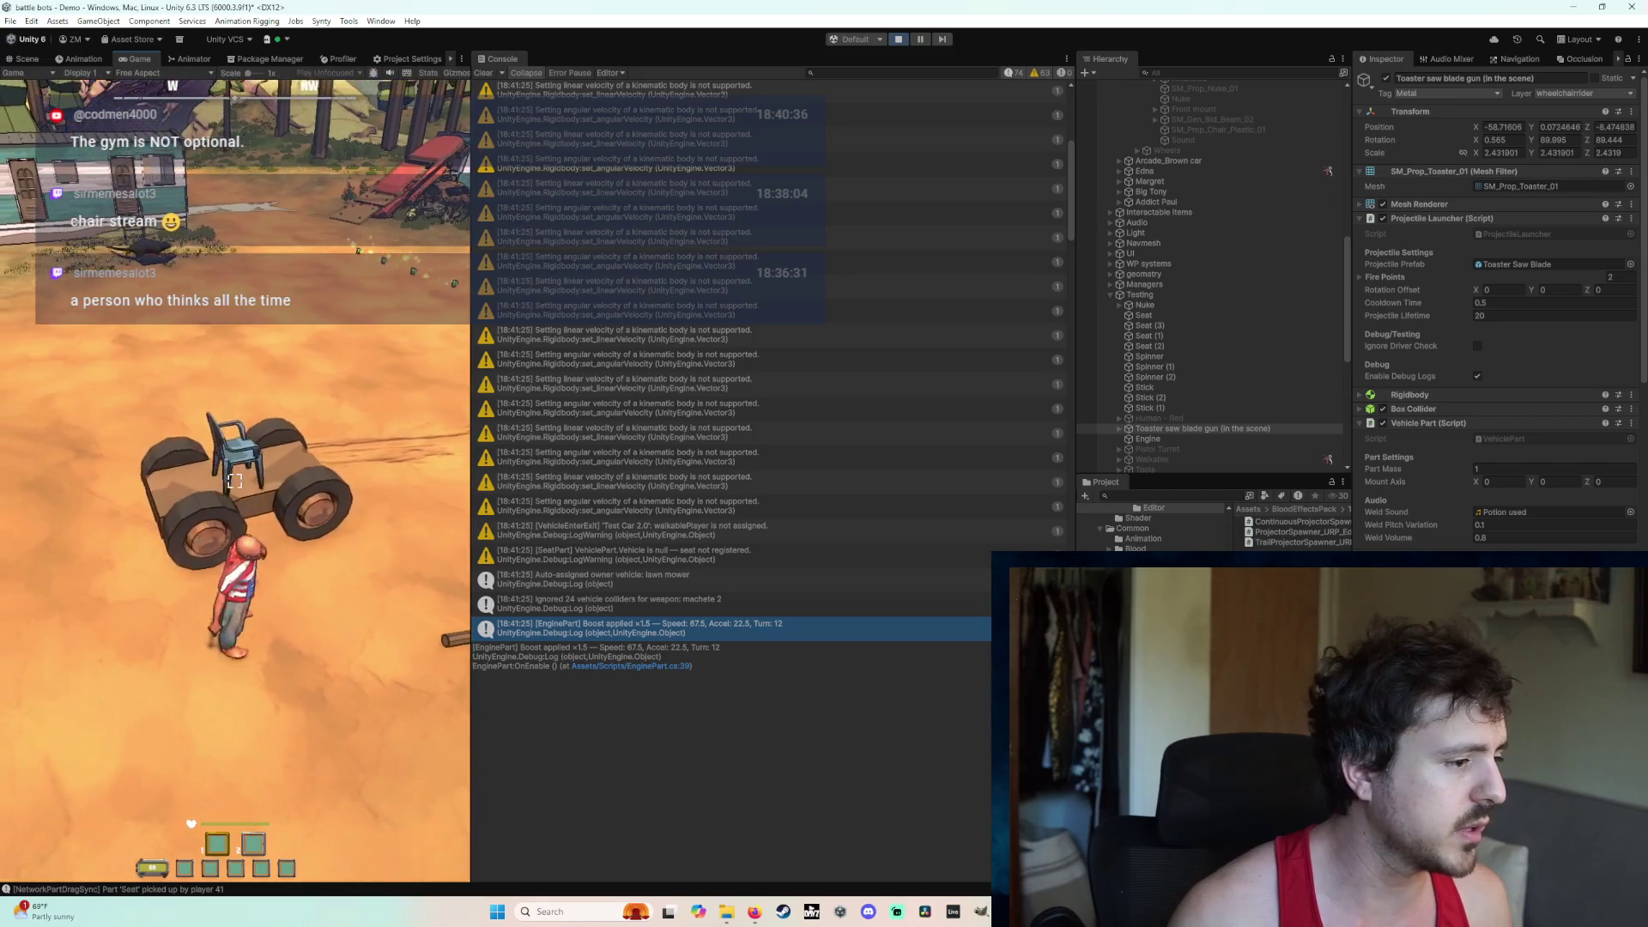
click(234, 481)
key(w)
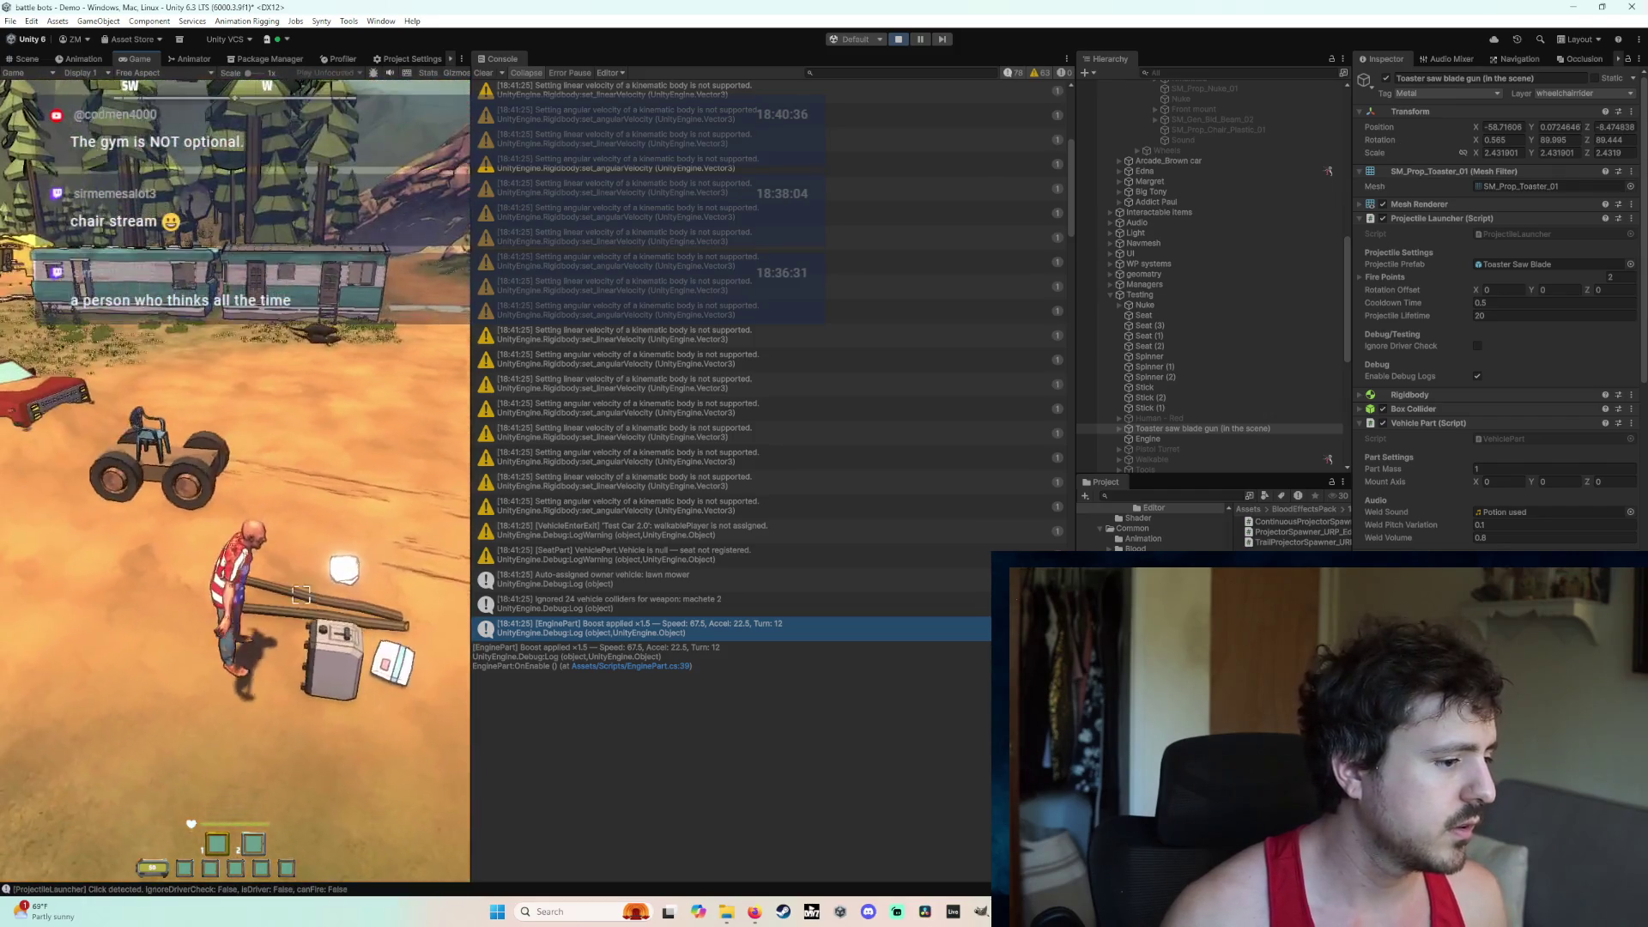
click(235, 481)
click(235, 481)
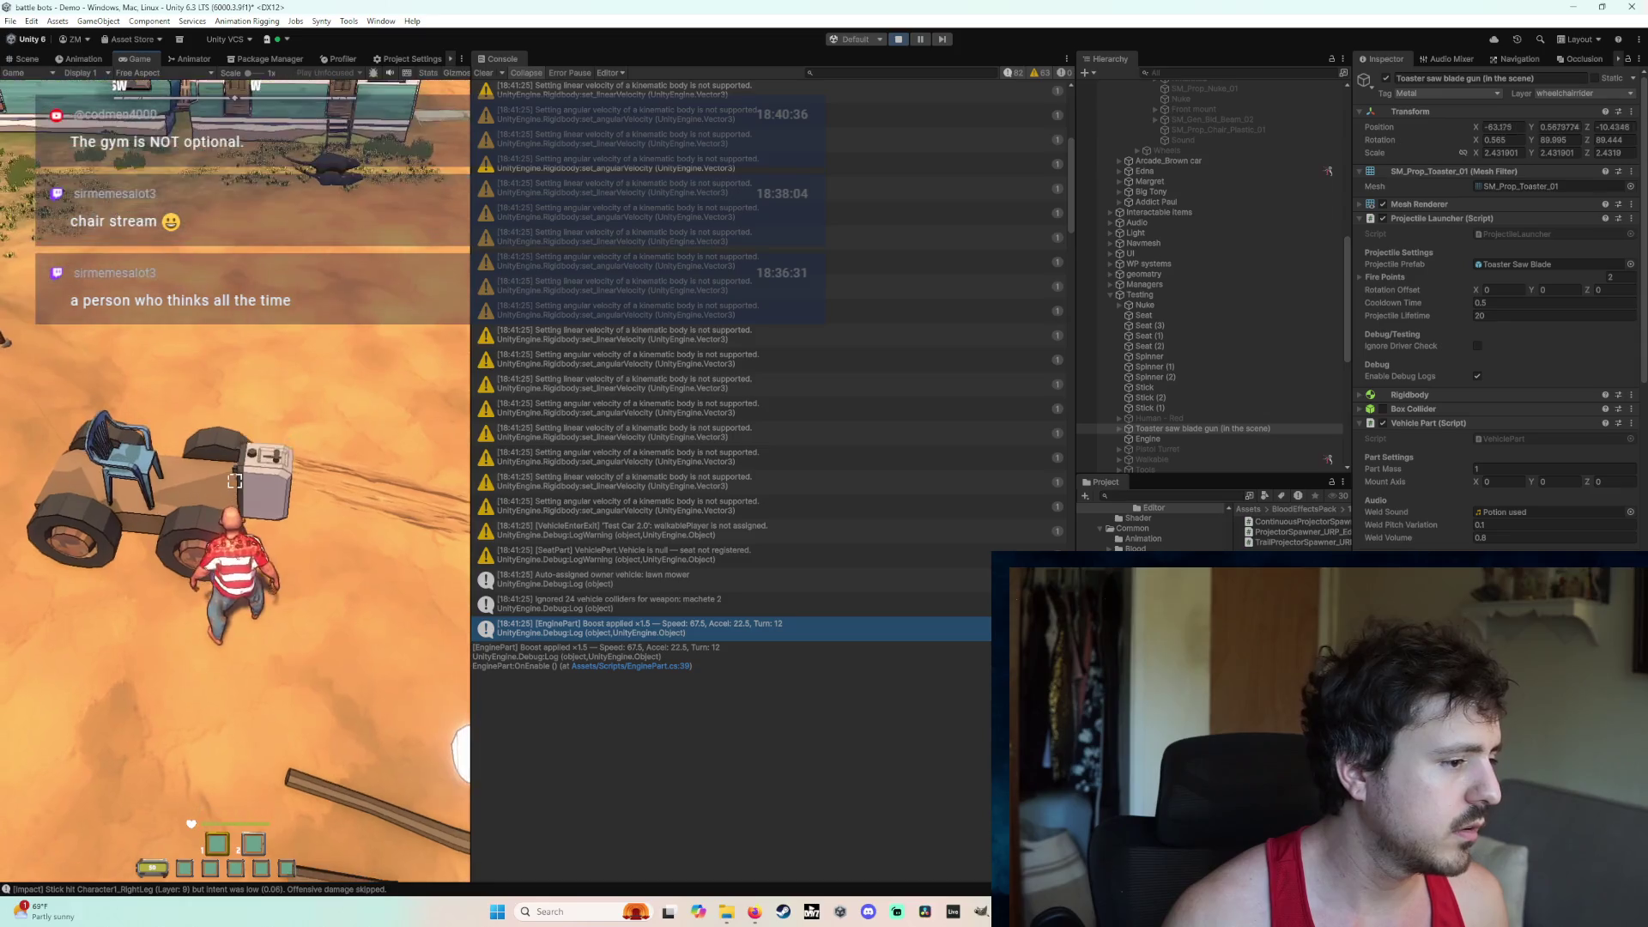
Step: Sit in the cart, drive forward firing saw blades, then stop play mode
key(e)
key(w)
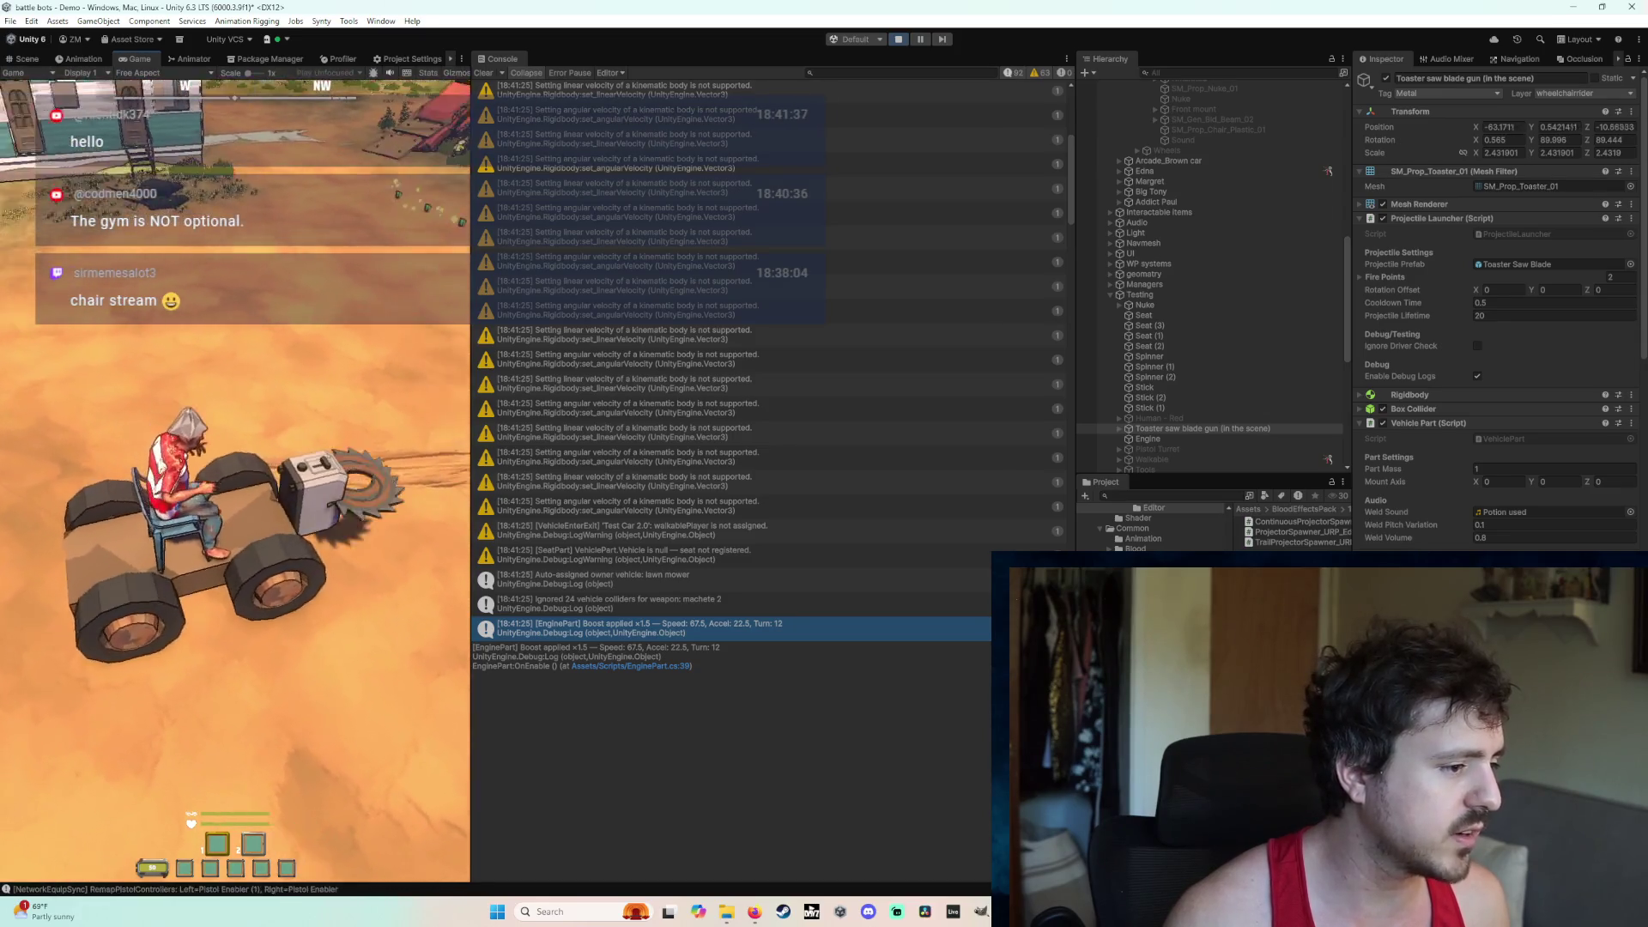
click(234, 480)
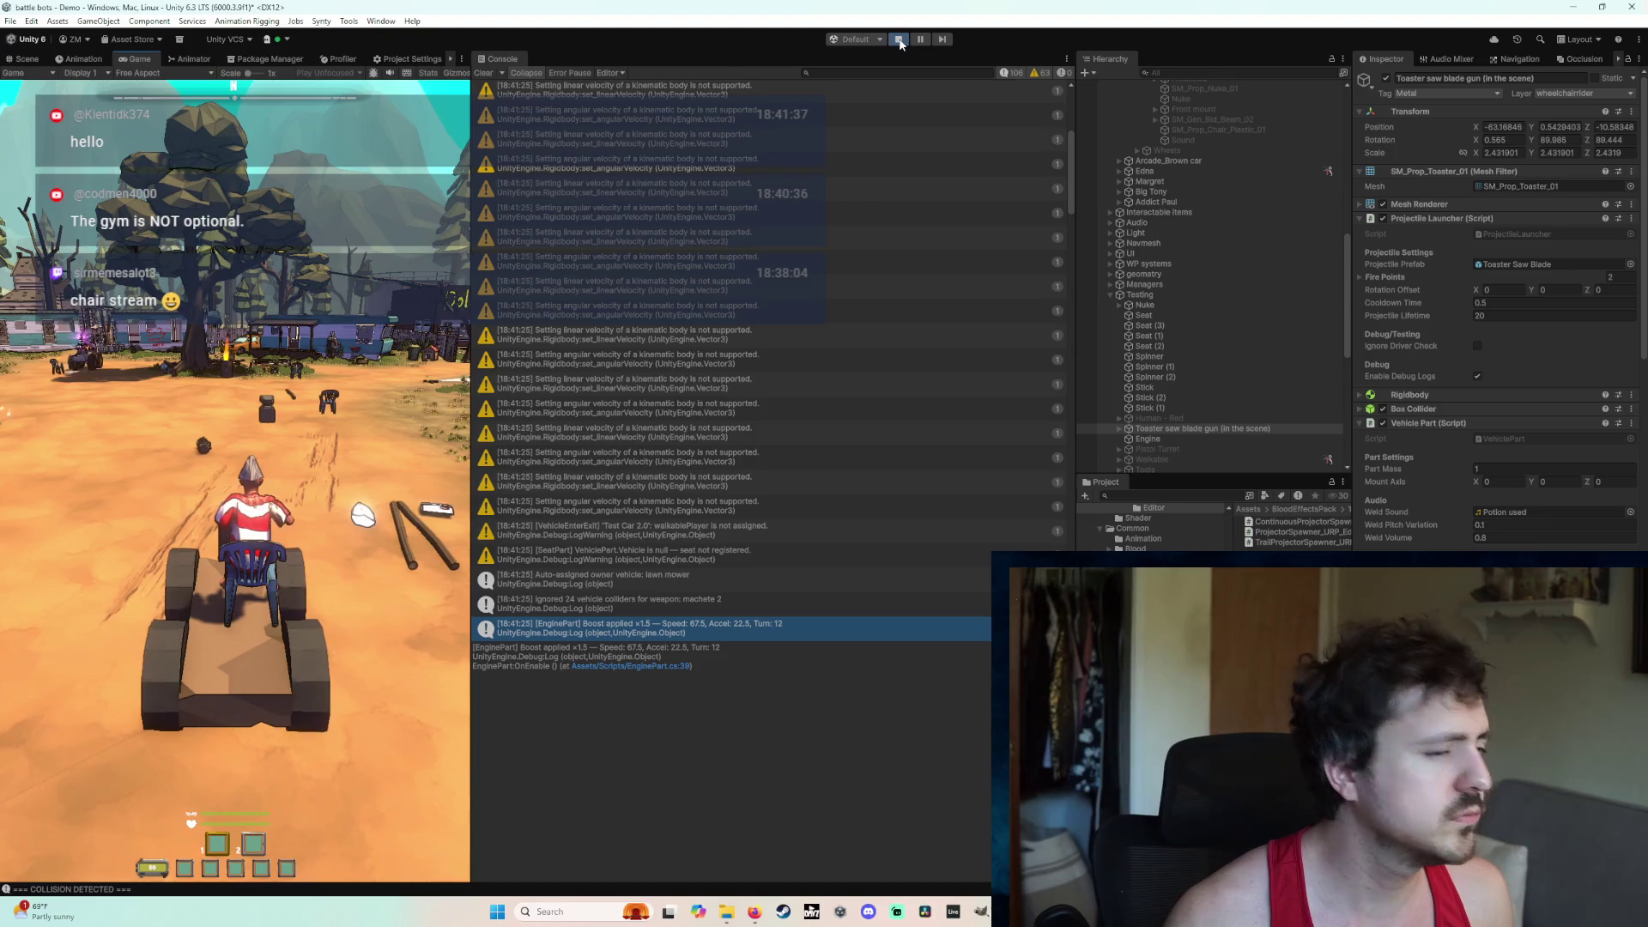
click(899, 43)
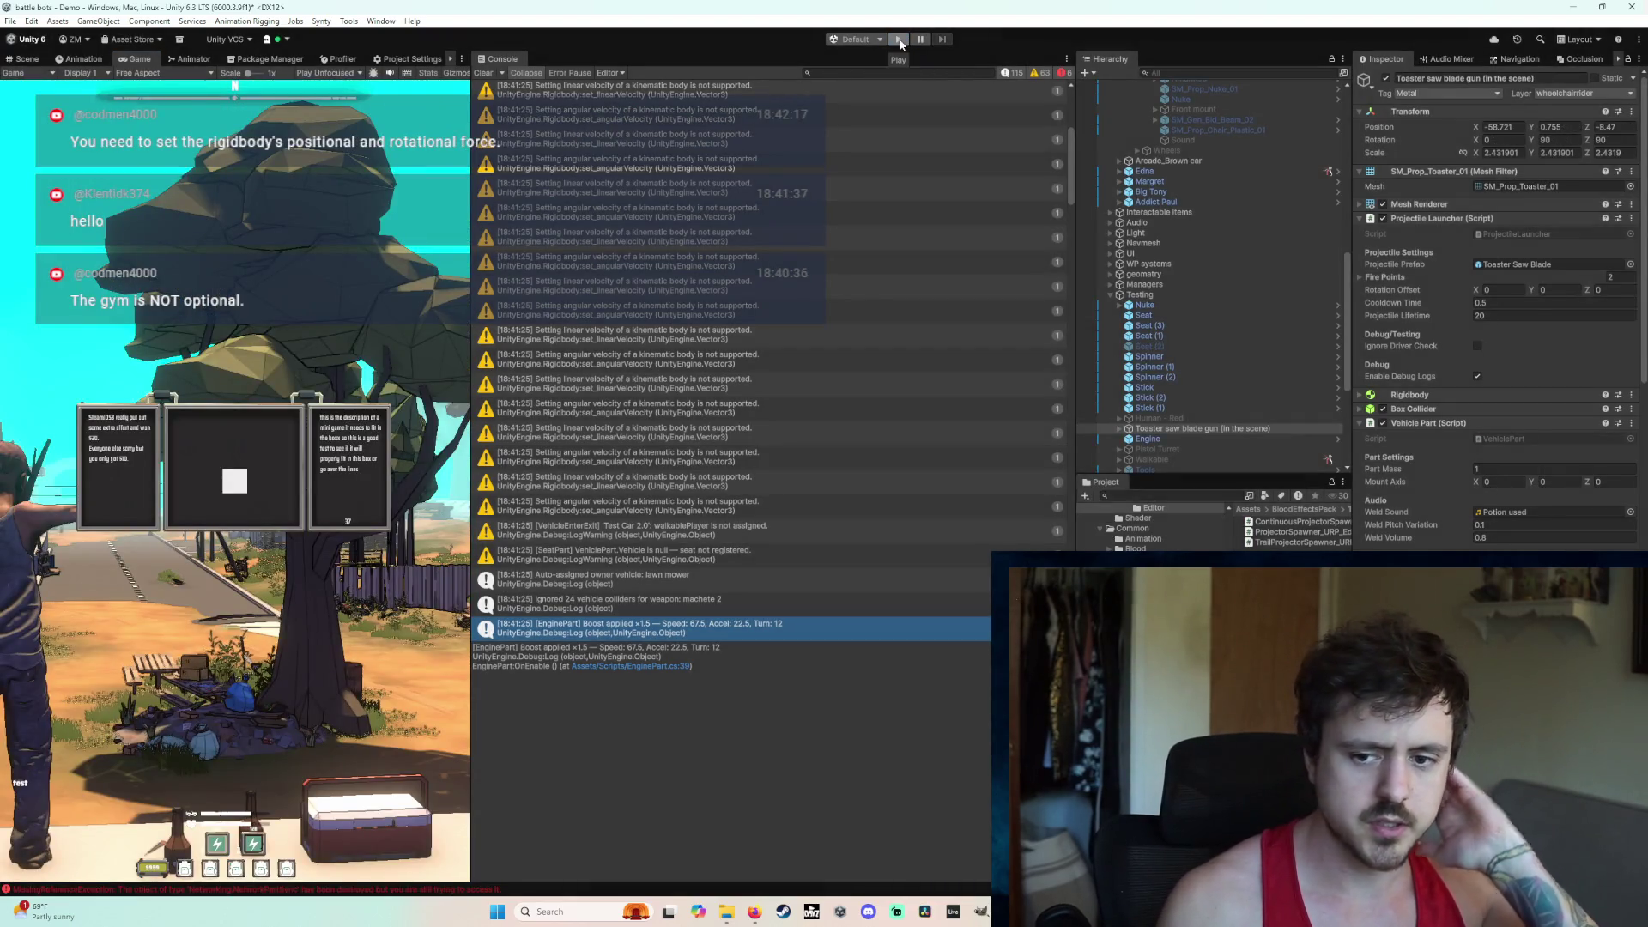
Step: Switch the play mode scenario to NewPlayModeScenario and save the modified scene so it launches
click(855, 39)
click(820, 73)
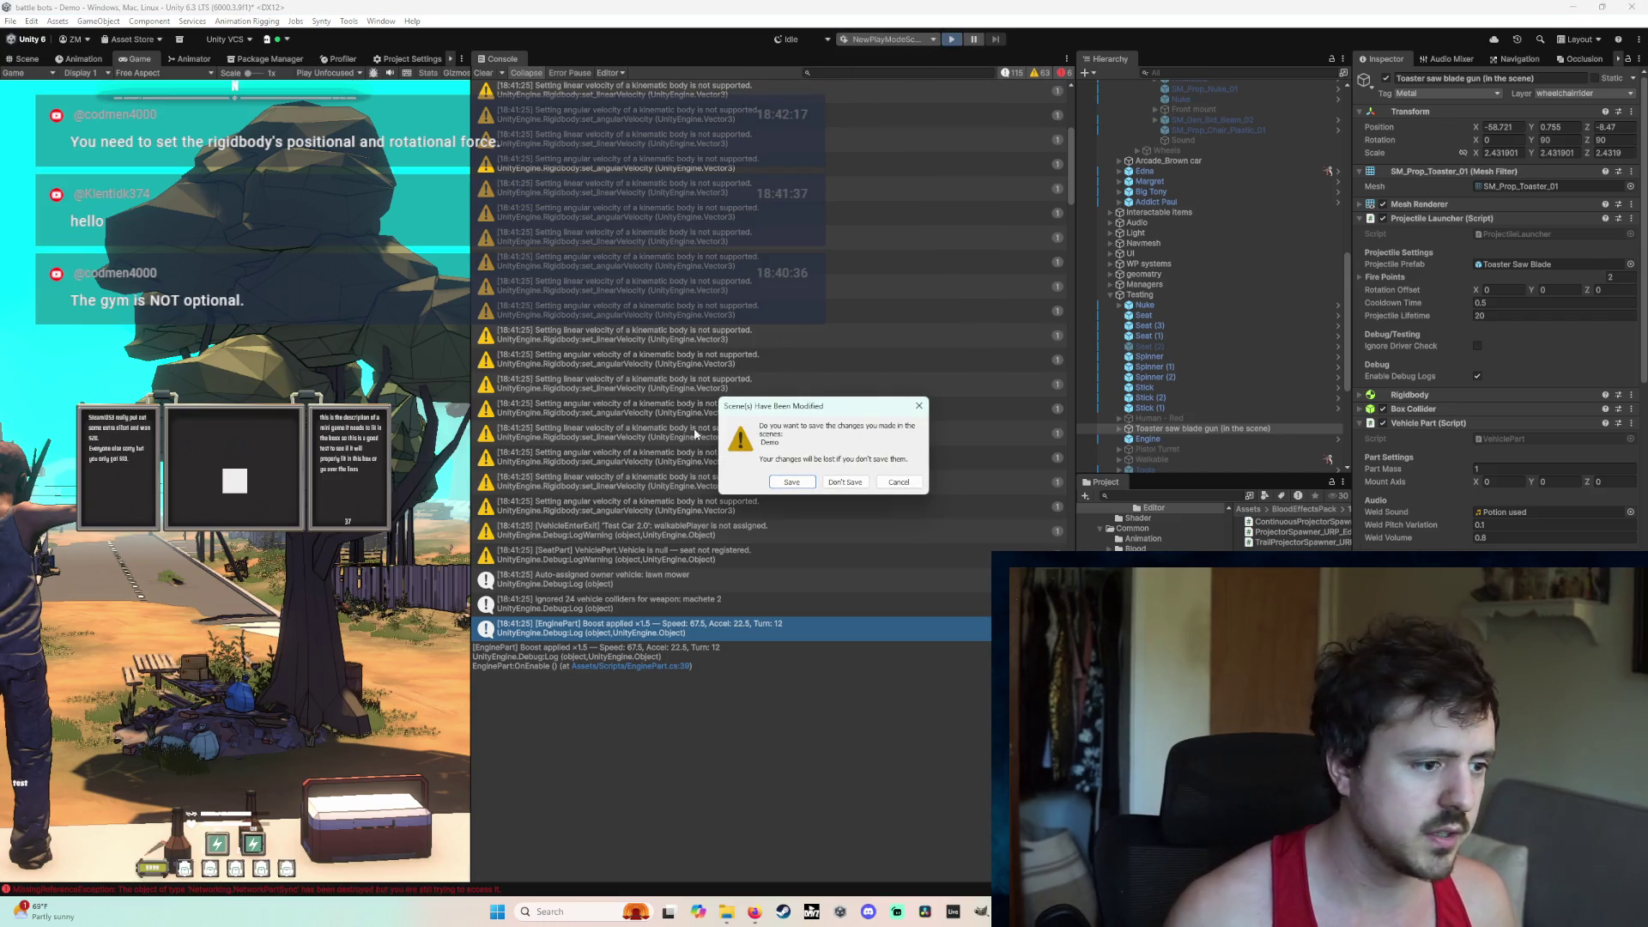
click(812, 484)
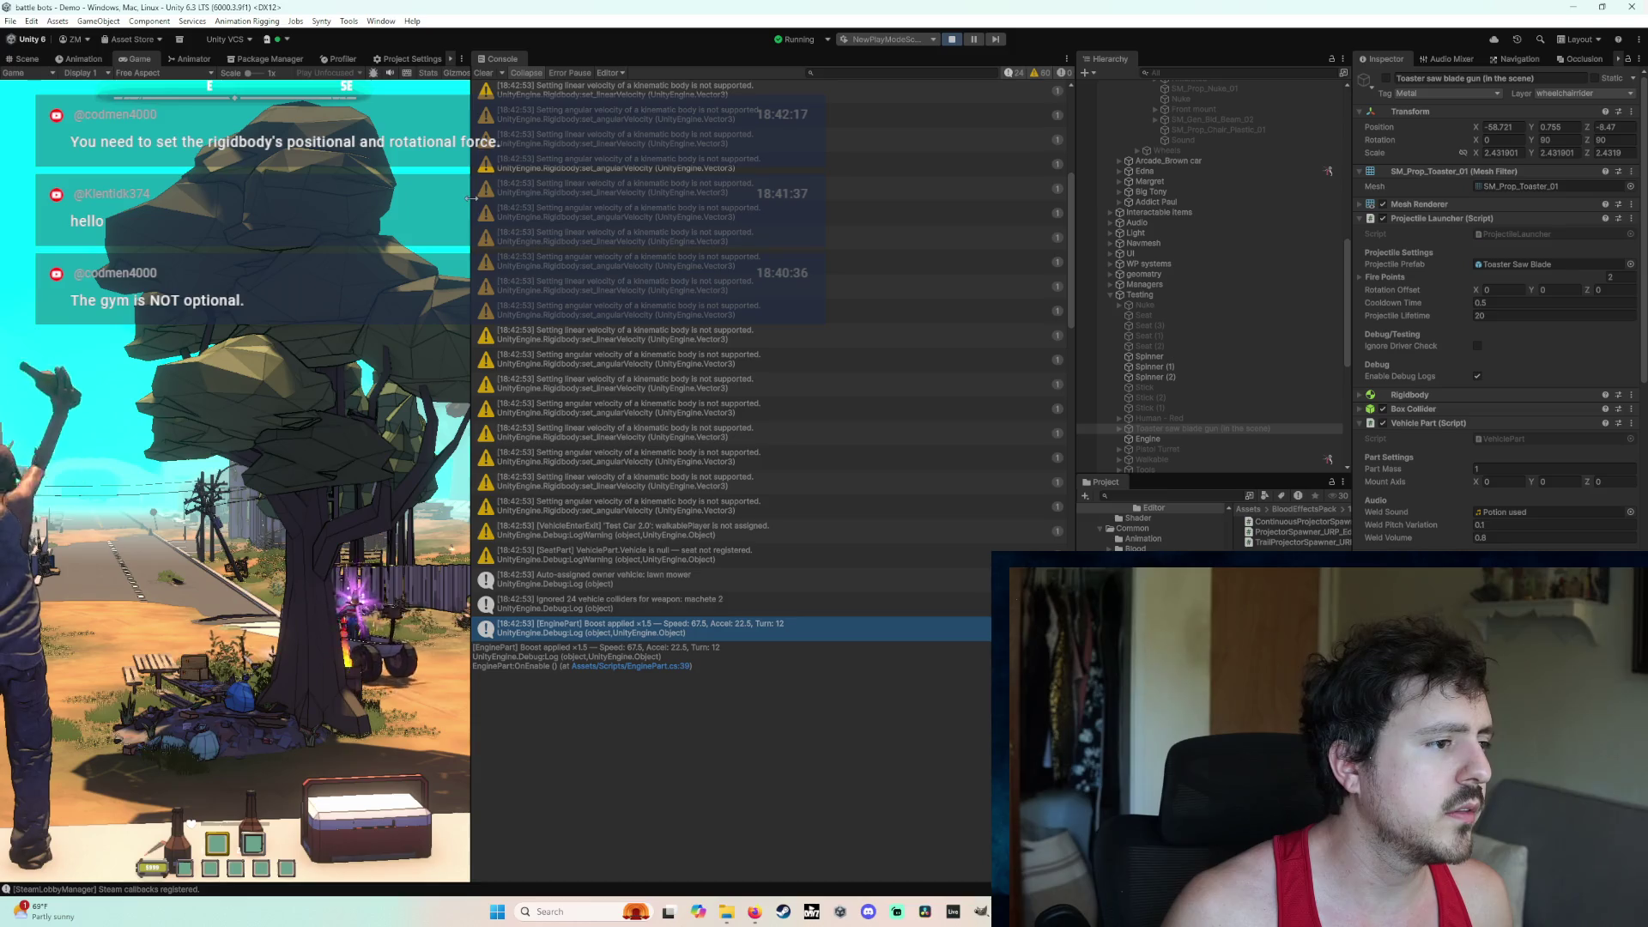
Step: Widen the Game view, host a game lobby, and attach the carried chair onto the cart
drag(471, 198, 791, 171)
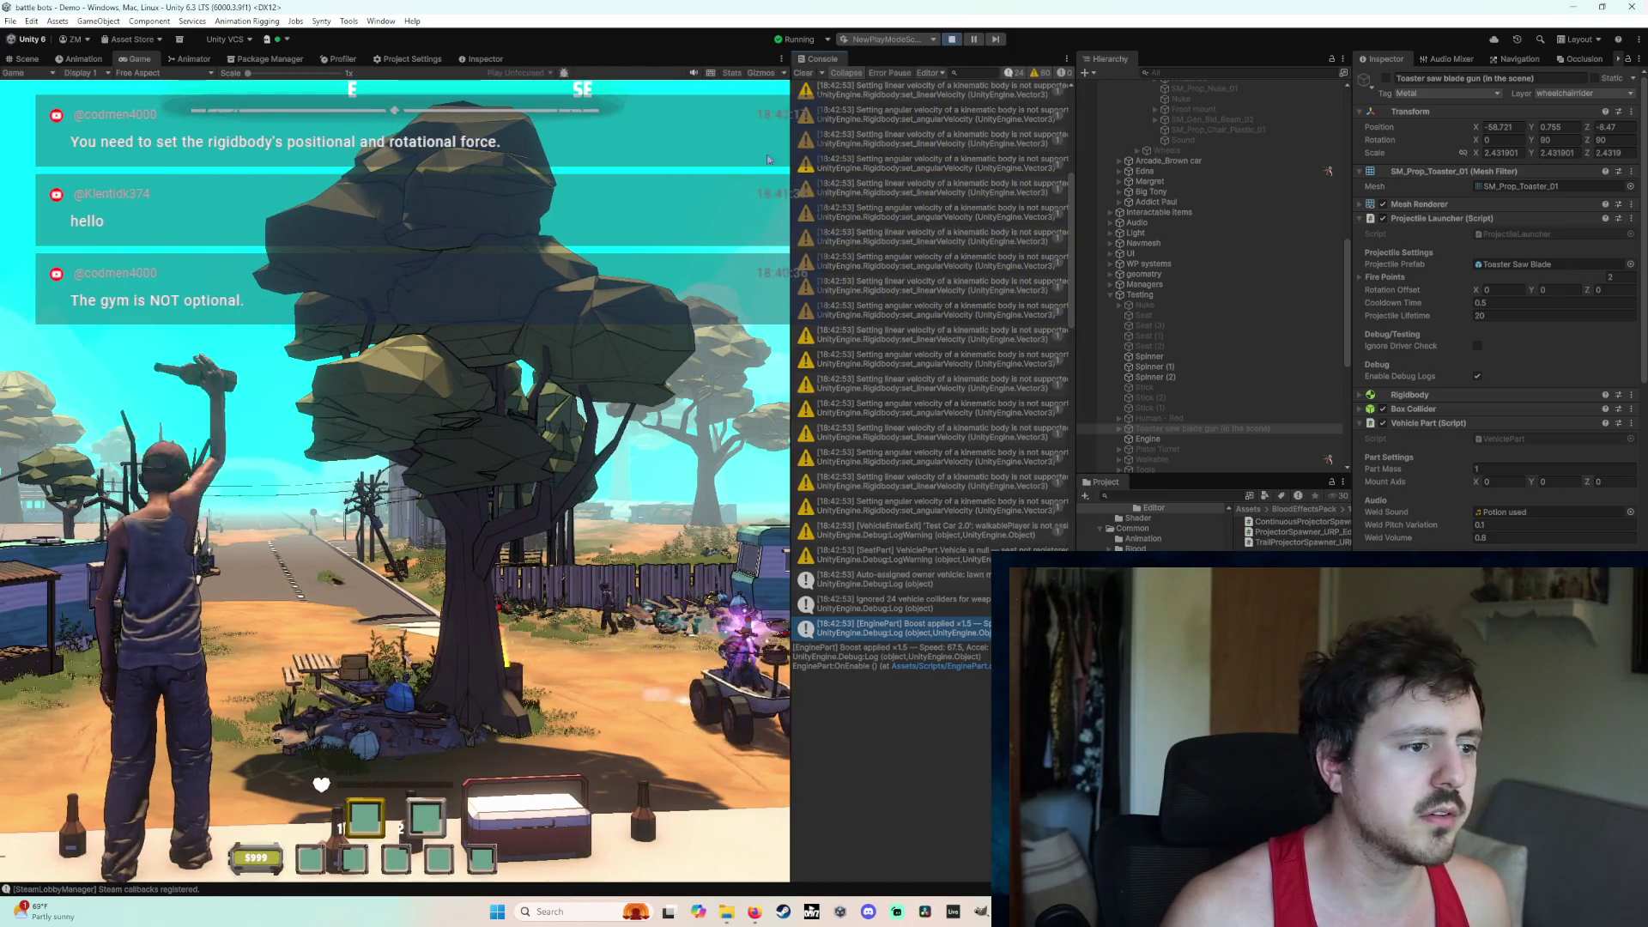
key(Escape)
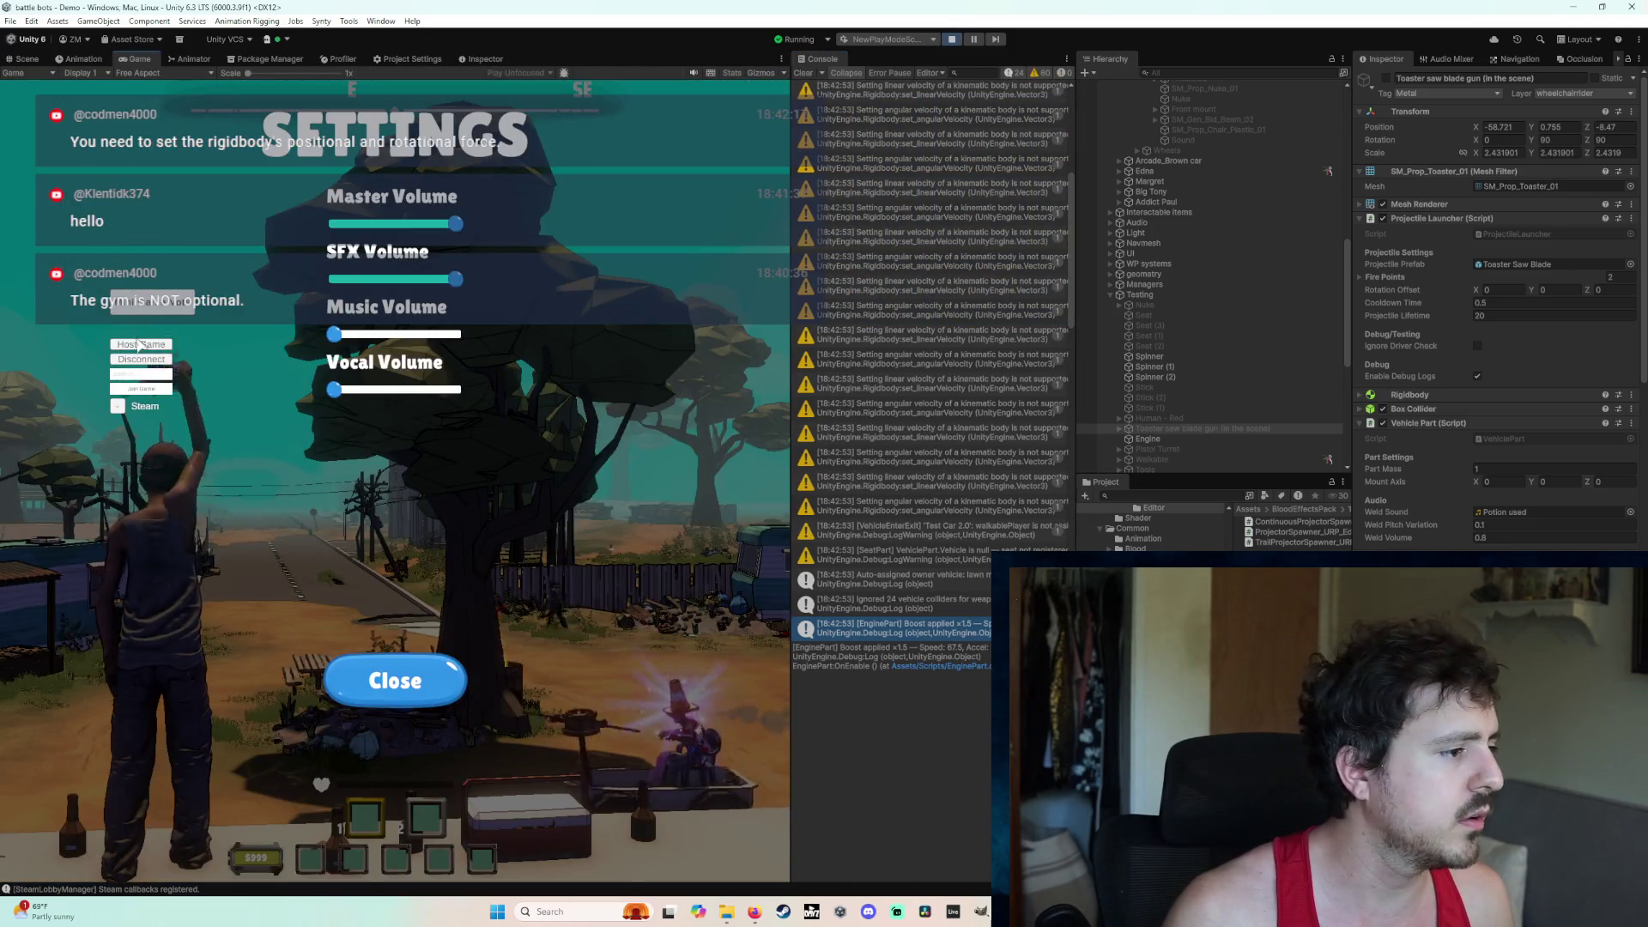
click(140, 343)
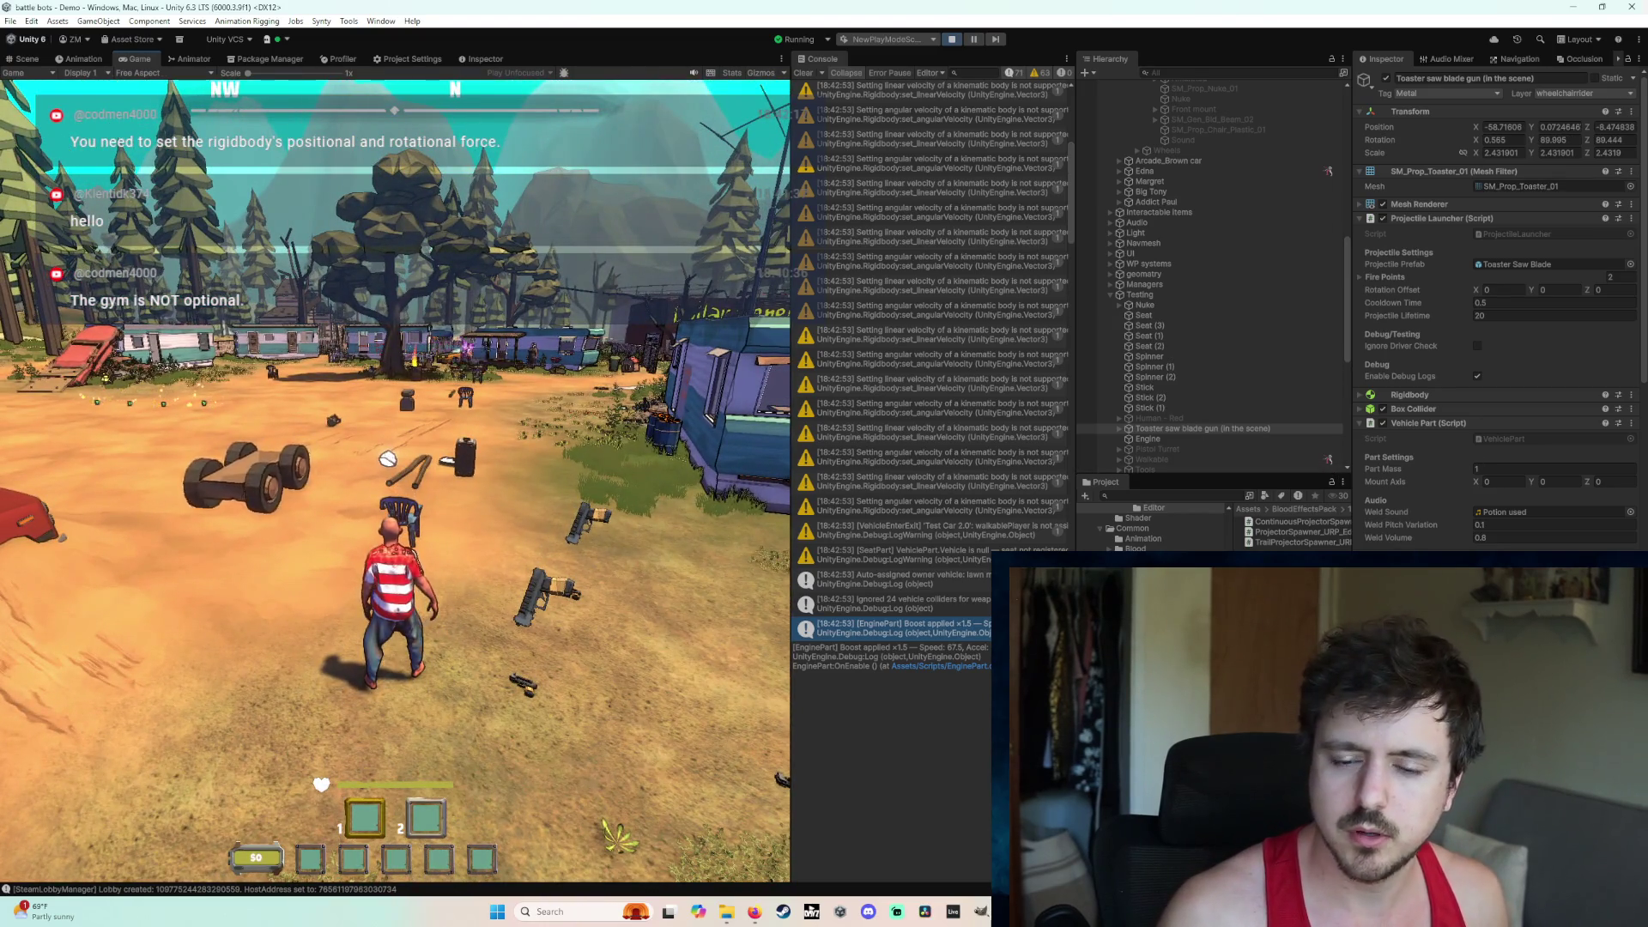
scroll(412, 499, up, 3)
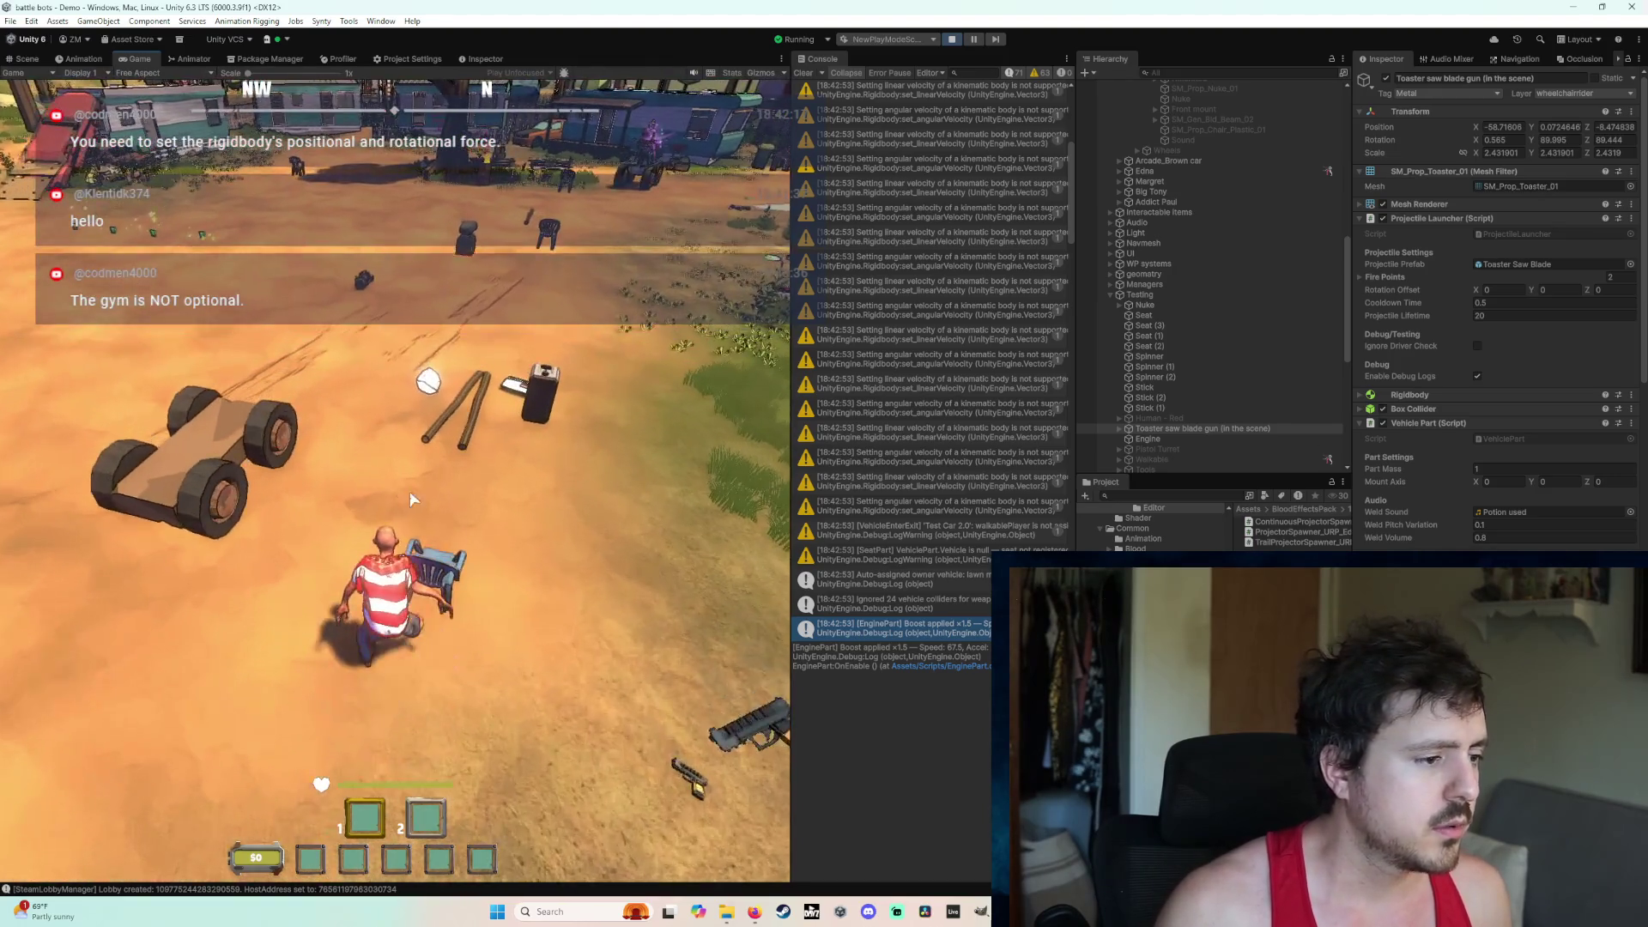
mouse_move(429, 567)
mouse_down()
mouse_move(383, 447)
mouse_move(449, 471)
mouse_move(394, 481)
mouse_up()
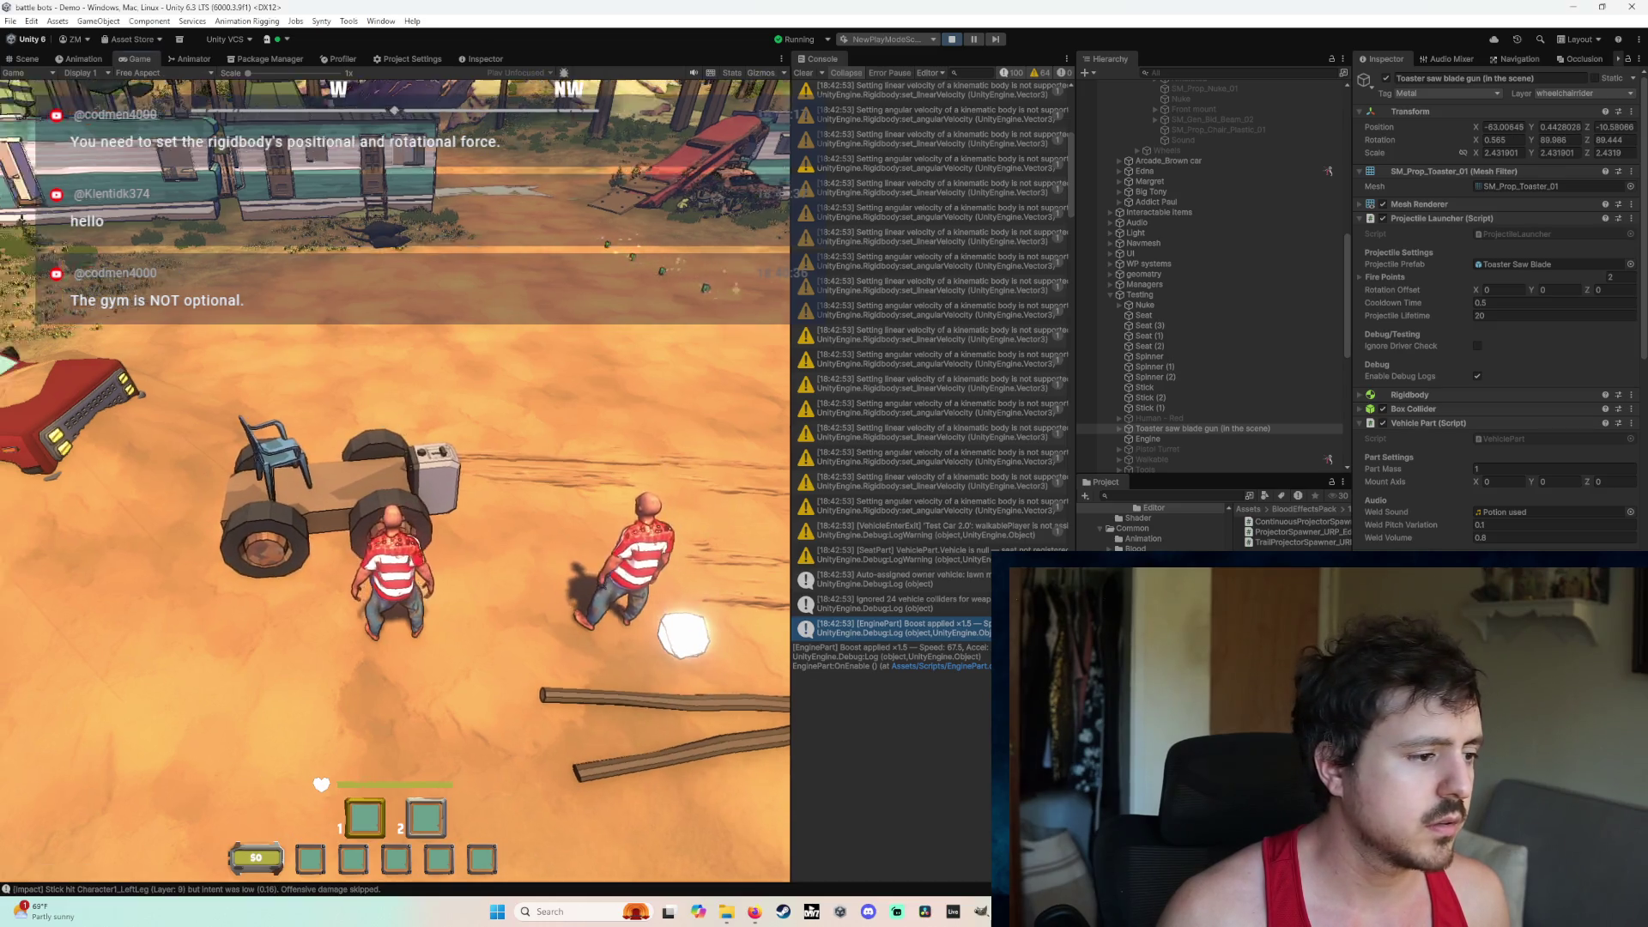
Step: Get into and out of the cart's seat, walk around it, stop play, and open the scenario list
key(e)
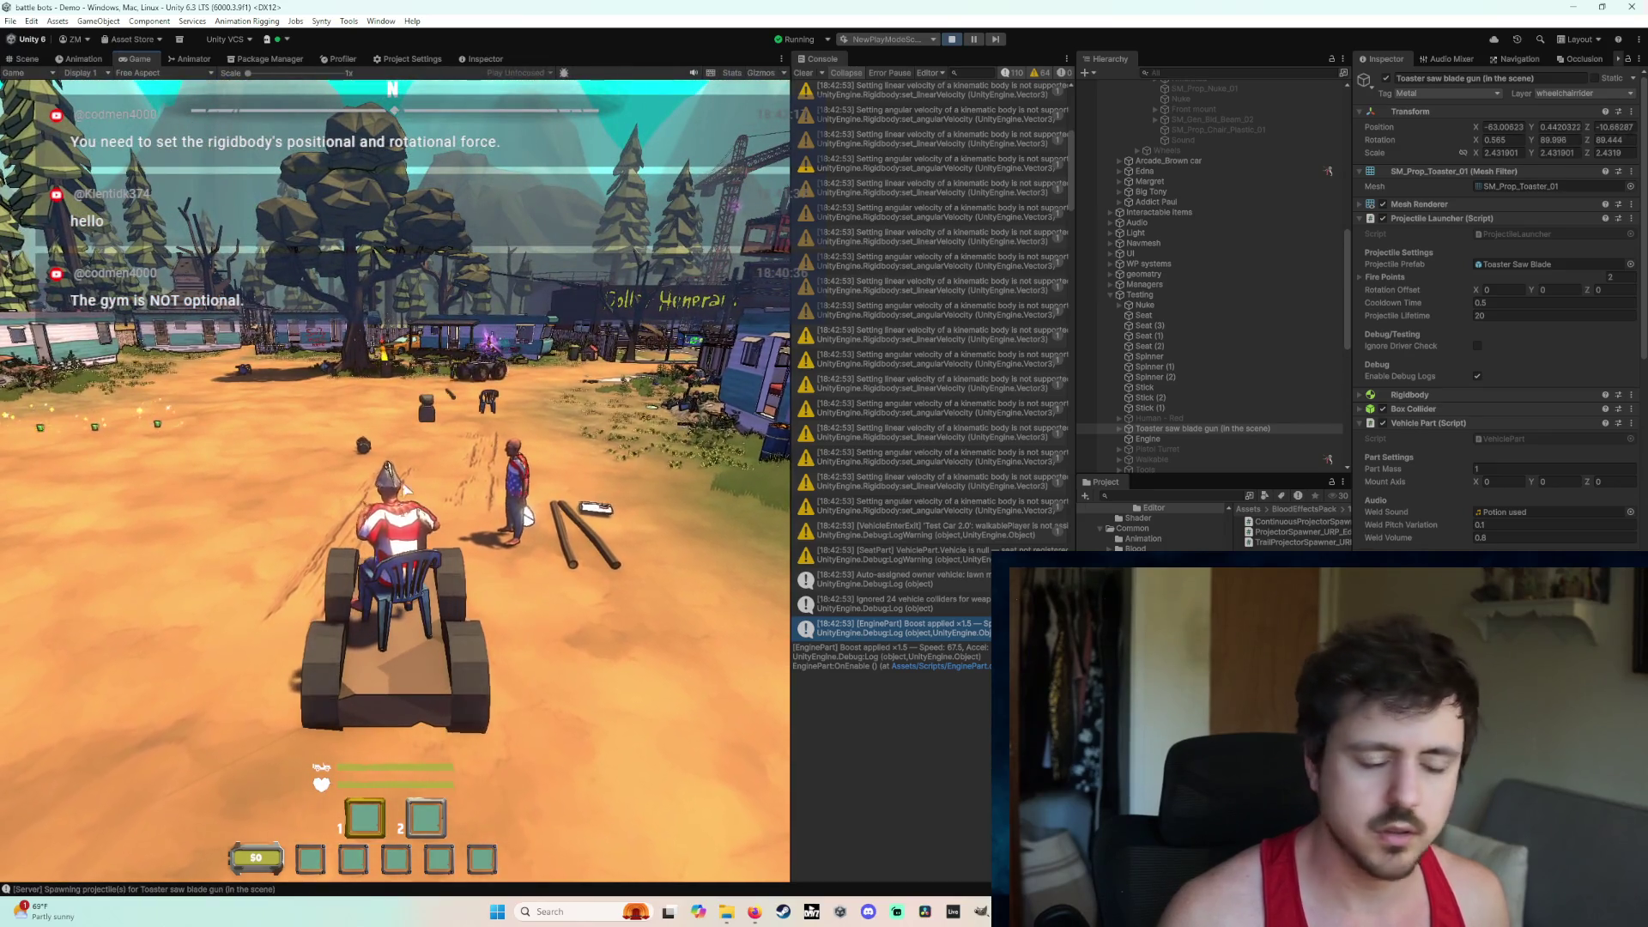
key(e)
key(w)
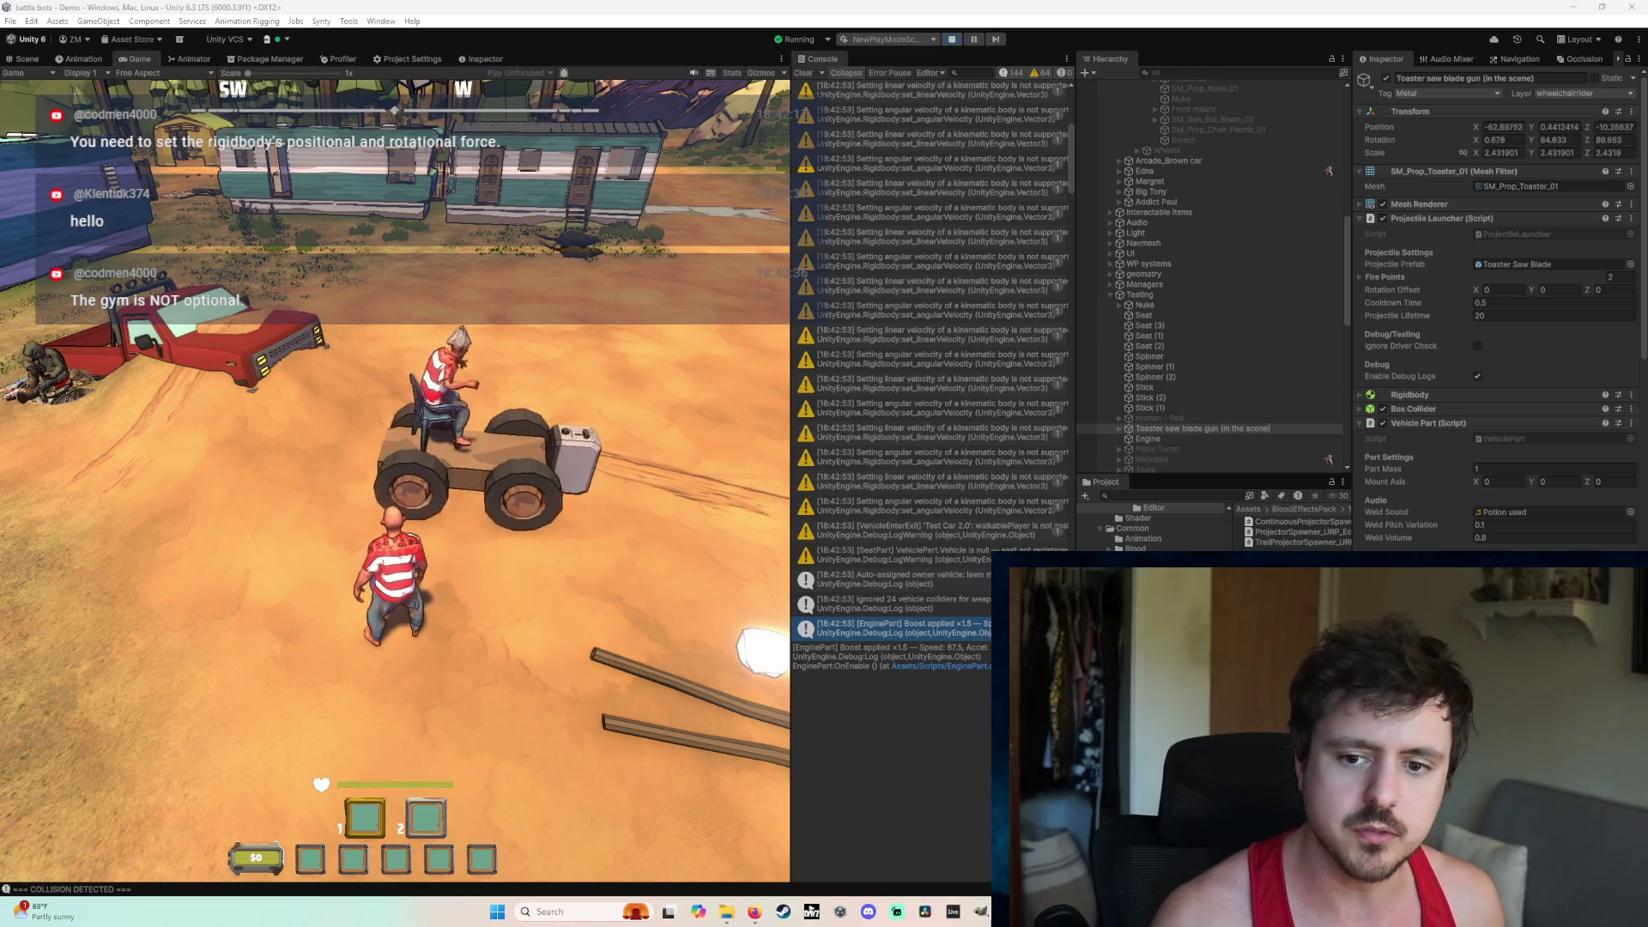
click(950, 41)
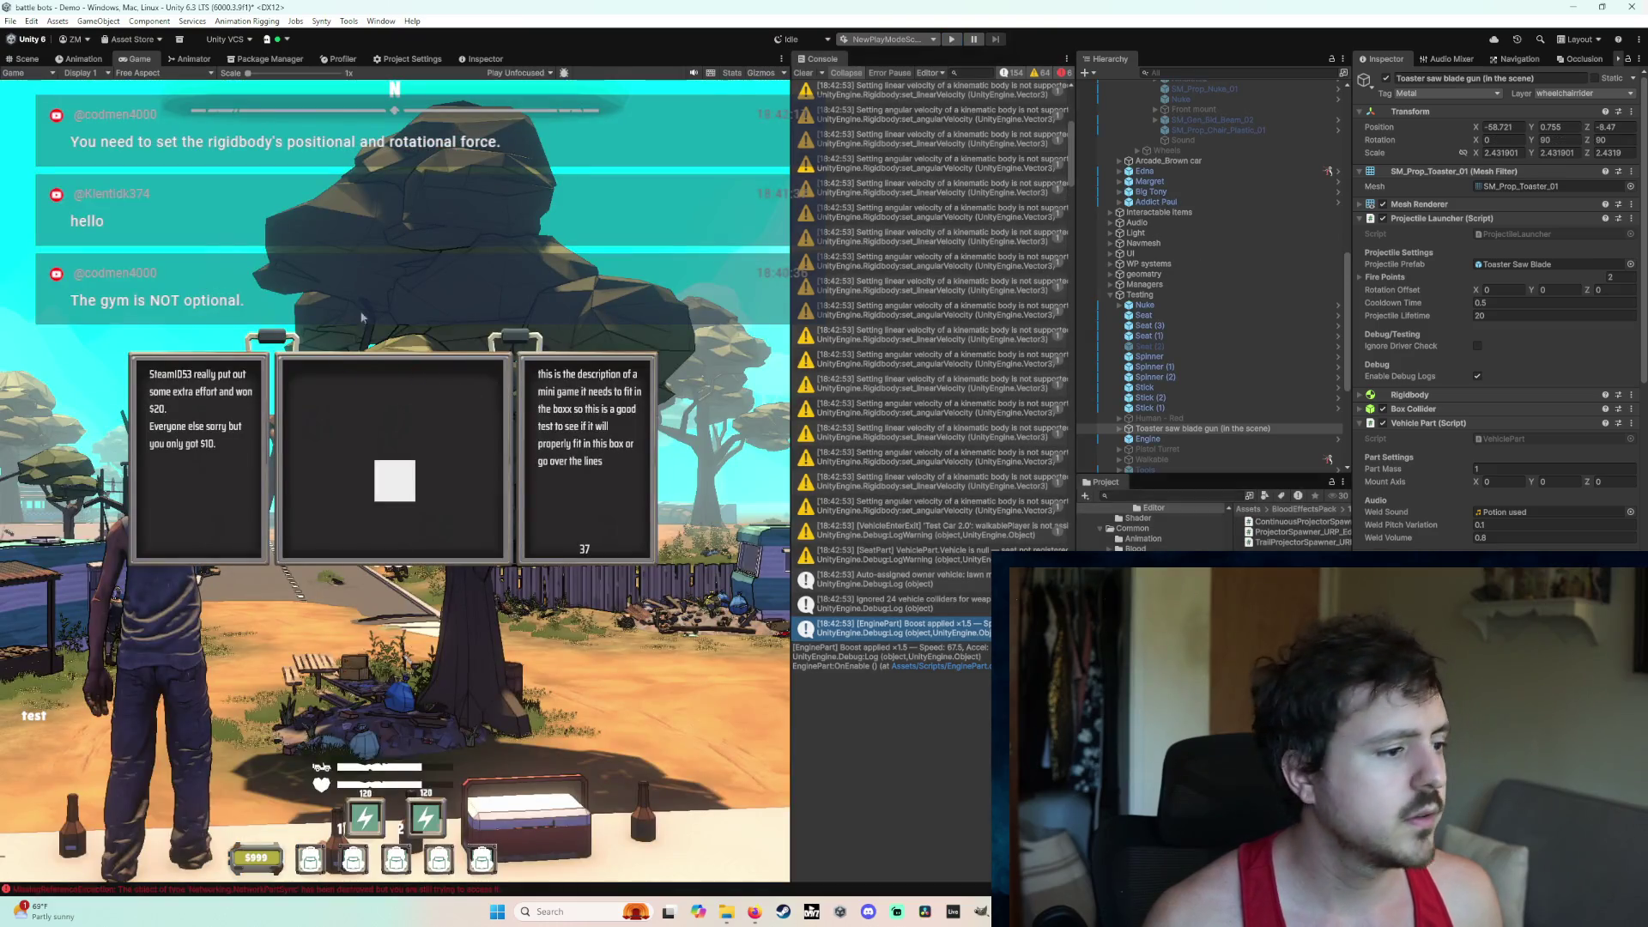
click(889, 39)
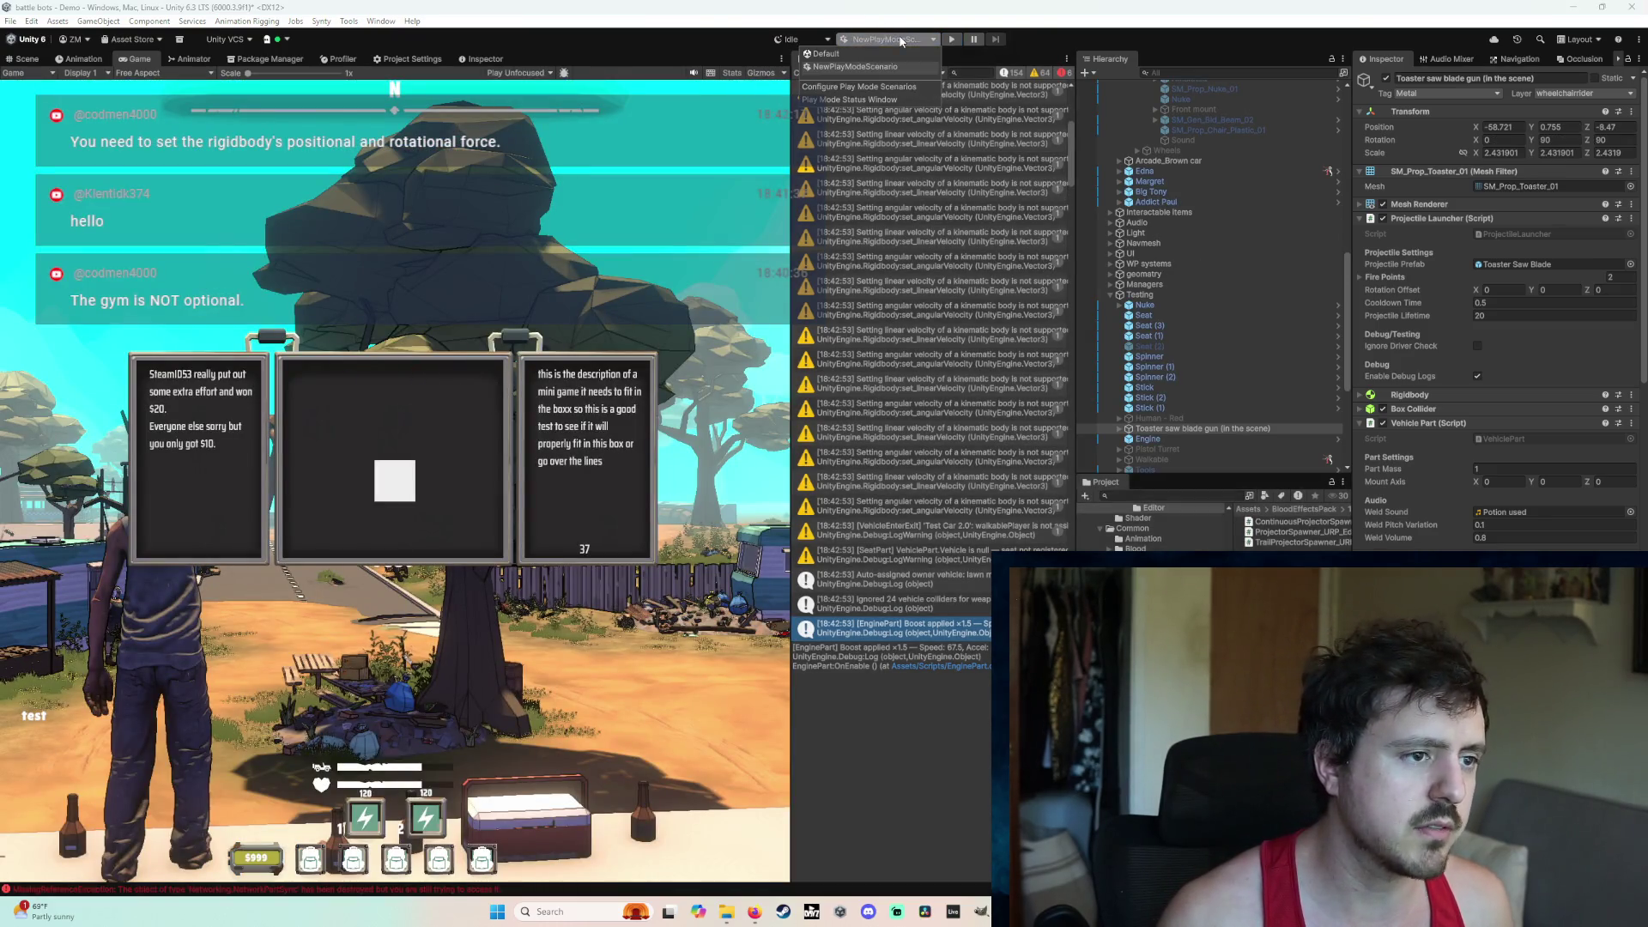
Step: Set the play mode scenario to Default and bring the crackheads bug-notes Google Doc forward
click(840, 54)
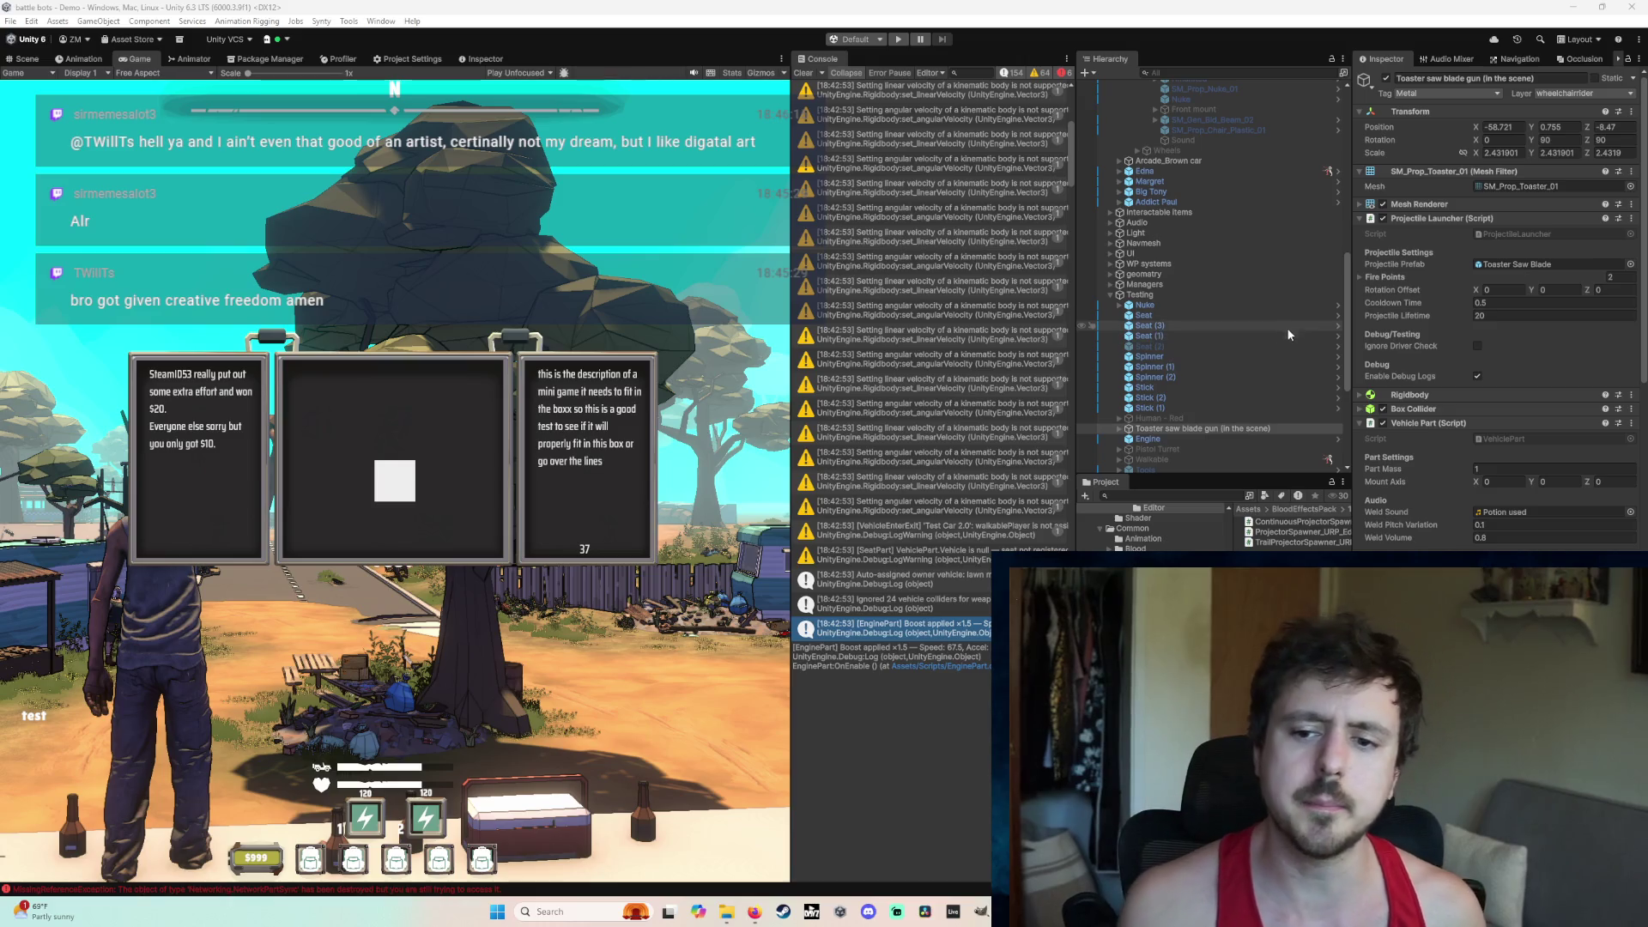
click(765, 908)
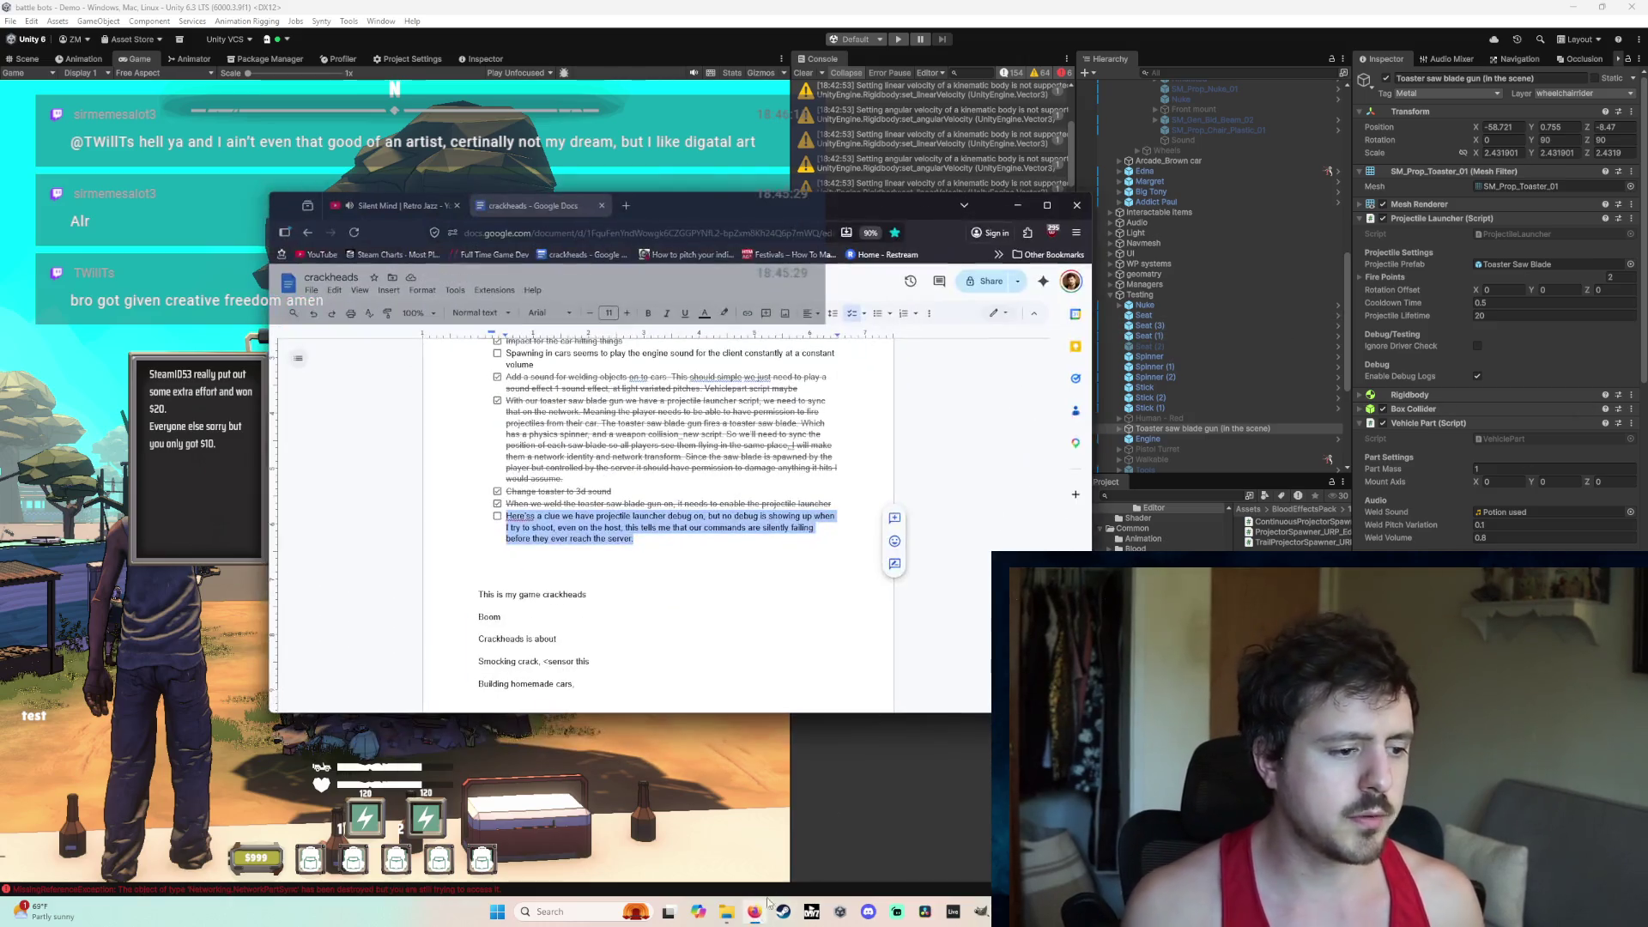
Step: Check off the projectile launcher debug item in the checklist
click(493, 518)
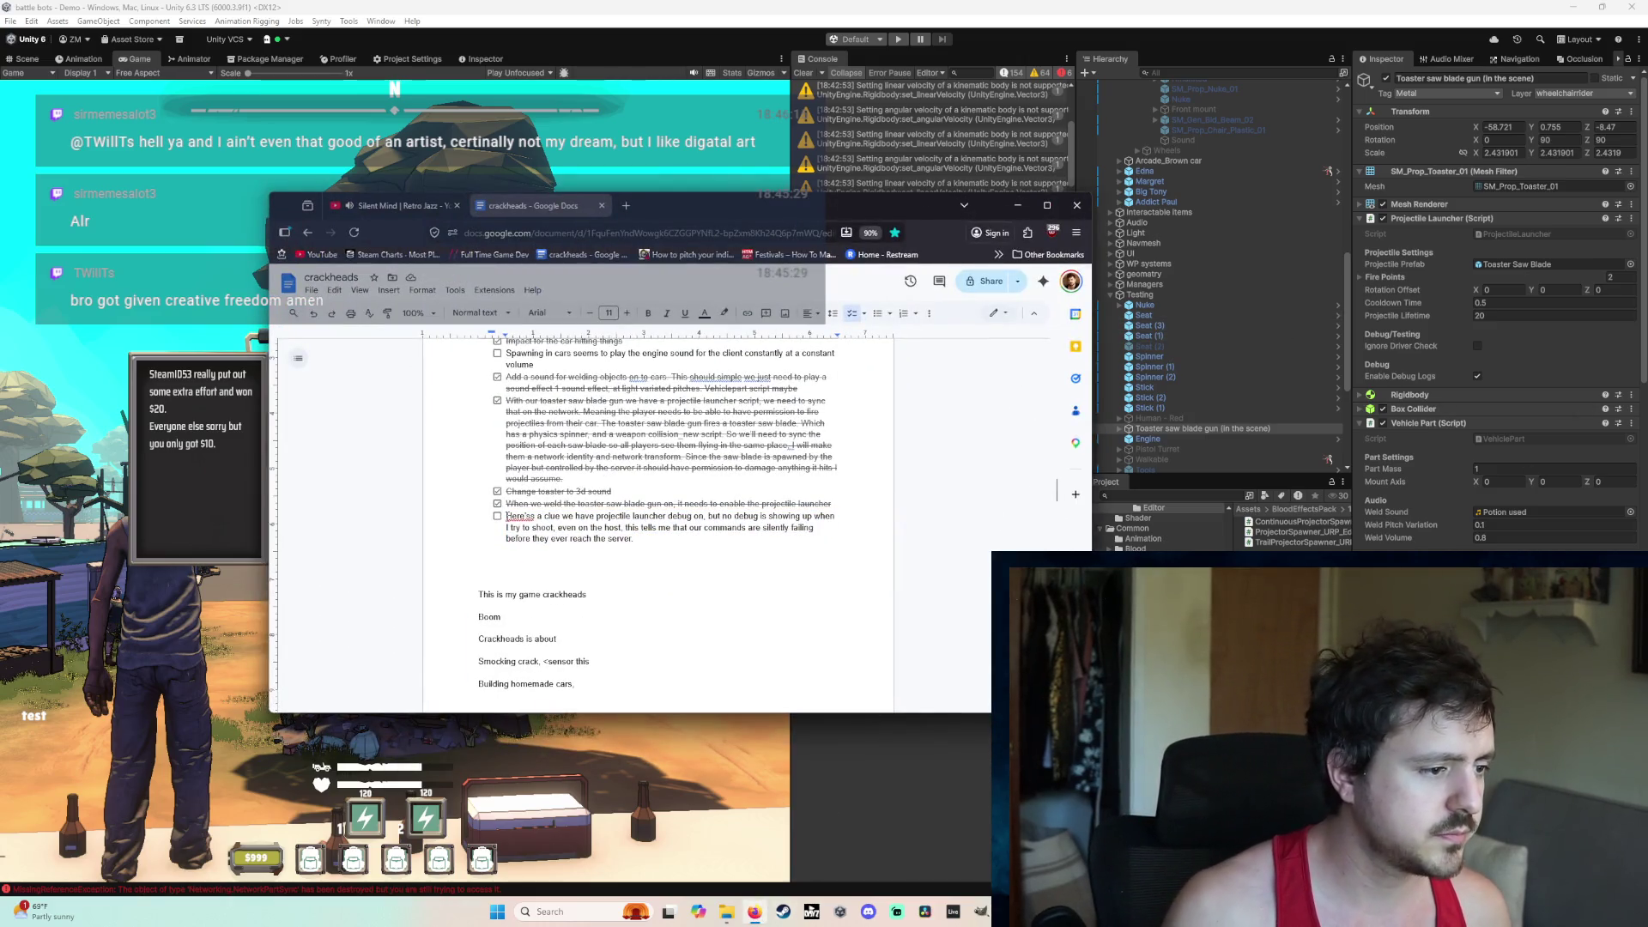
click(496, 516)
click(660, 539)
Step: Add checklist items for saw blade orientation, falling through ground, and damage script authority, correcting 'orientational'
key(Return)
text(\)
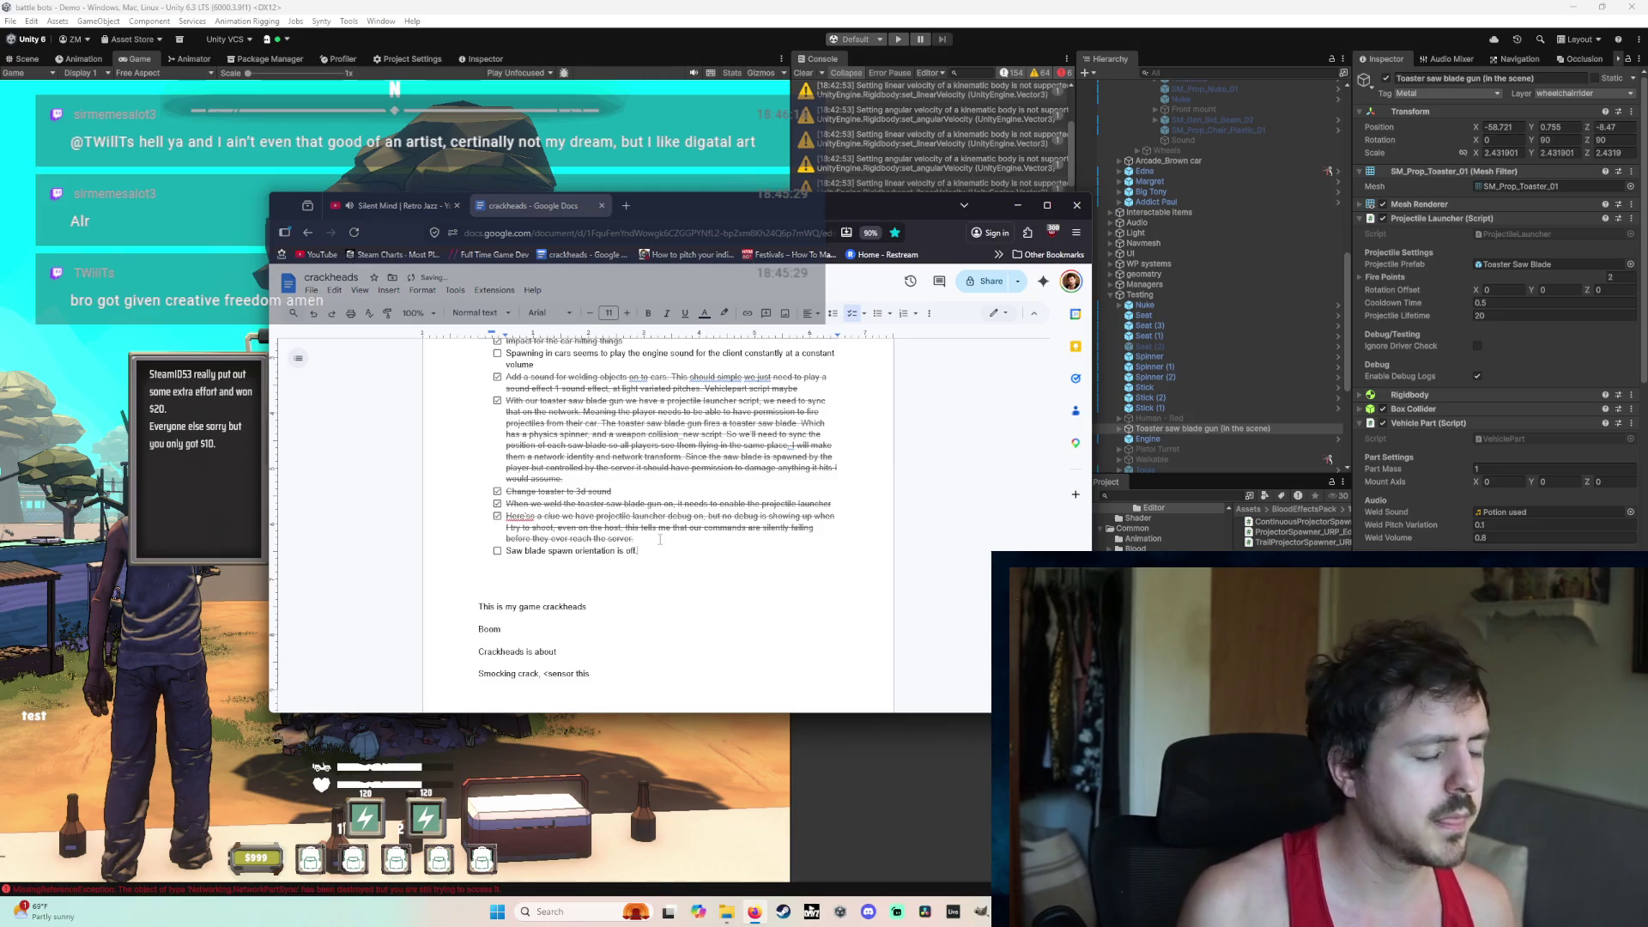
key(Return)
text(Falling through the ground, might be an orientatial issue)
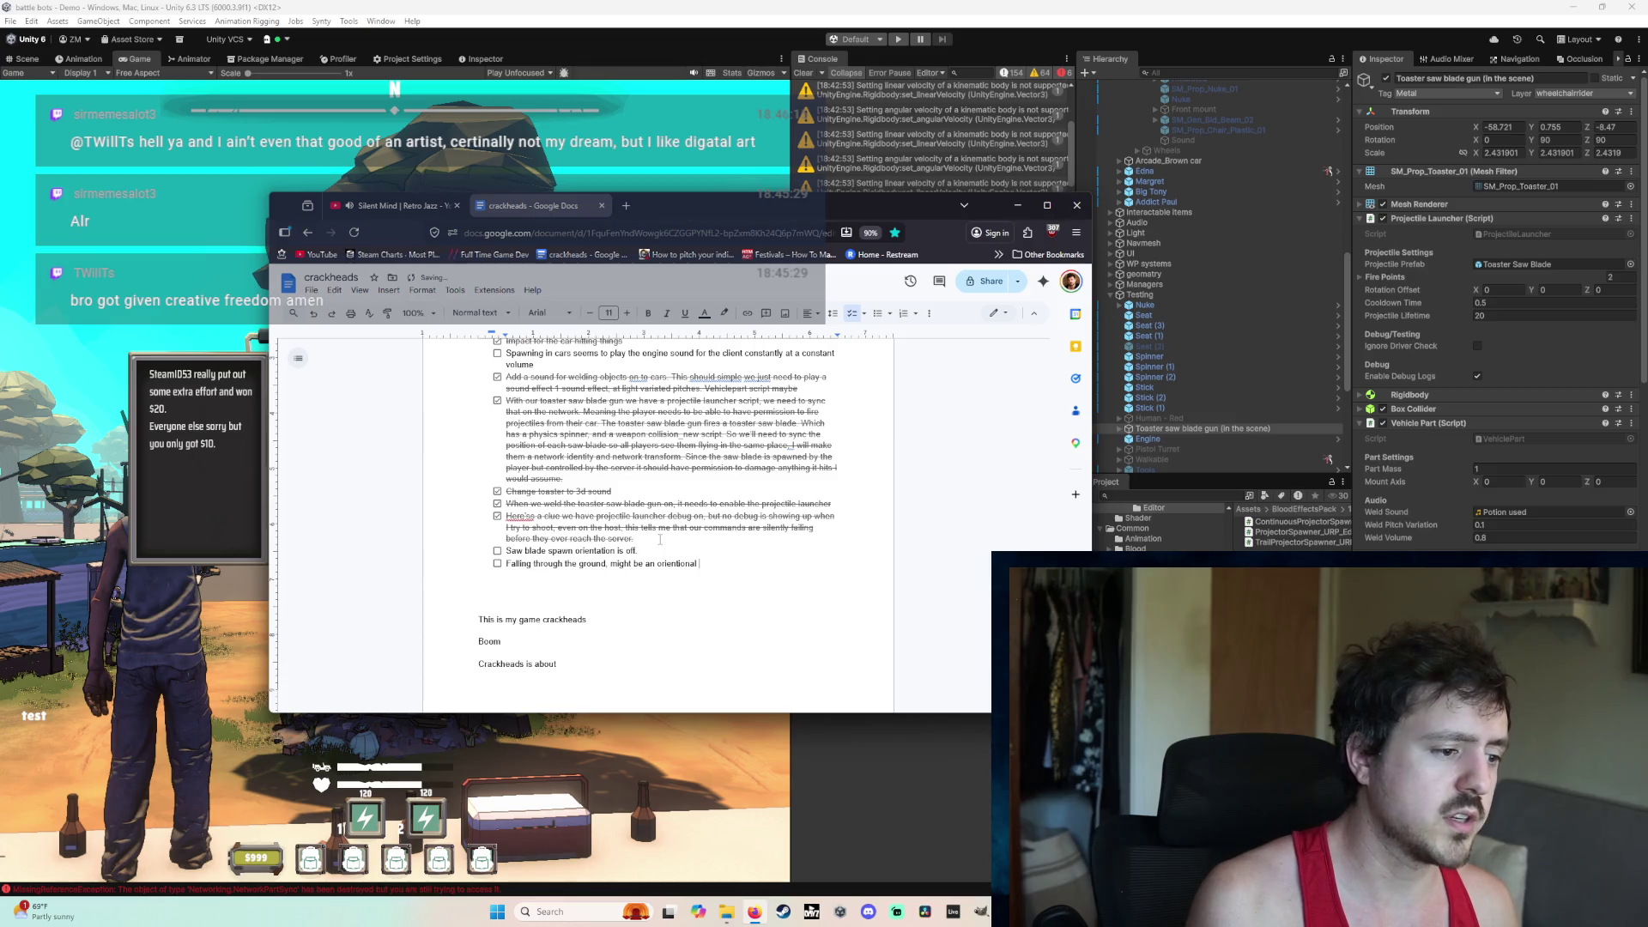
click(684, 564)
click(730, 439)
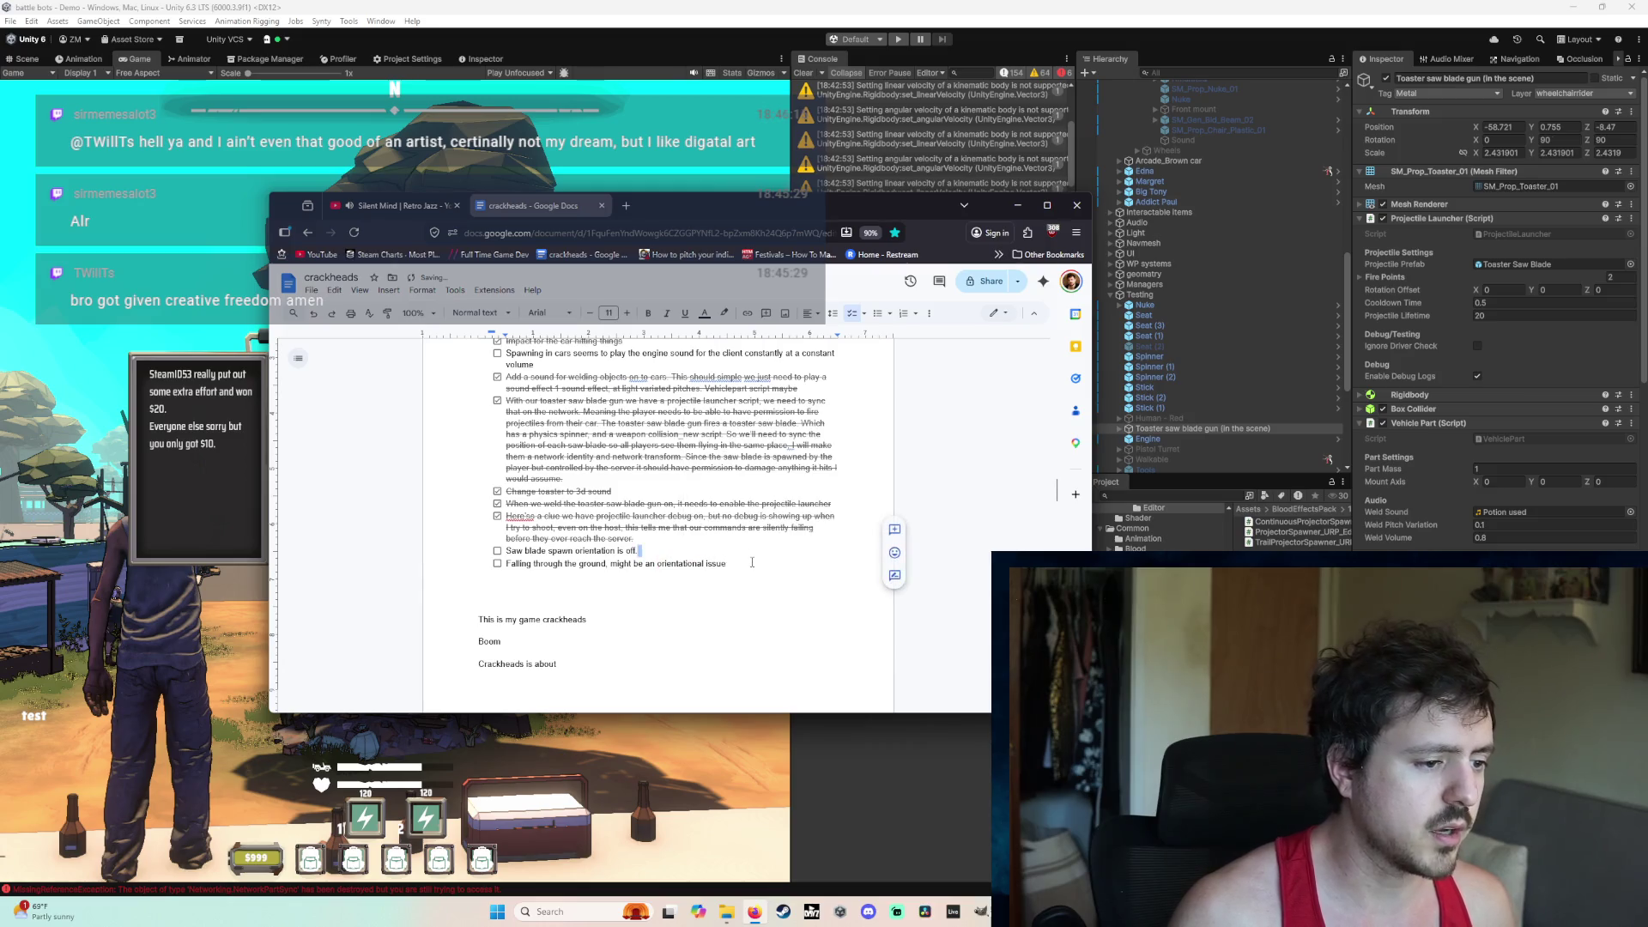
click(748, 563)
key(Return)
text(It's)
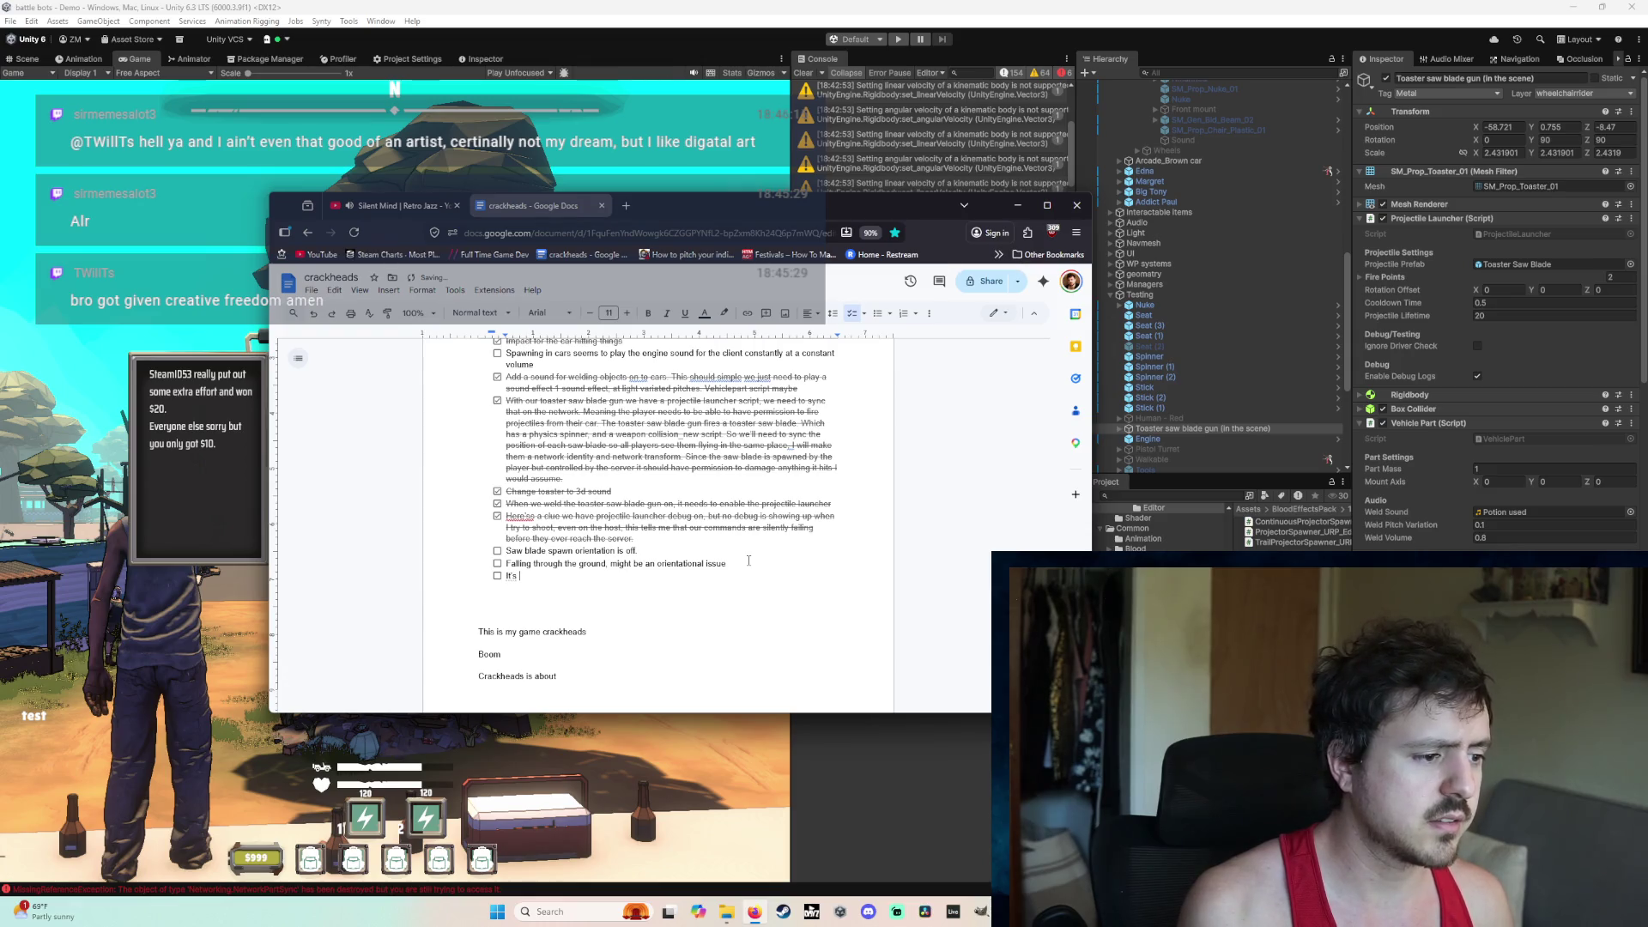
text(actual damage s)
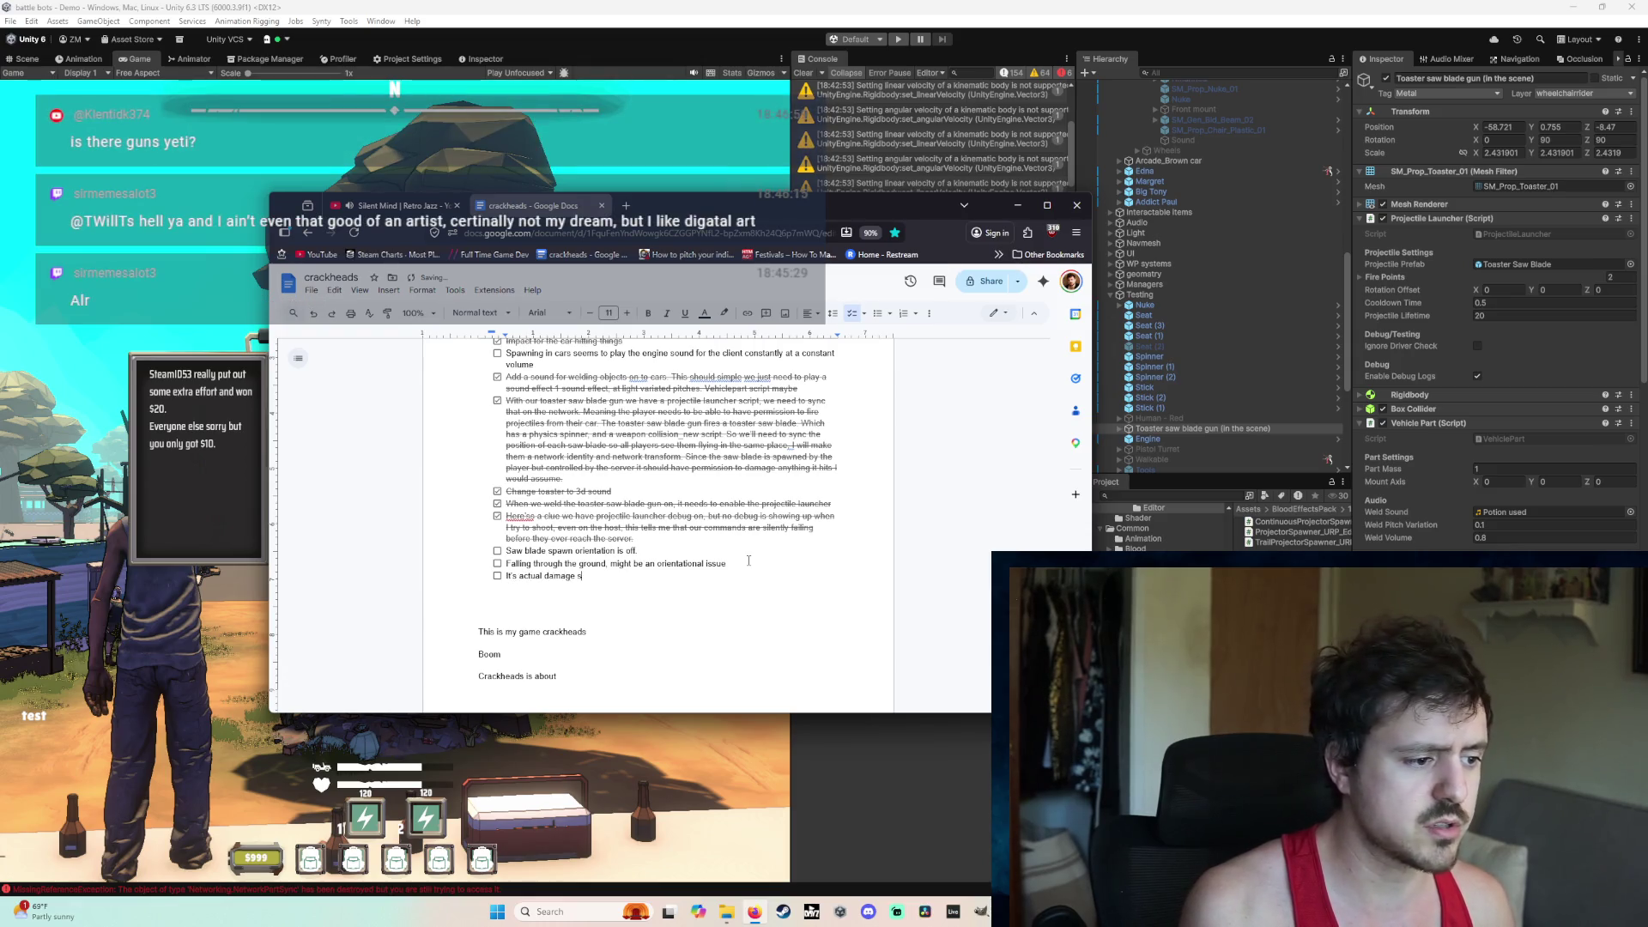
text(cript, needs to both be authoritative for hurting player cars alike)
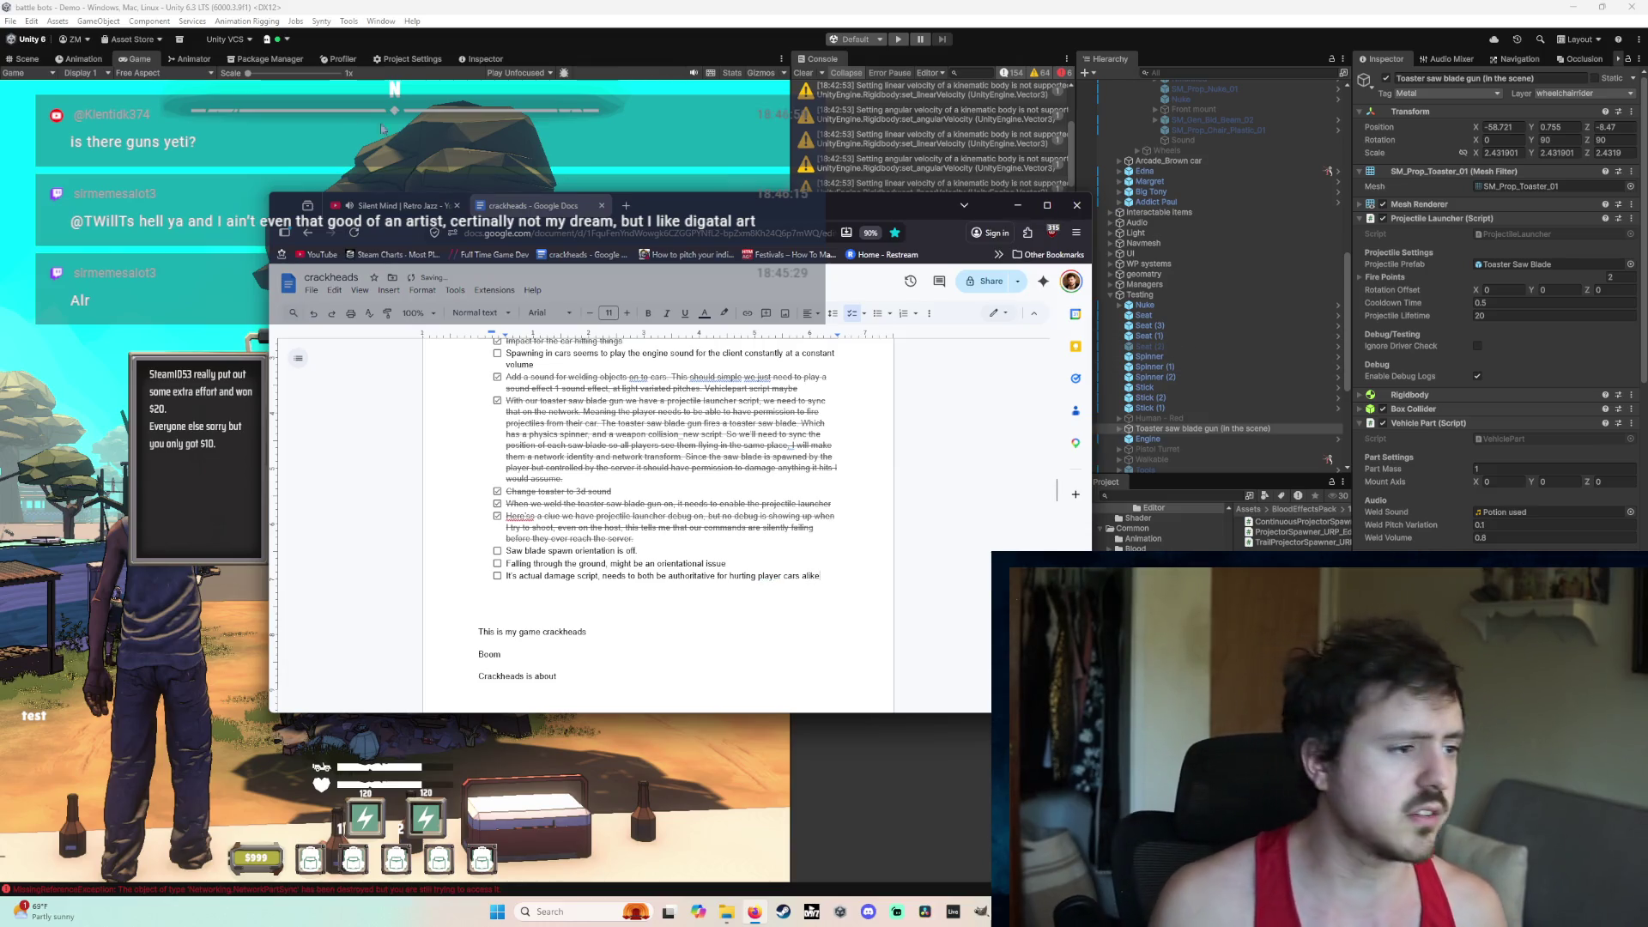
click(276, 112)
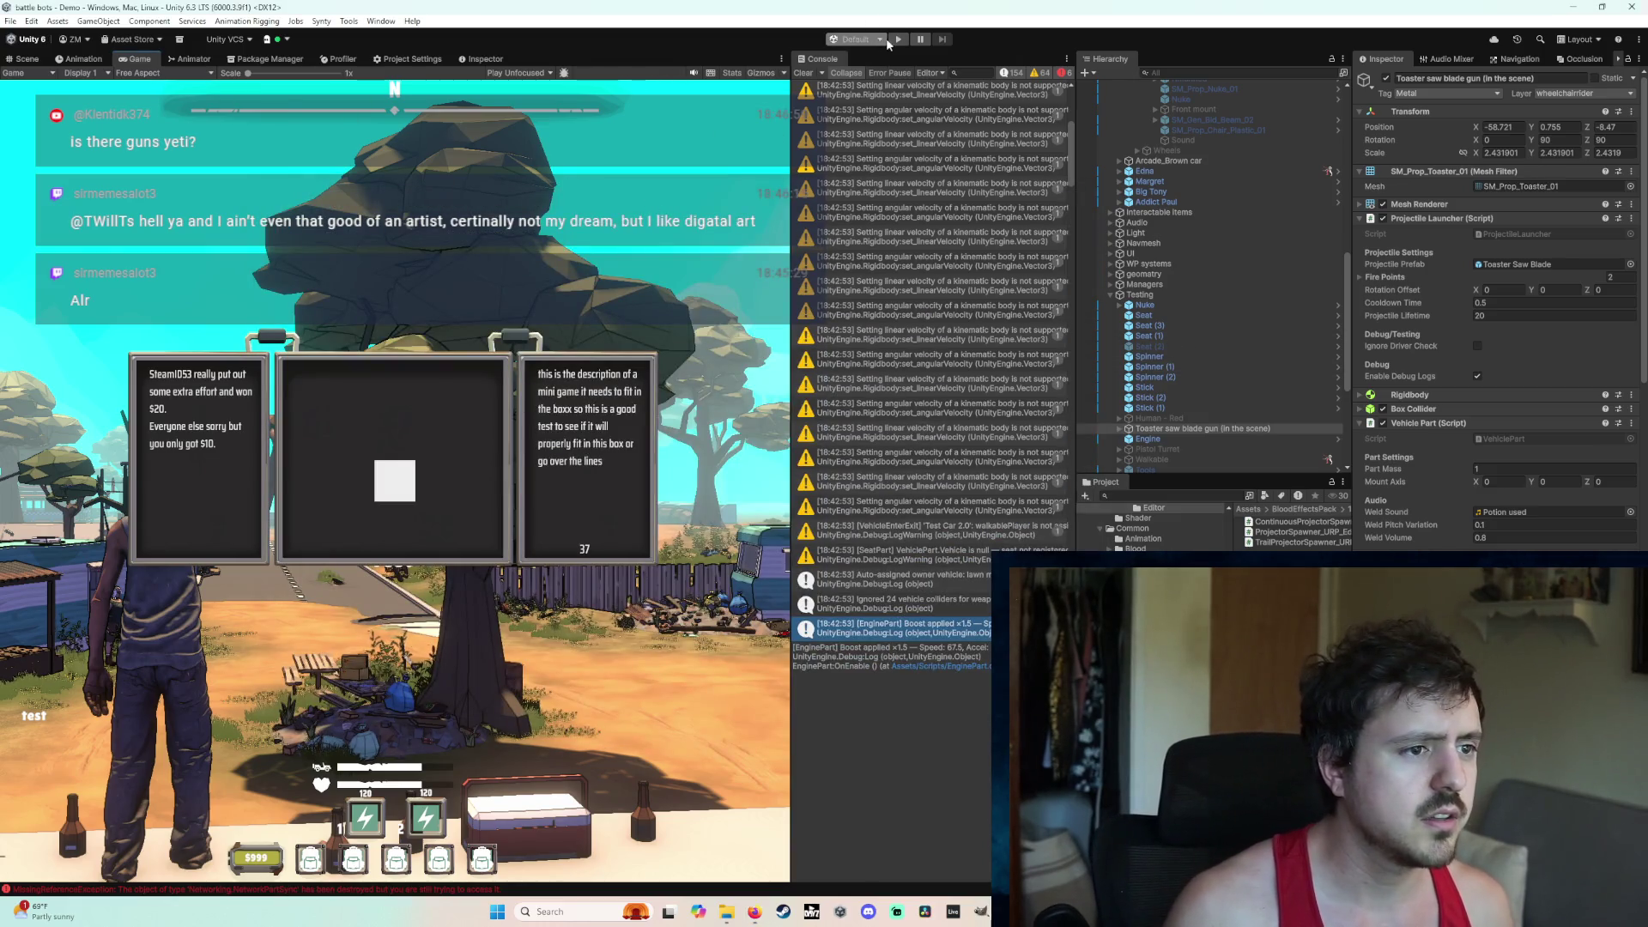
Step: Start play mode again and host a new game lobby
click(898, 40)
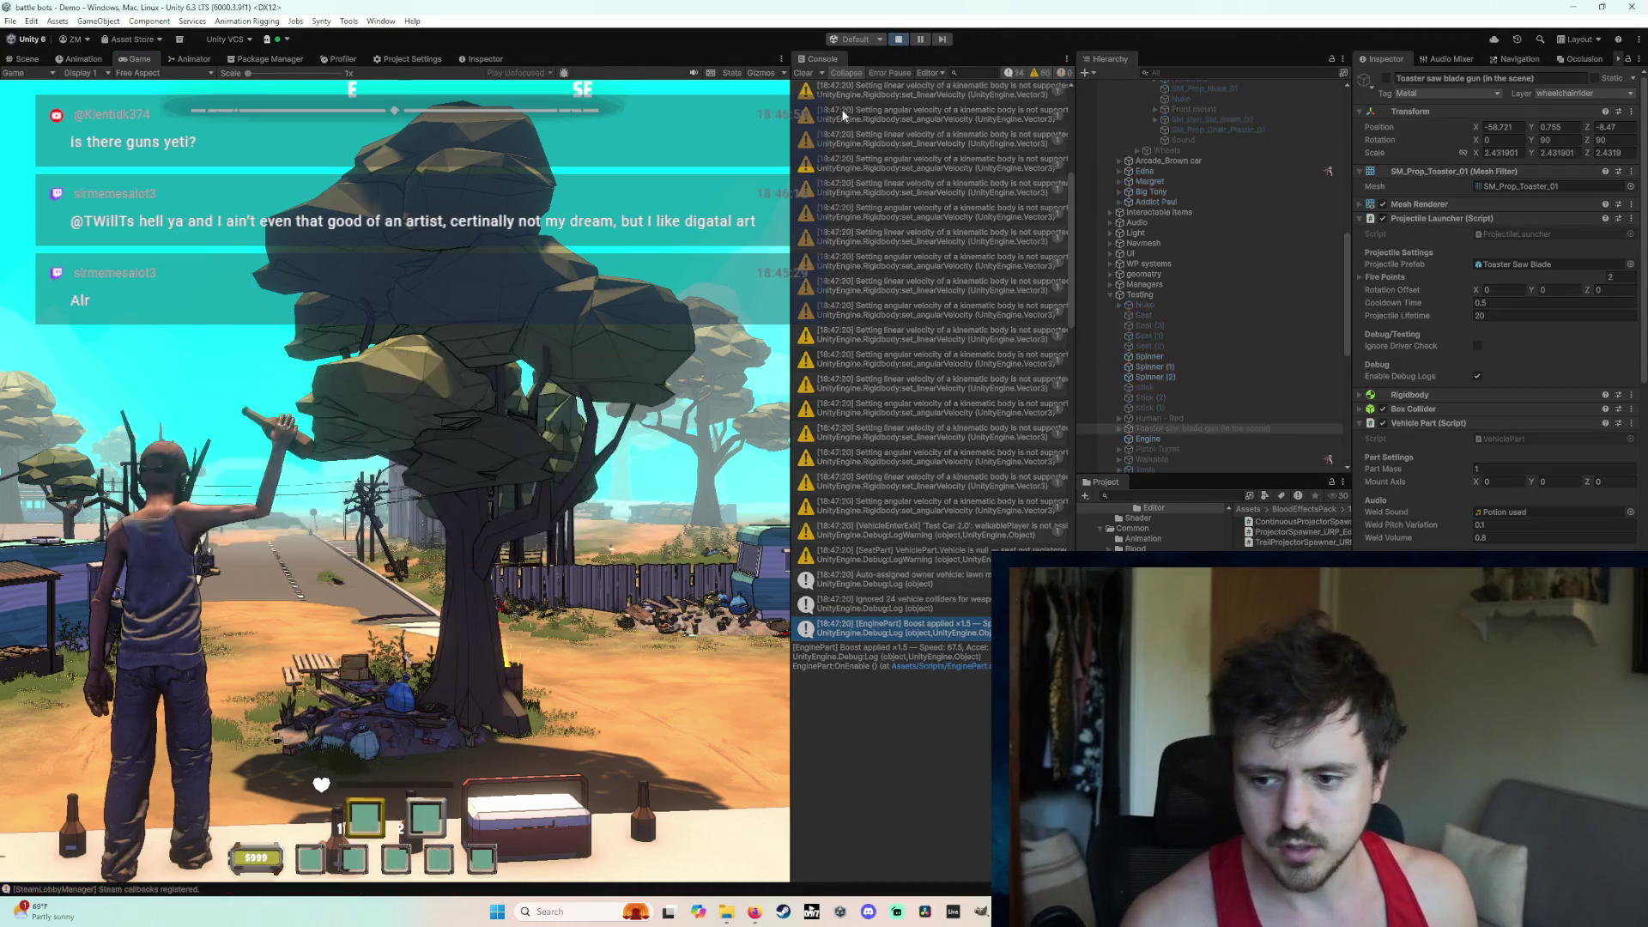
key(Escape)
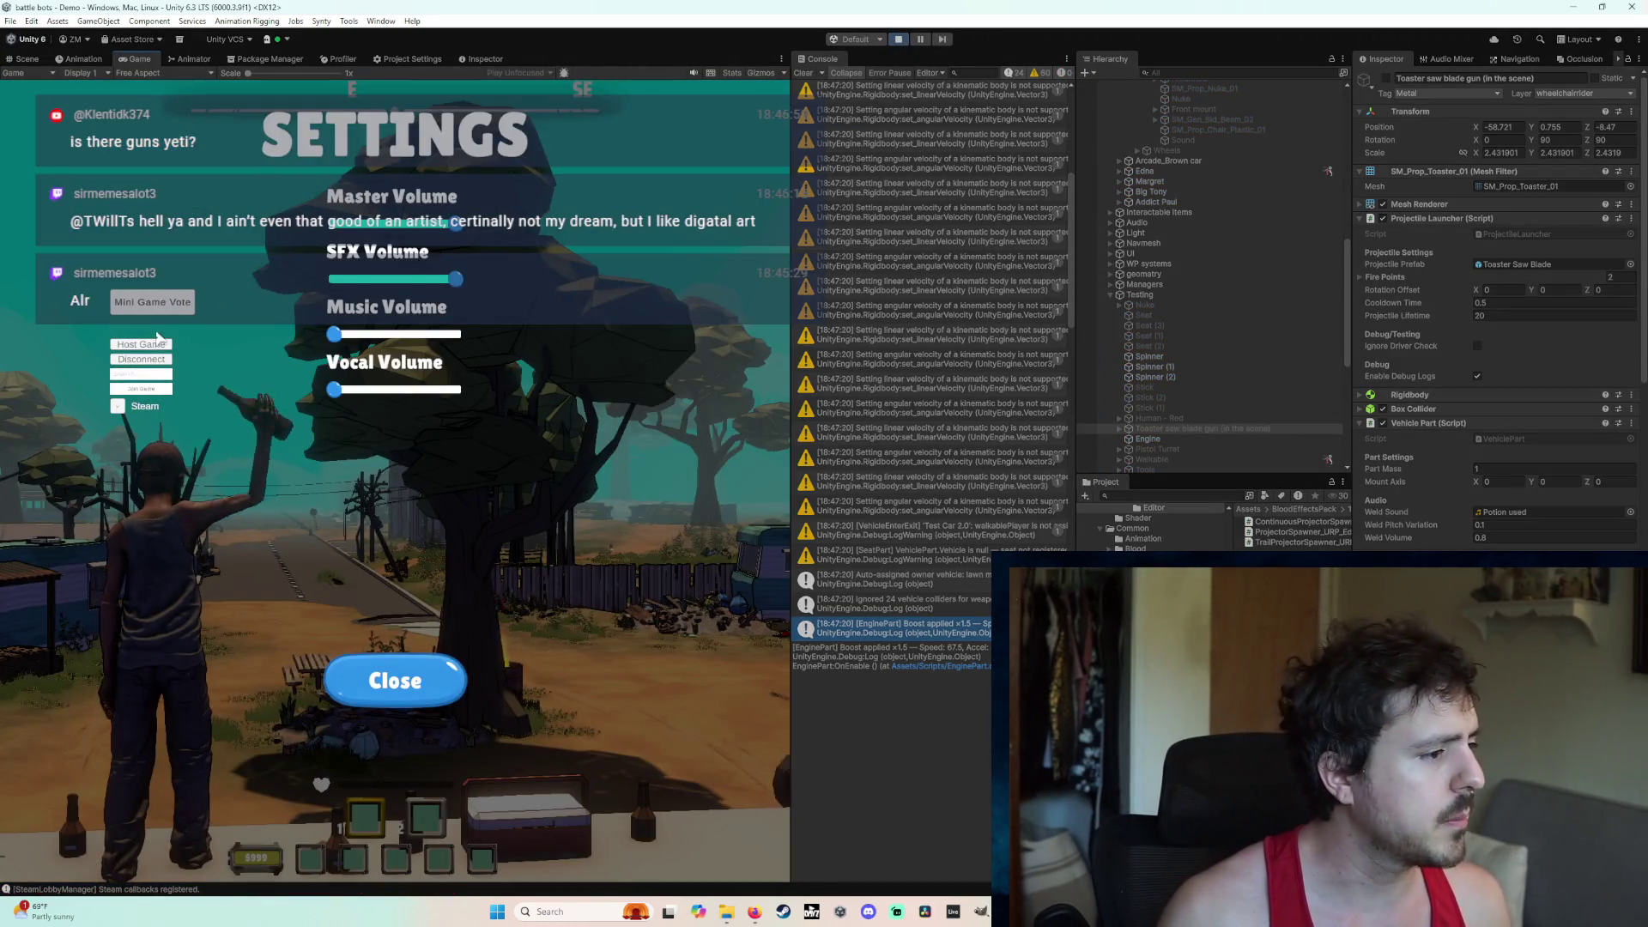
click(155, 345)
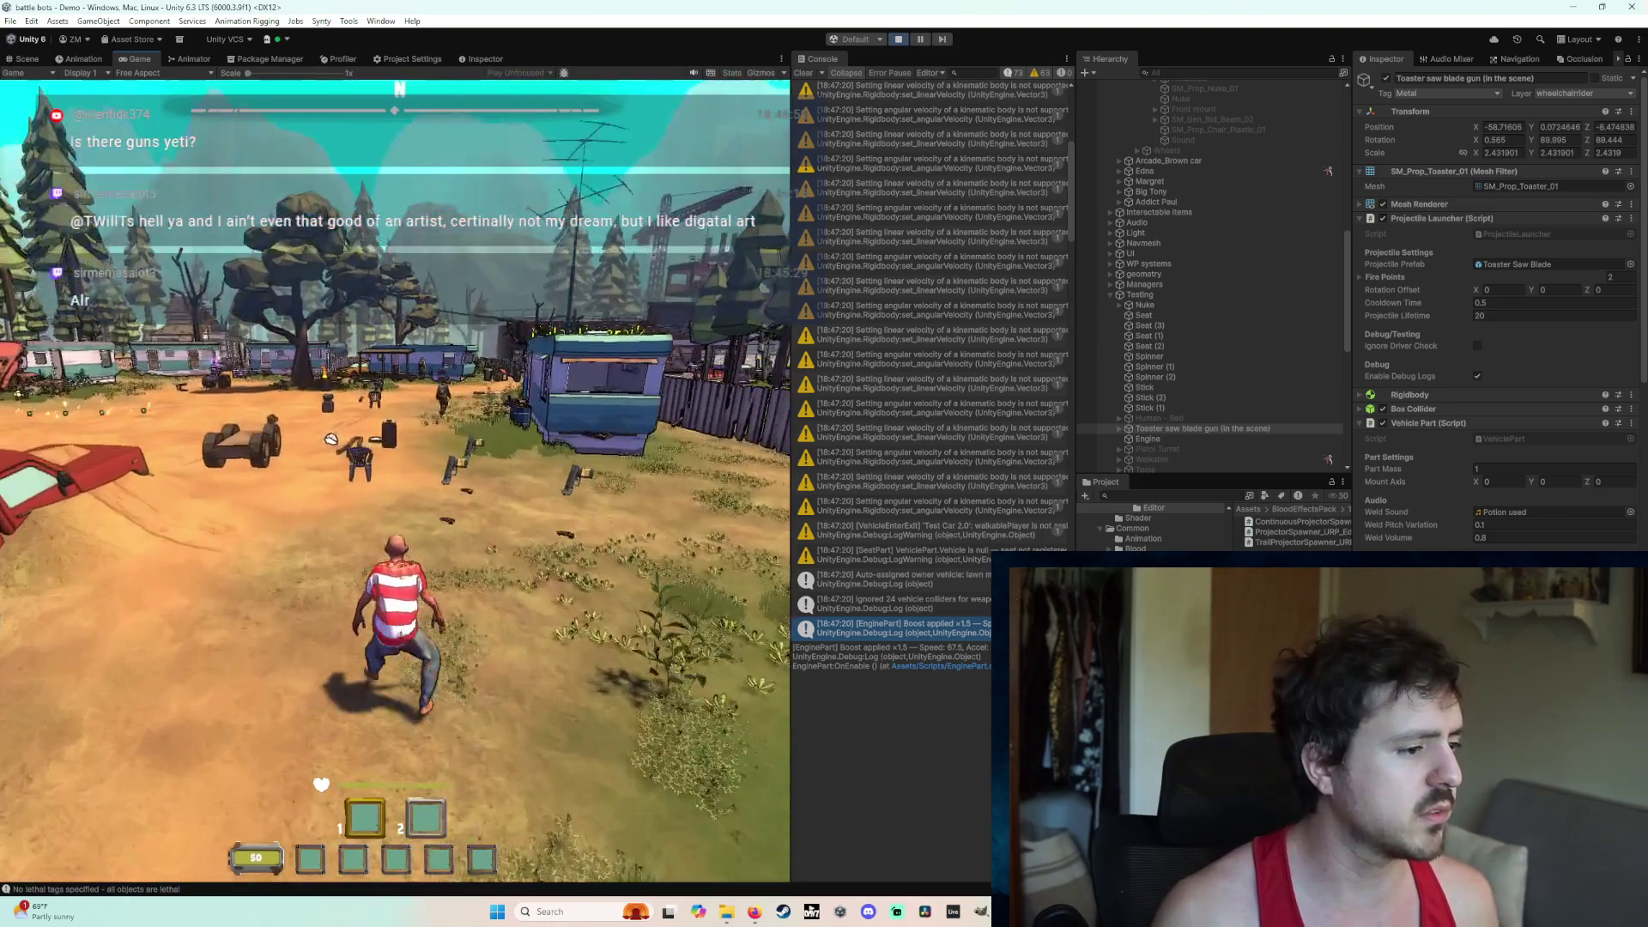
Step: Pick up the pistol and walk past the trailers toward the Dollar General and out onto the road
key(w)
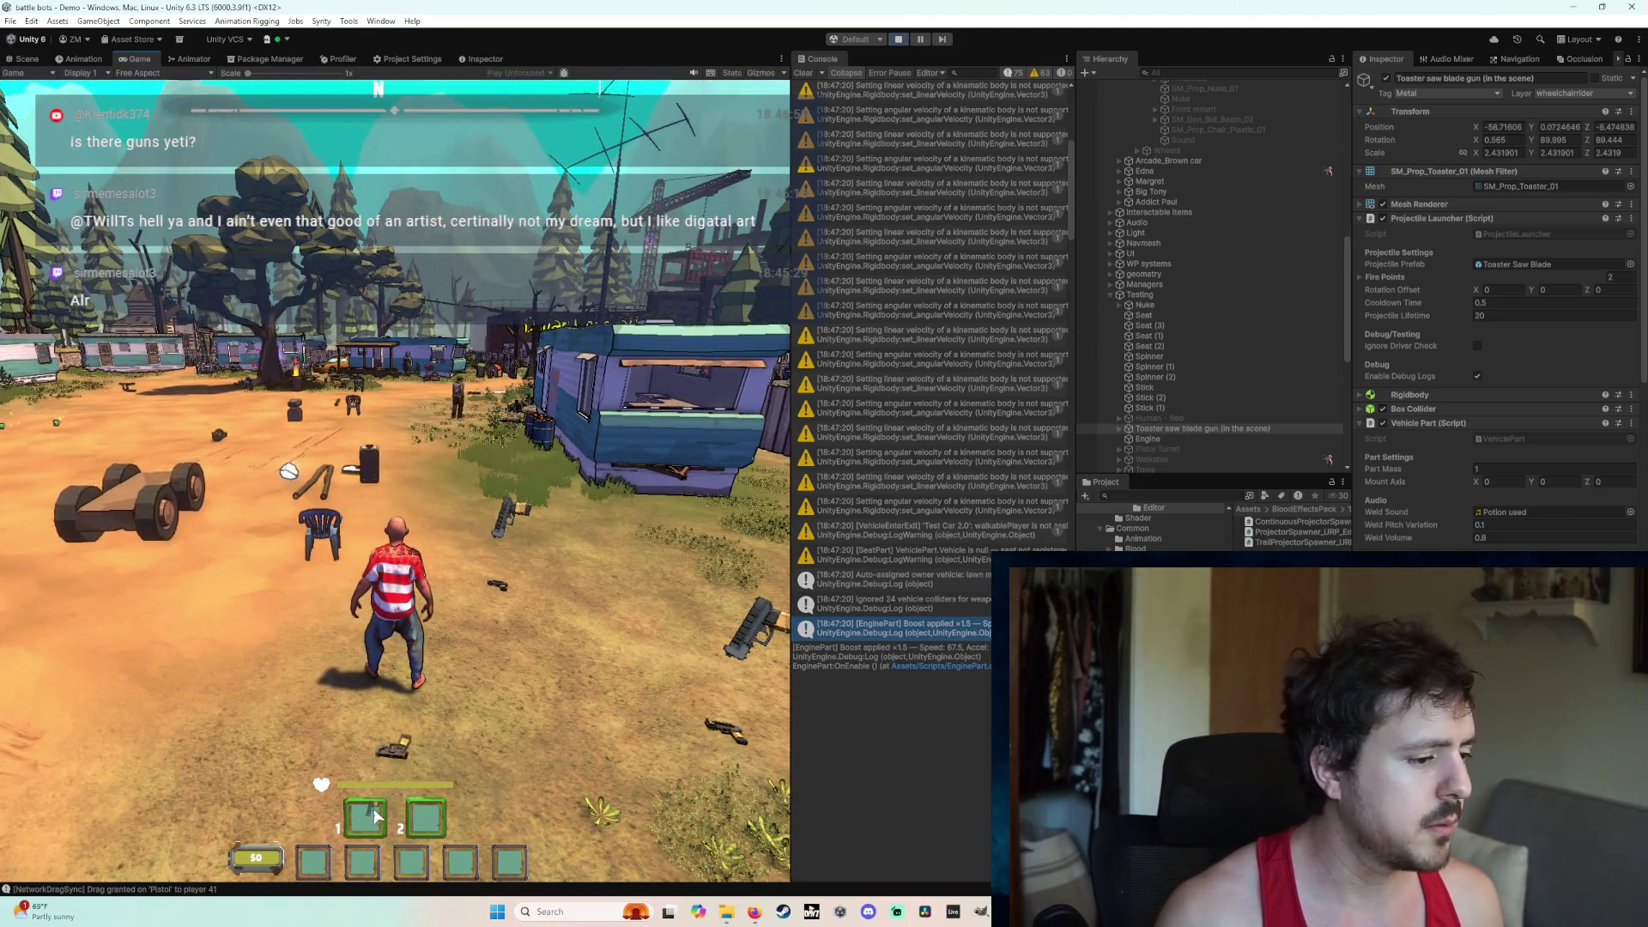
key(w)
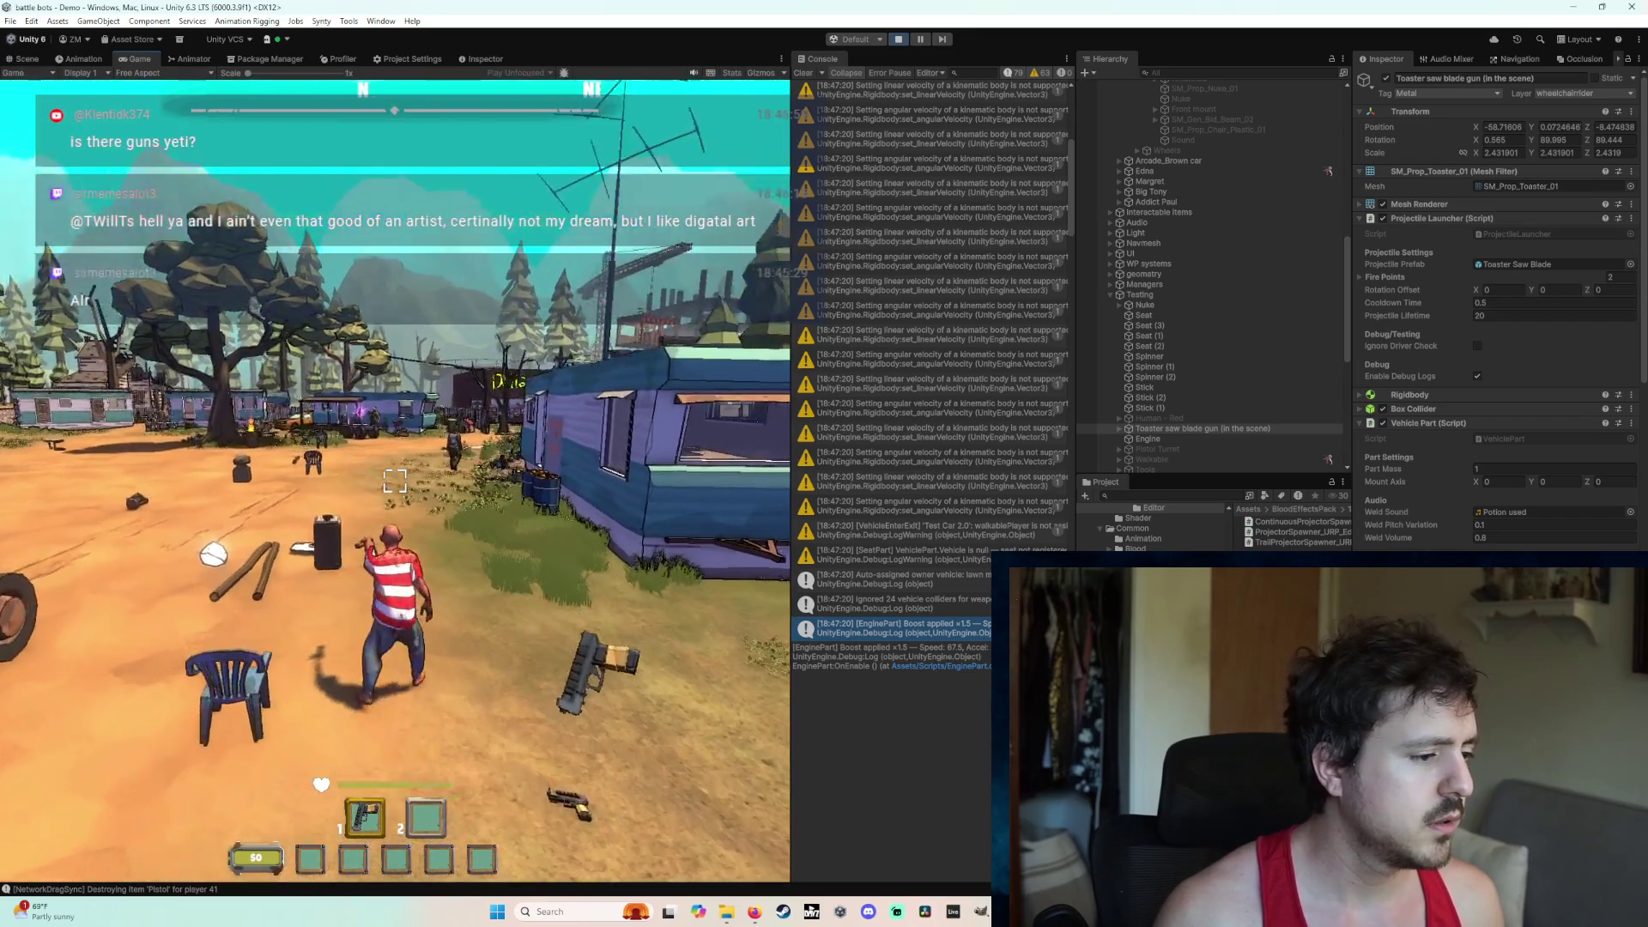
key(w)
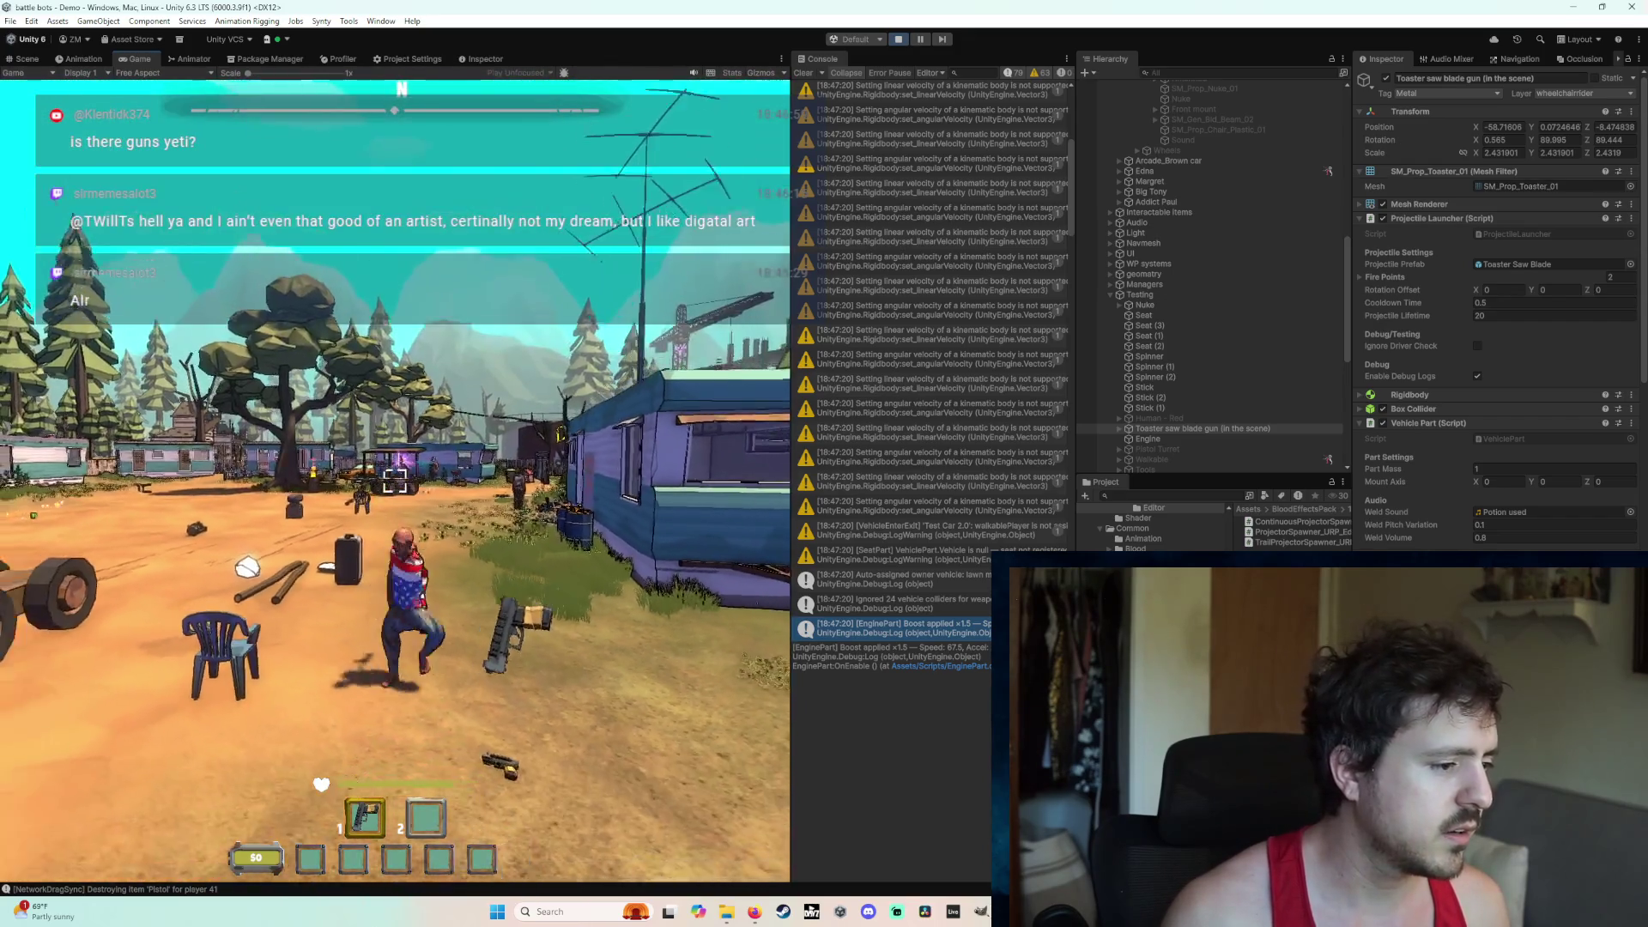
key(w)
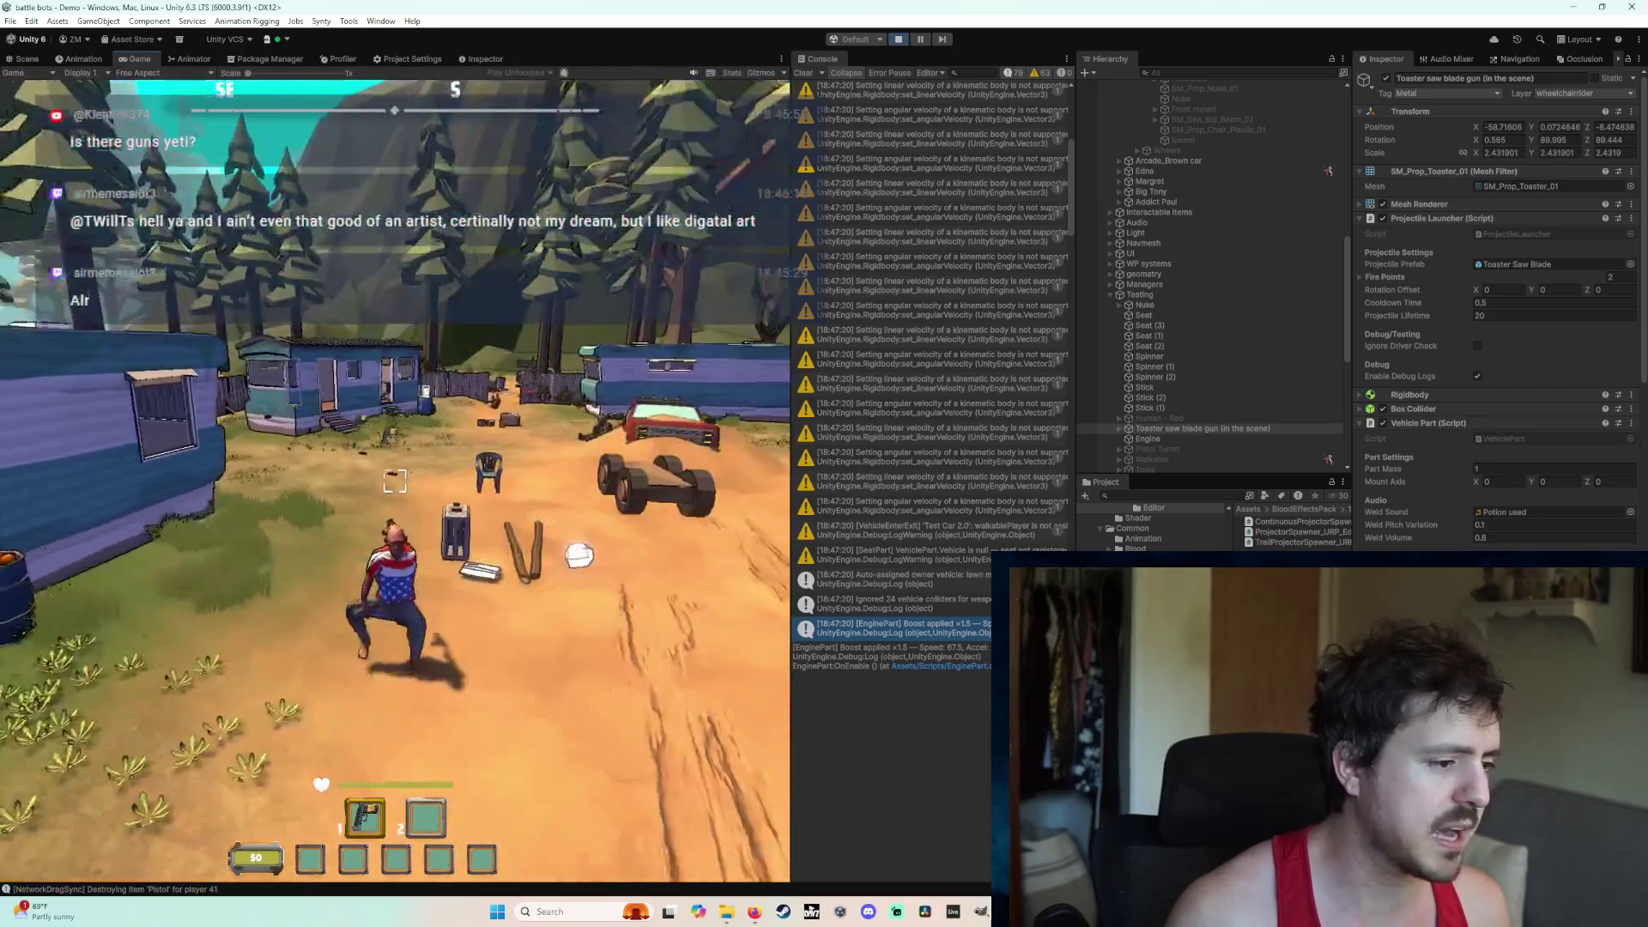
key(w)
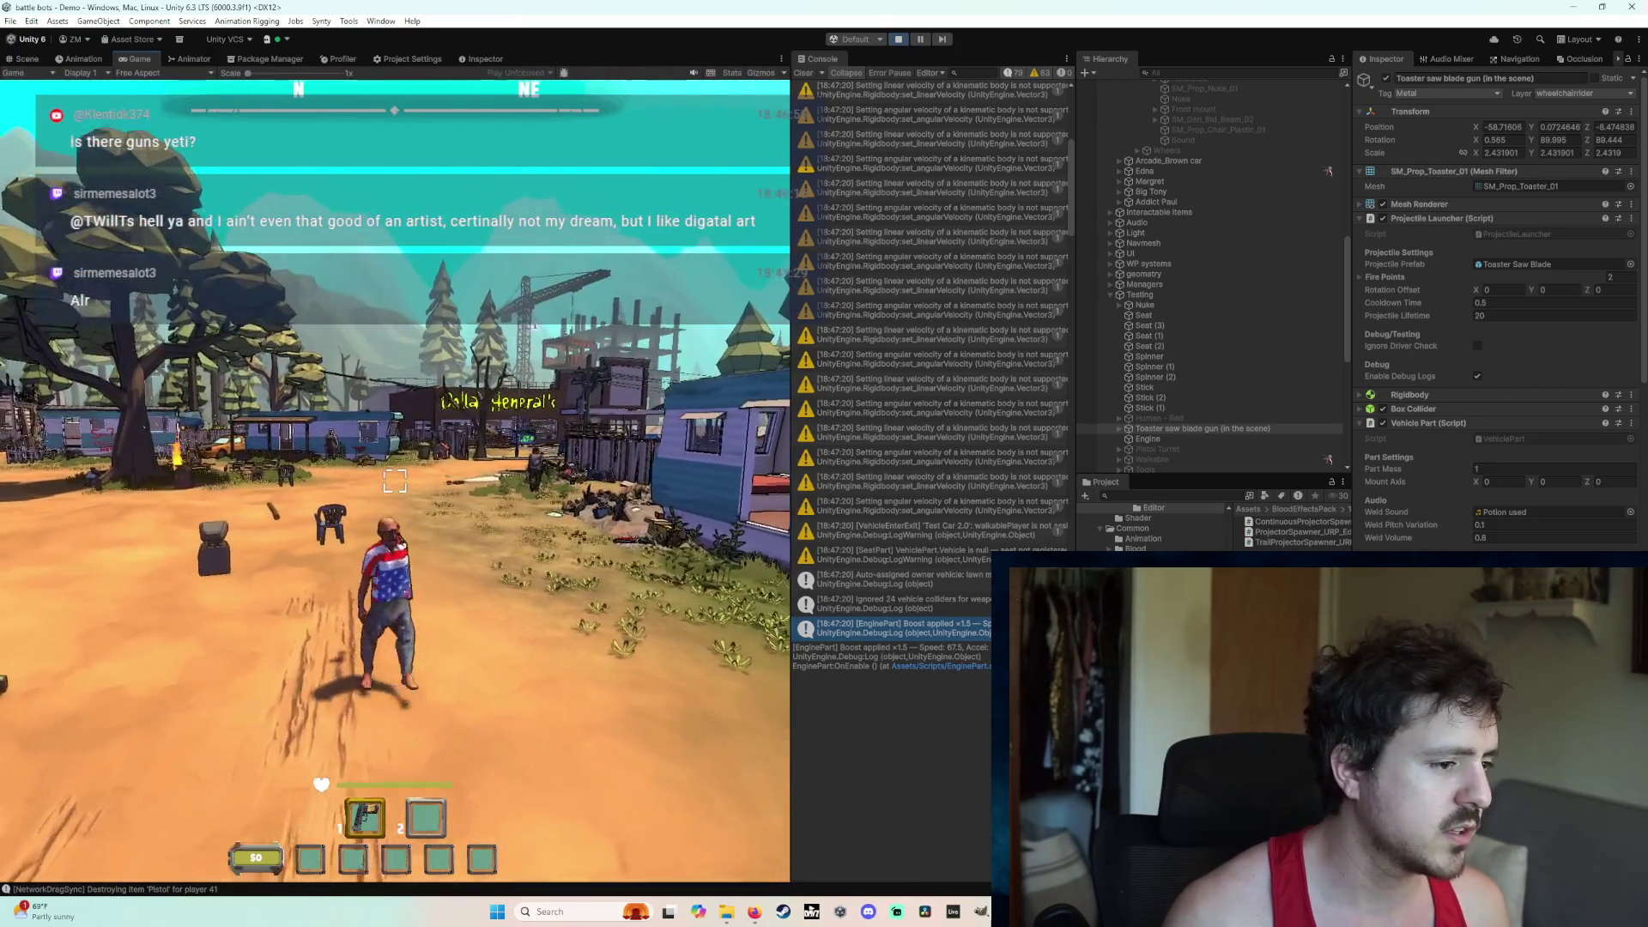
key(w)
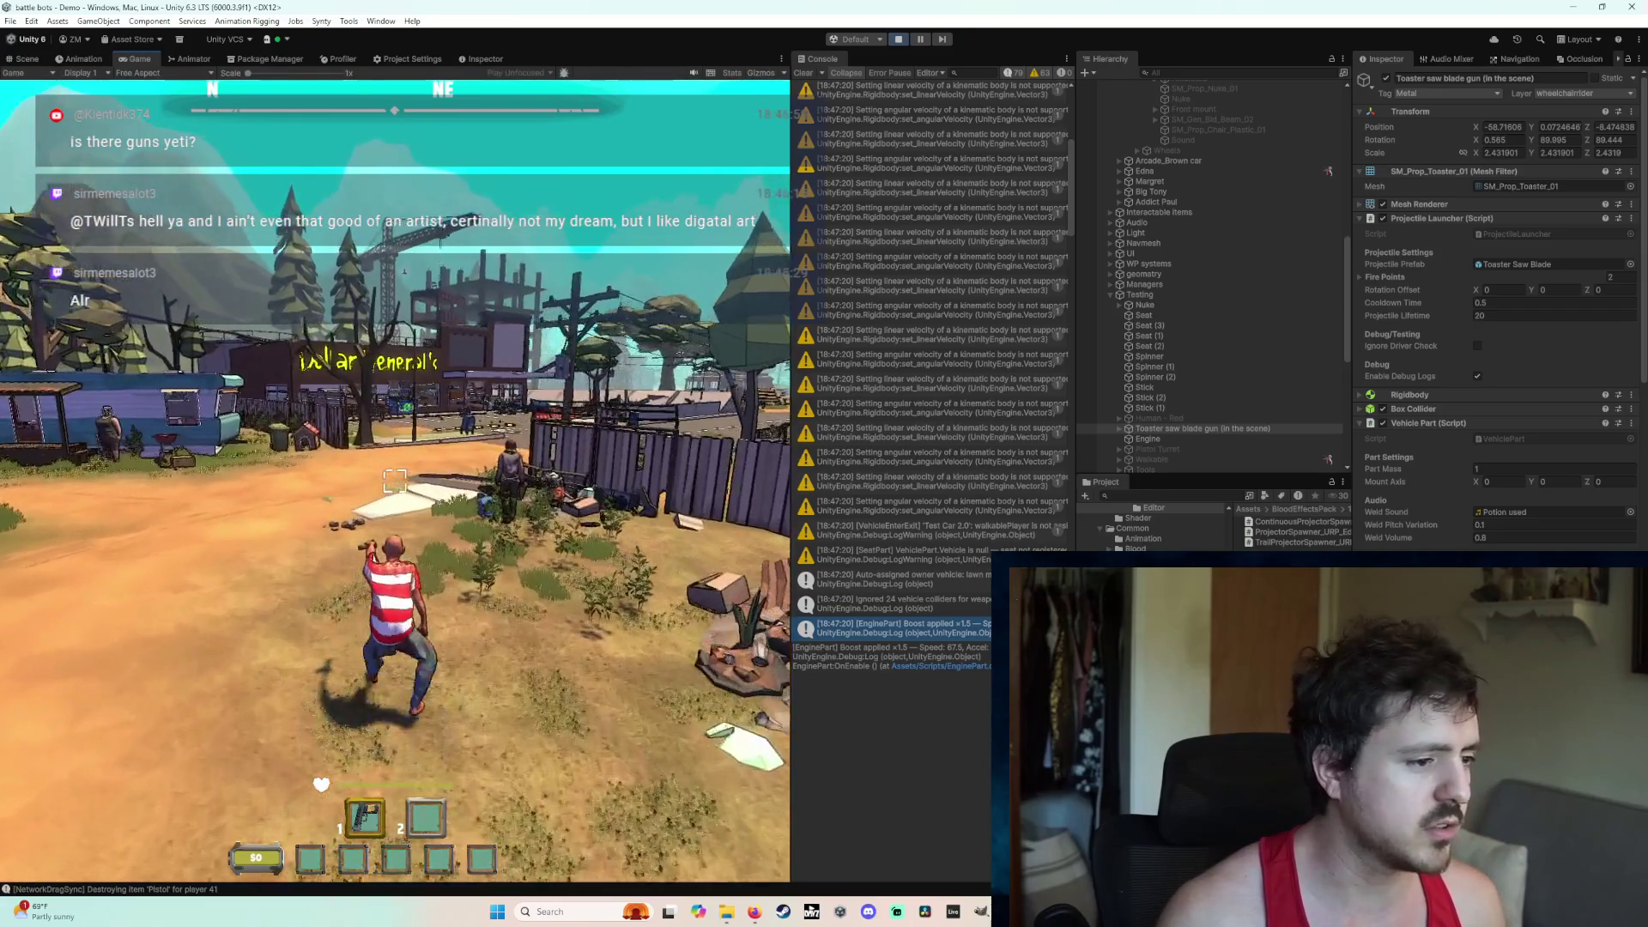
key(w)
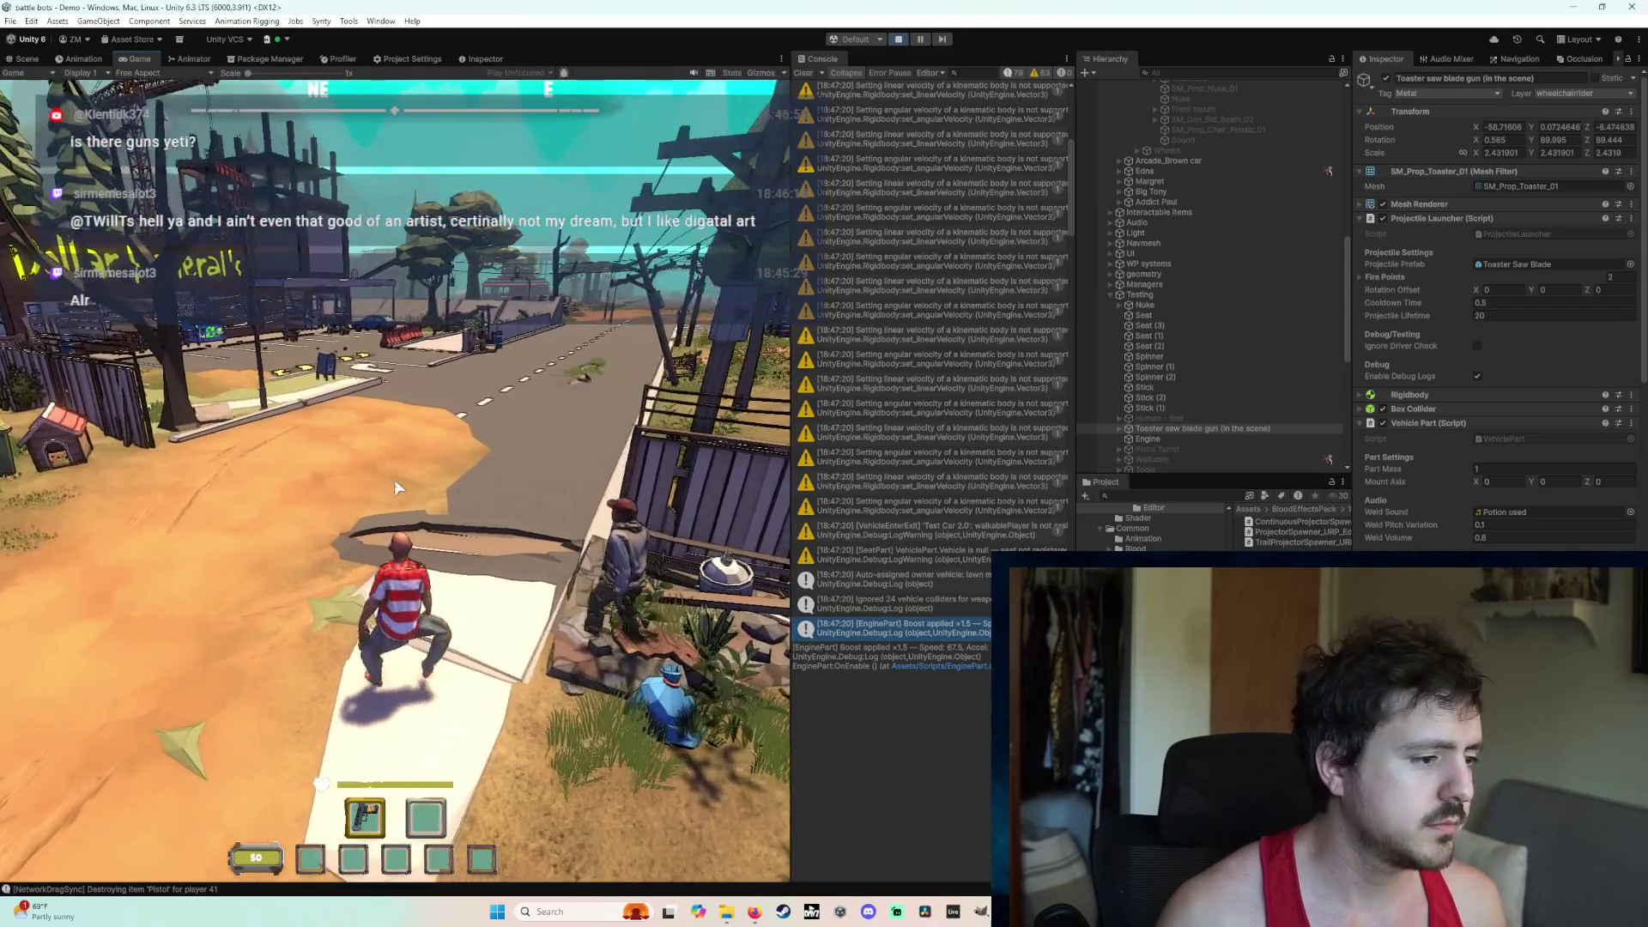
key(w)
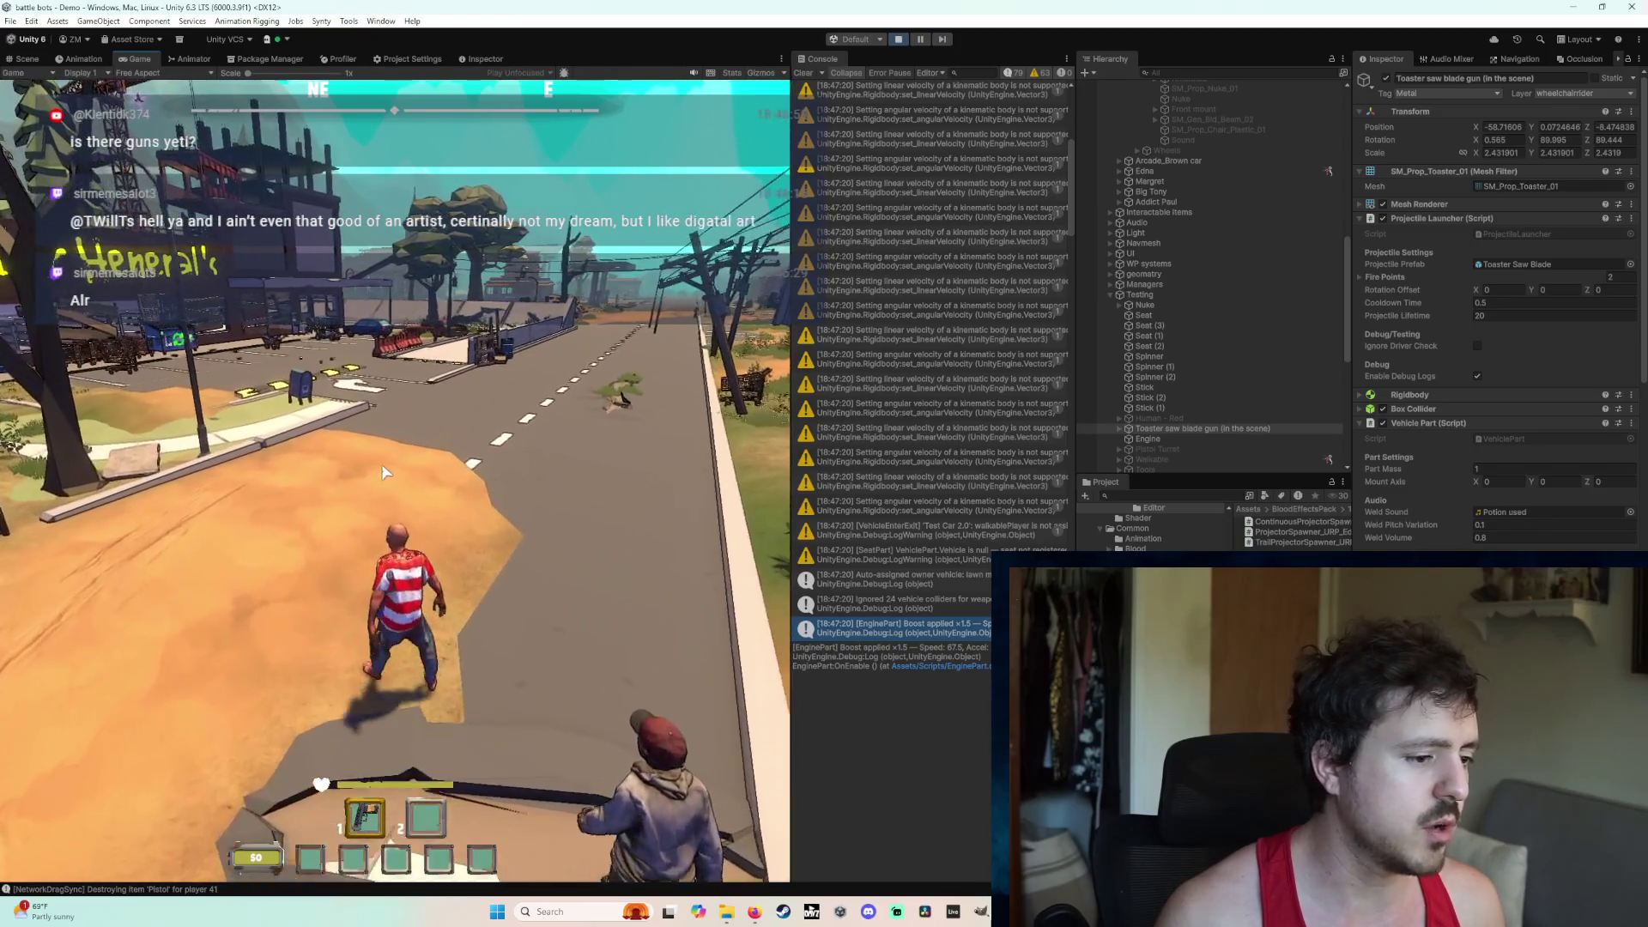
Step: Lock aim into the Game view and shoot the enemy down with the pistol
click(340, 429)
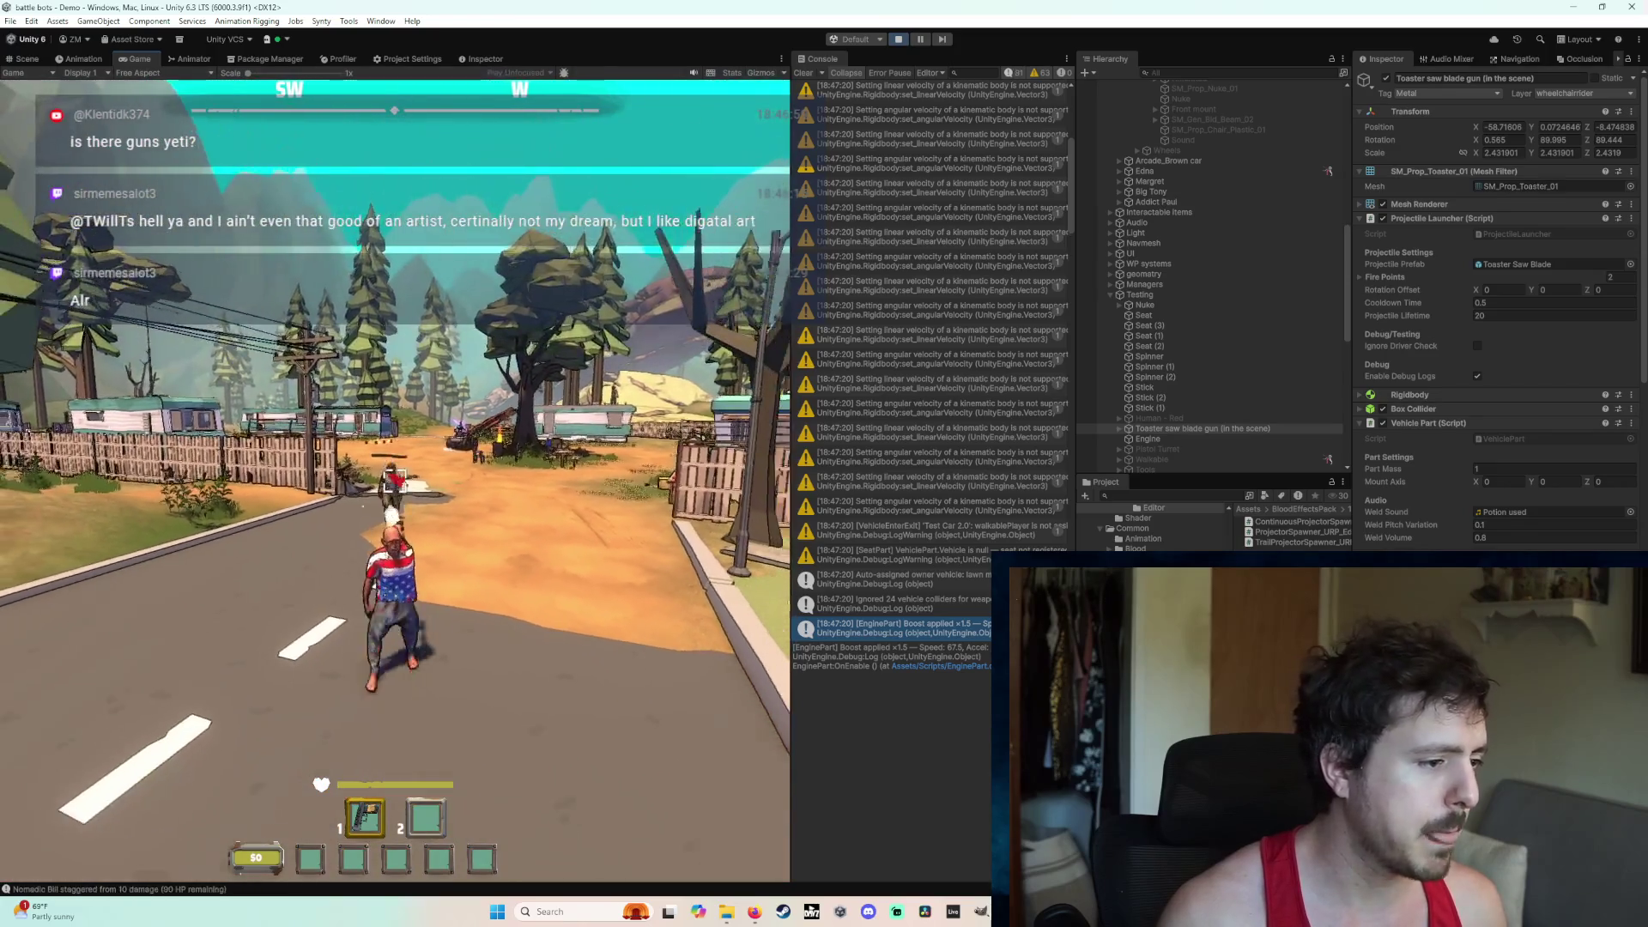
click(394, 481)
key(w)
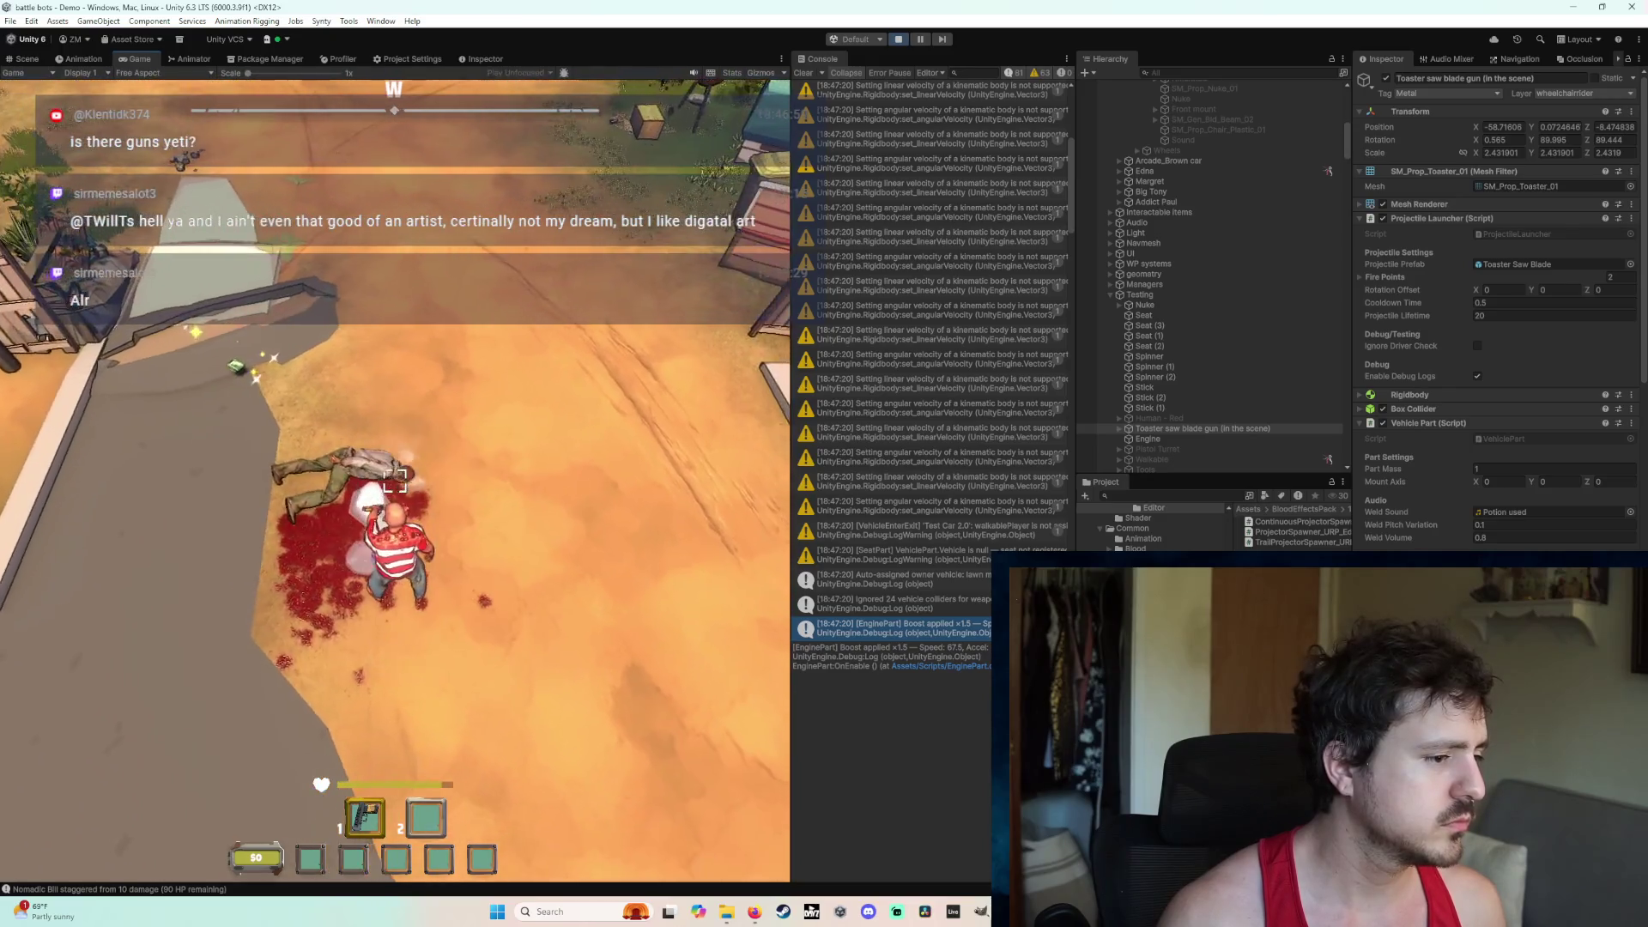
click(395, 480)
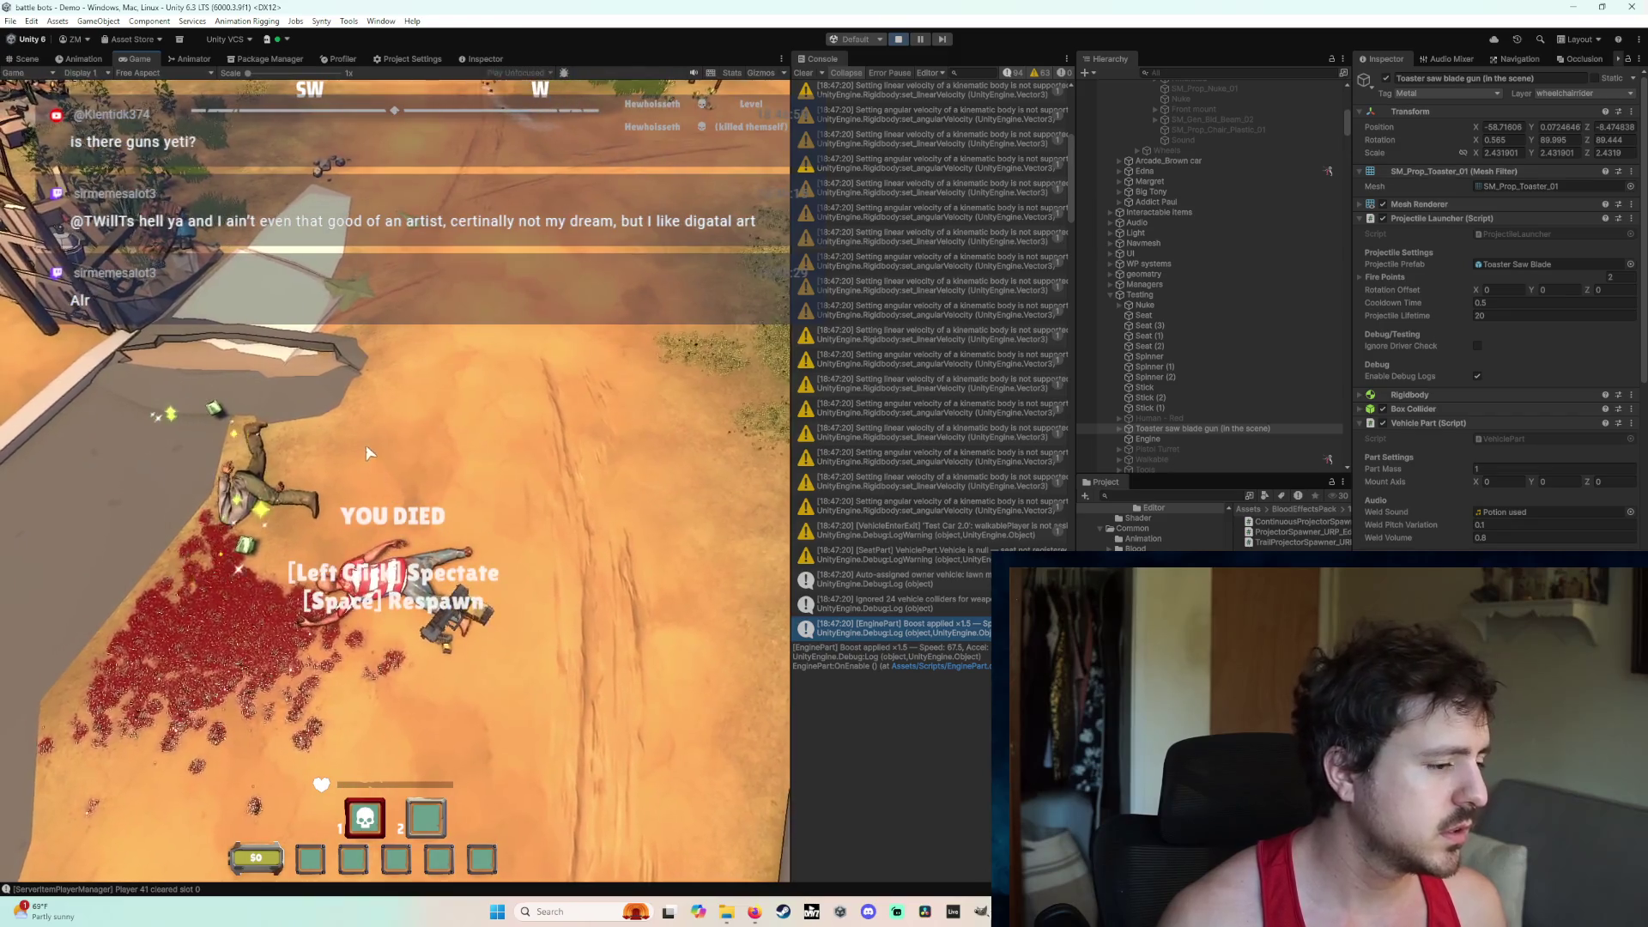
Step: Respawn after dying and walk out of the tent toward the fallen bodies
click(365, 434)
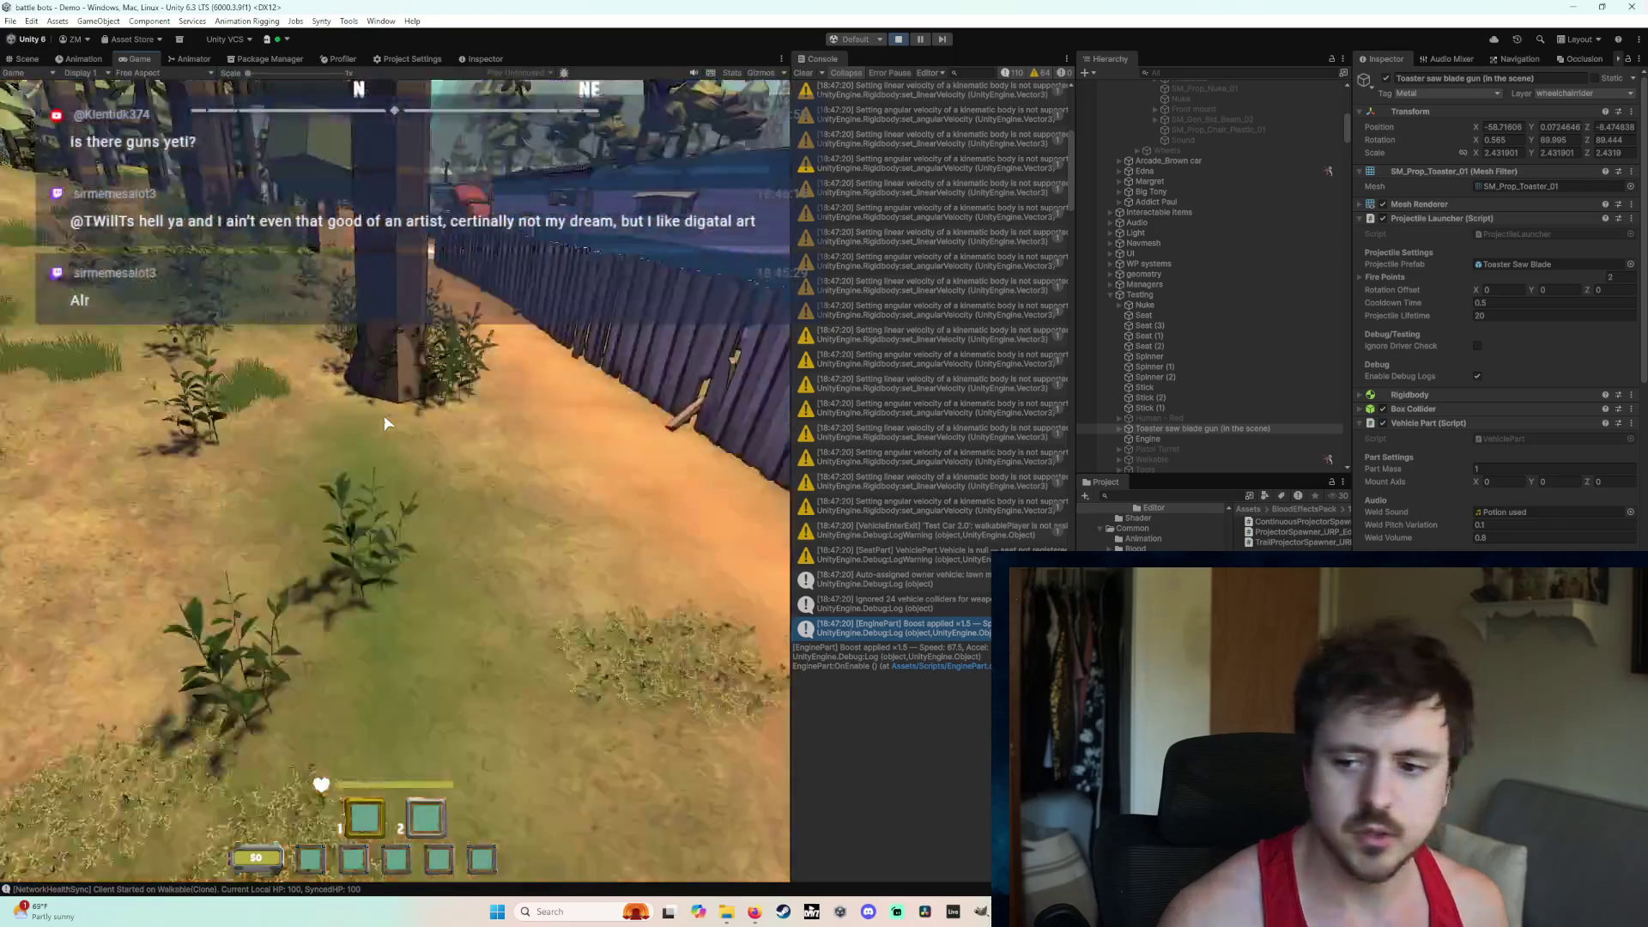
key(w)
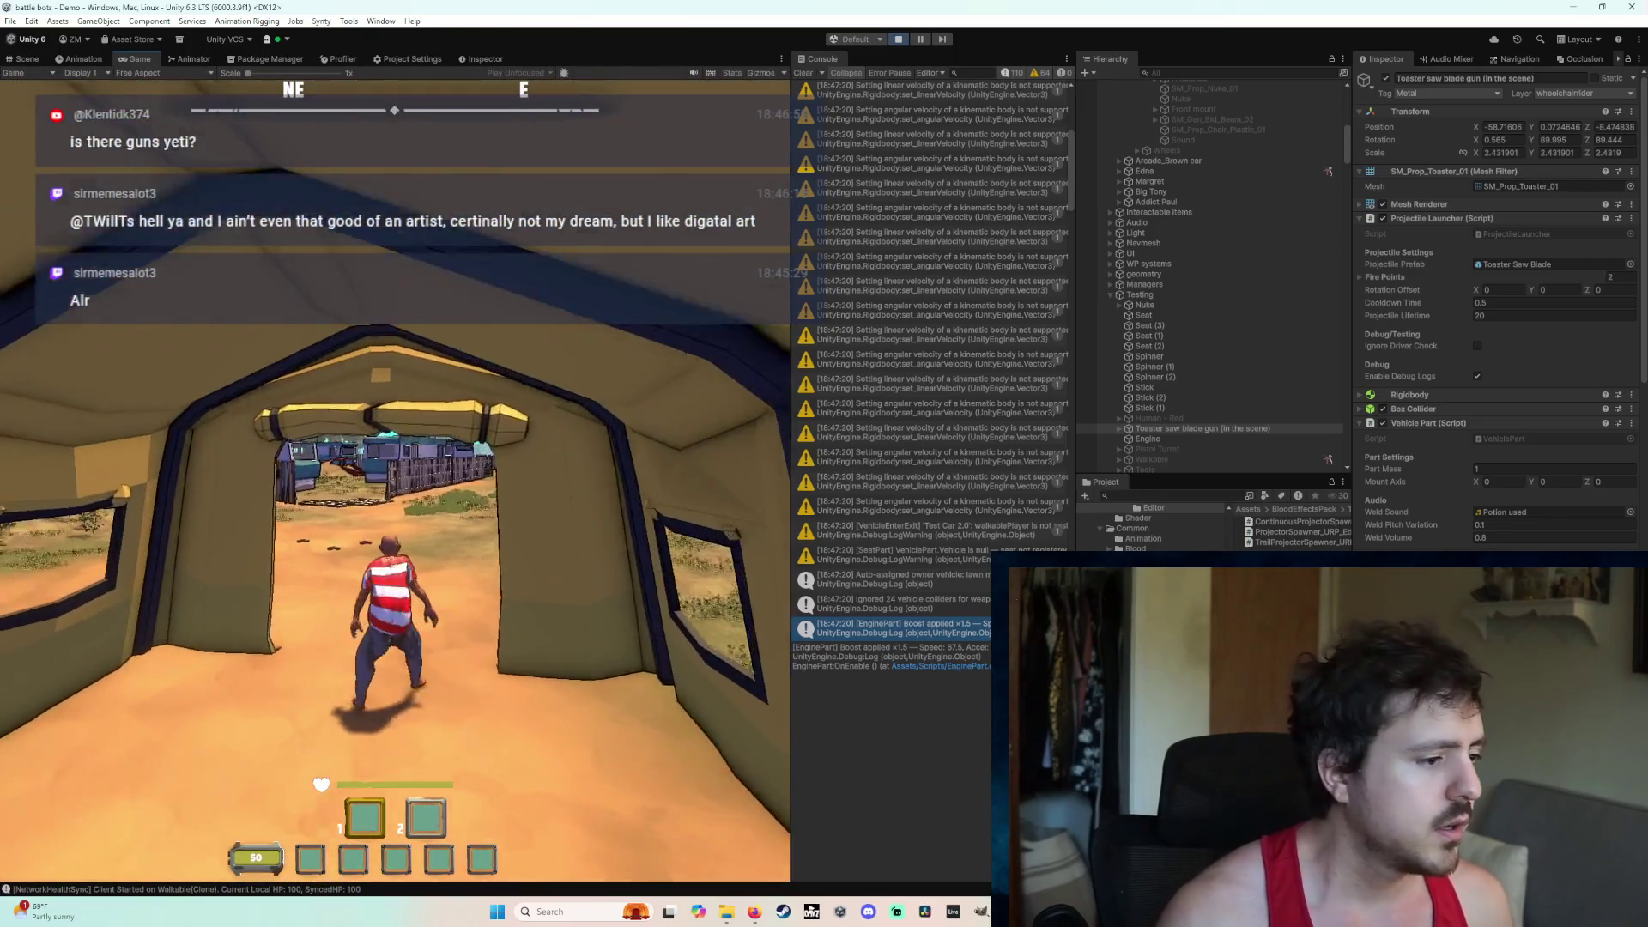
key(w)
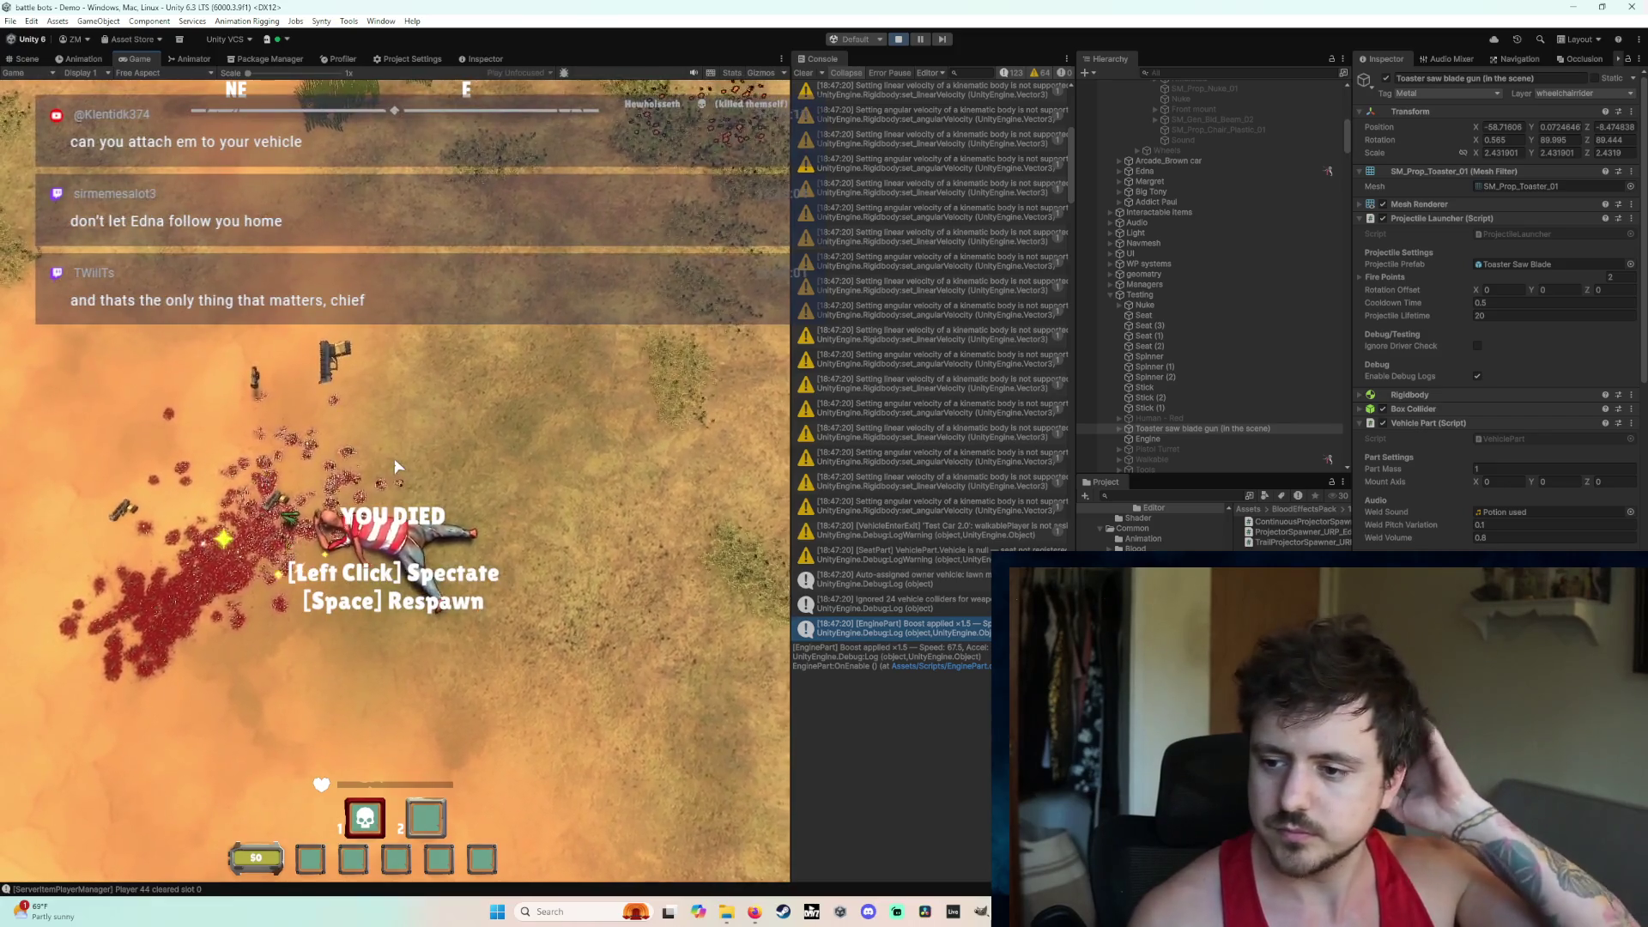
click(369, 452)
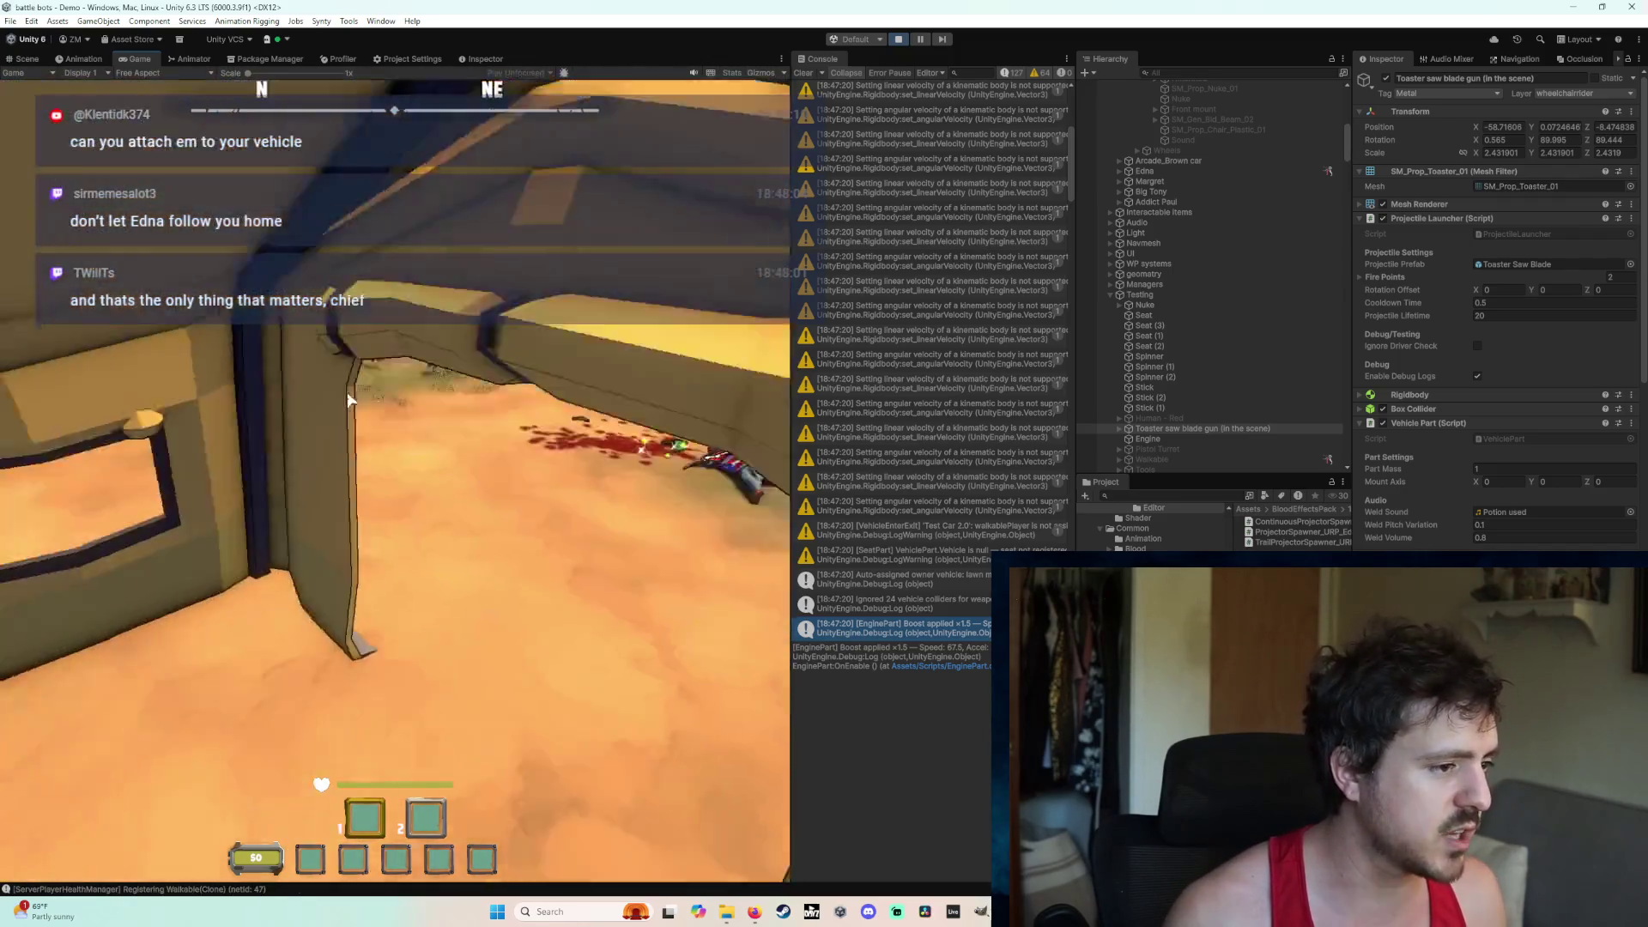
key(w)
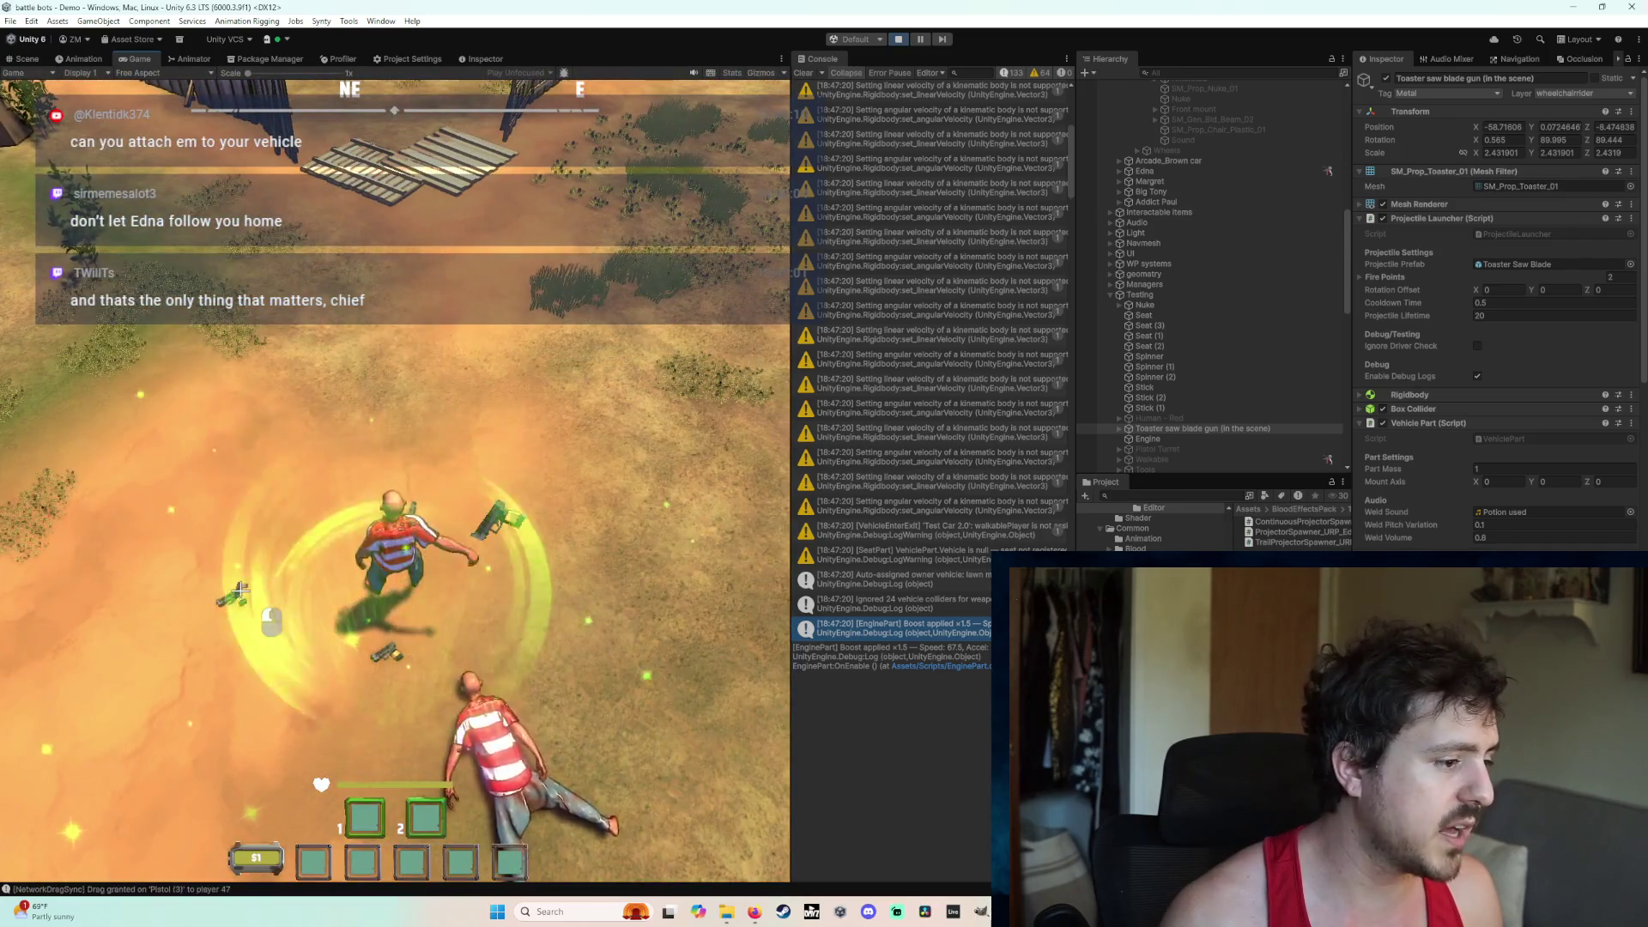
Step: Loot the pistol from the bodies into the first slot and walk to the red pickup
click(329, 761)
drag(329, 760, 434, 509)
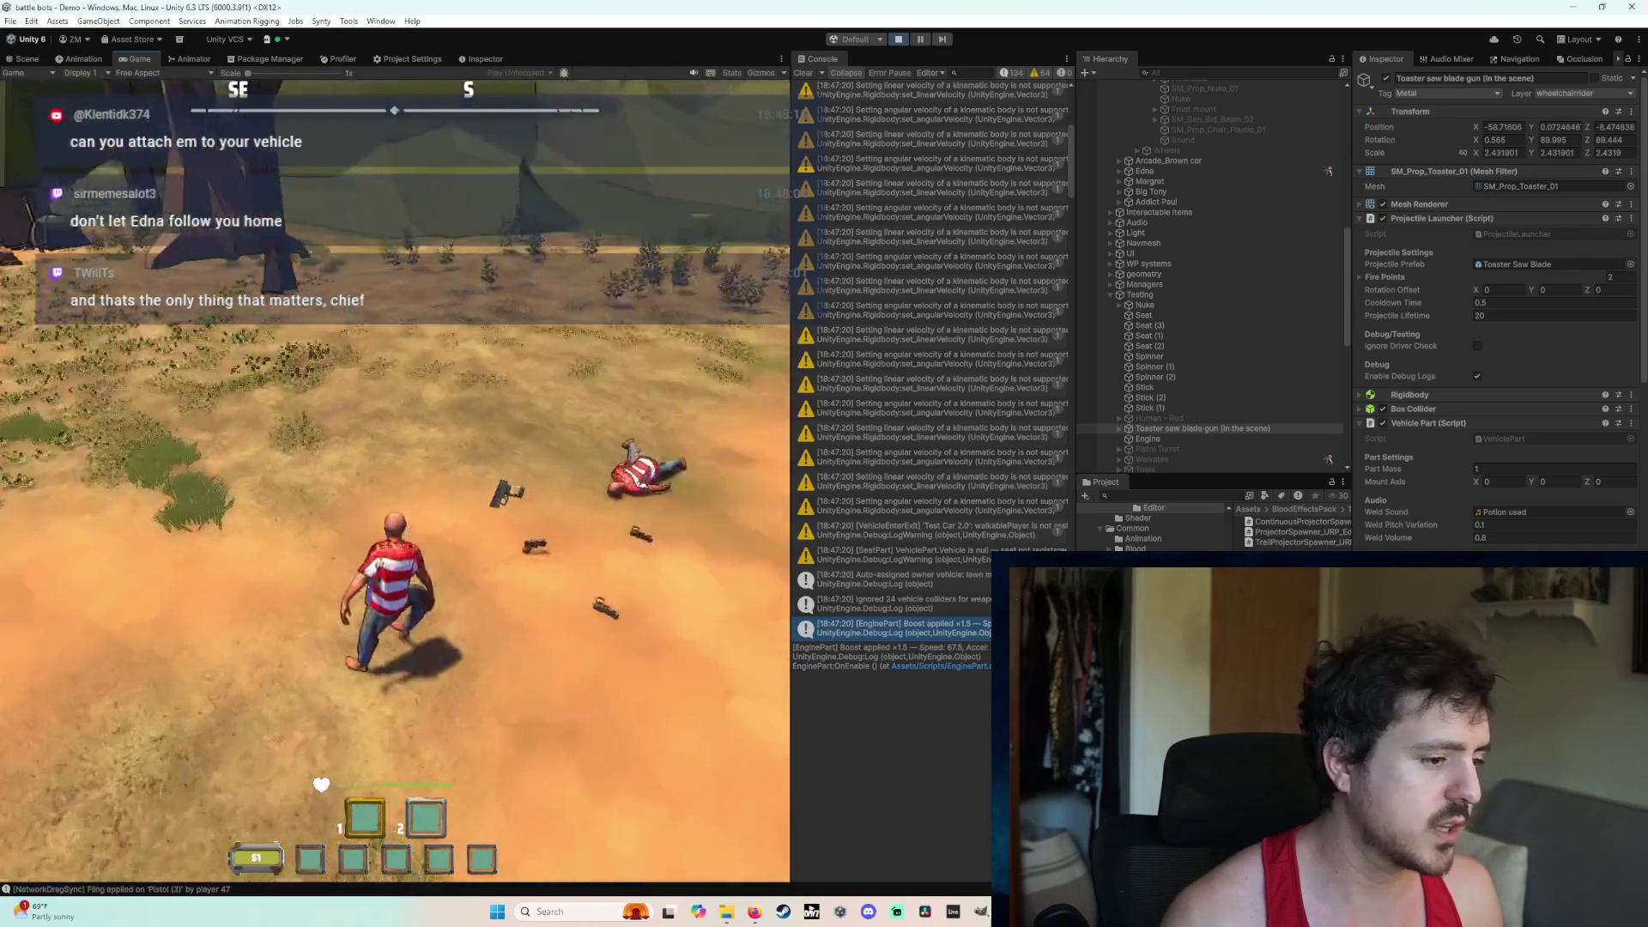
key(w)
key(e)
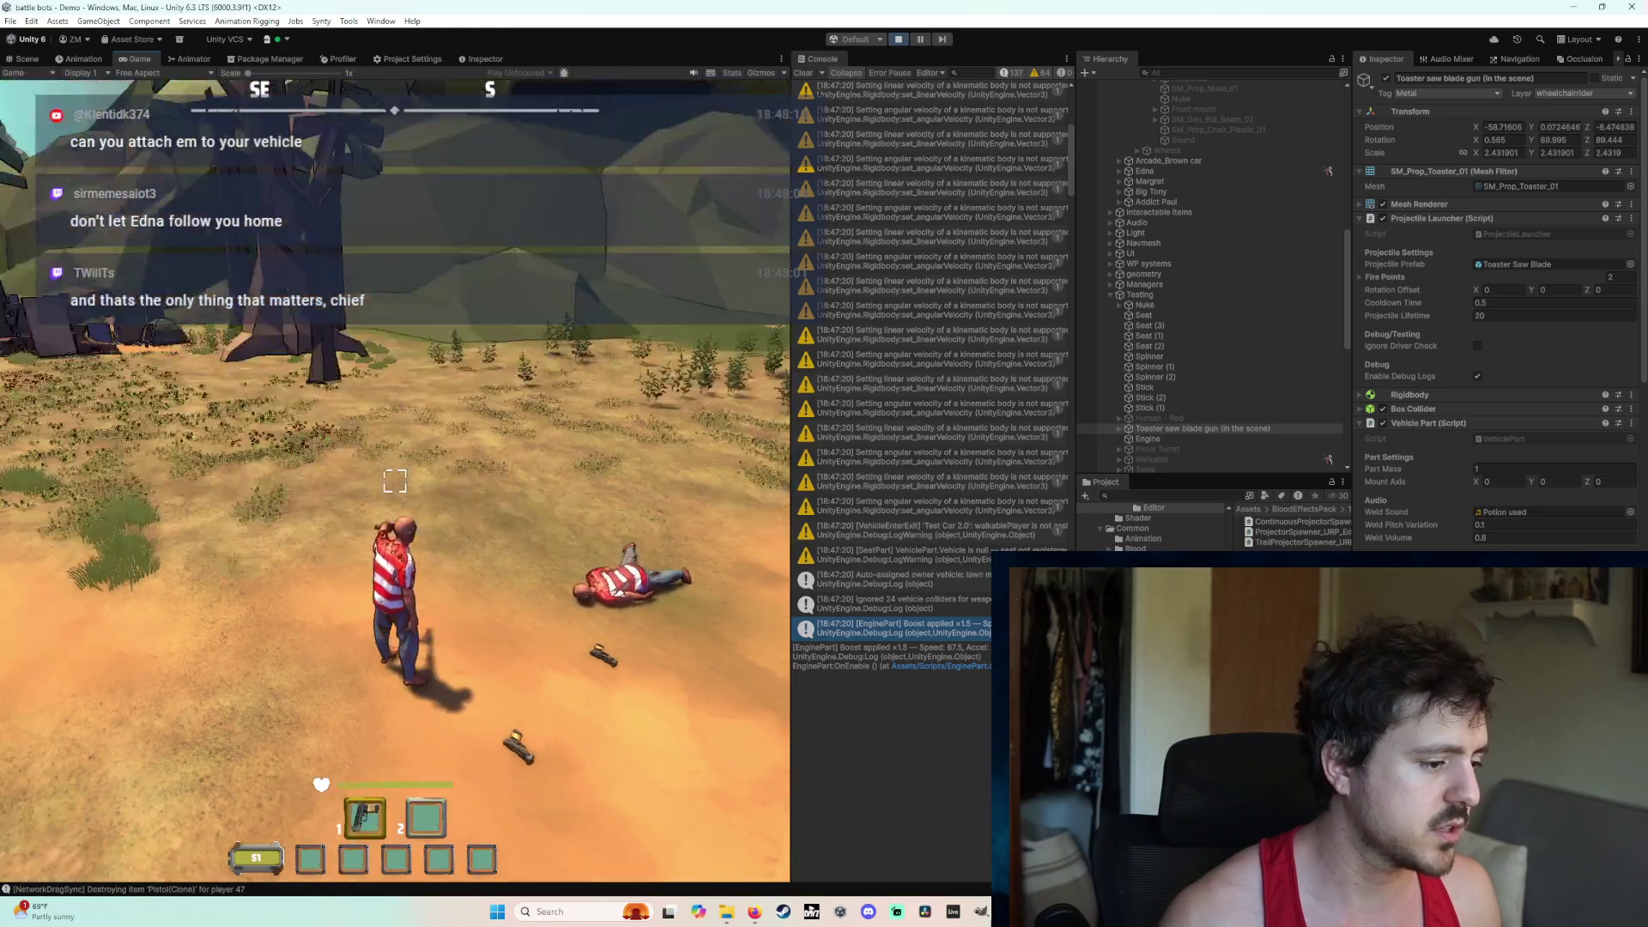
key(w)
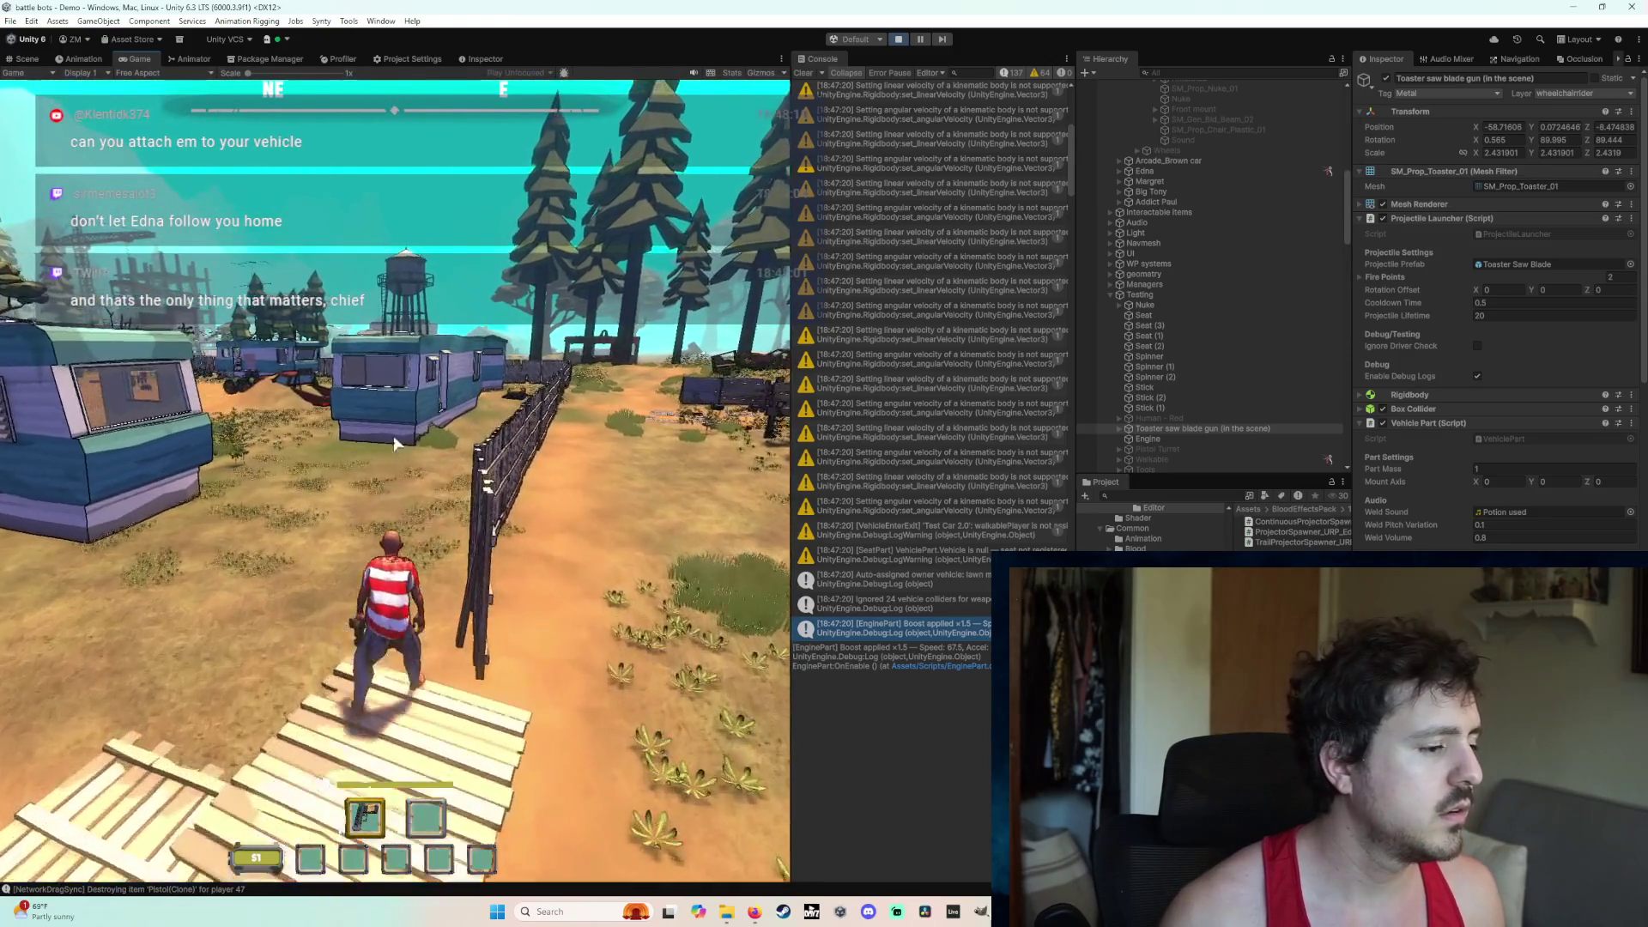
key(w)
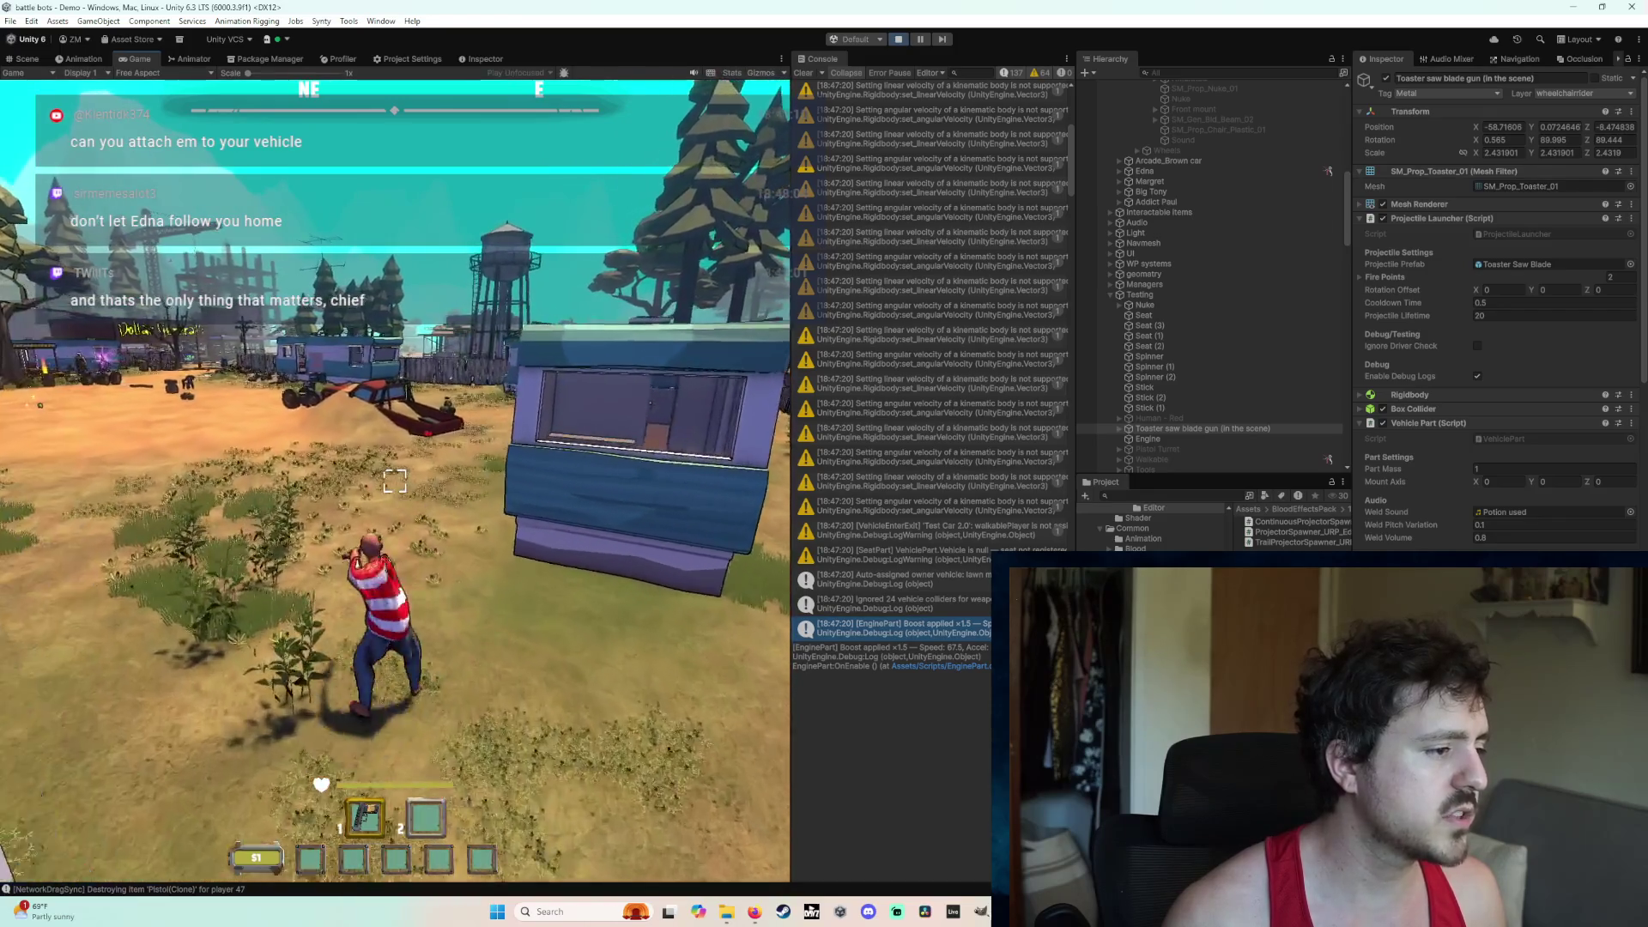
key(w)
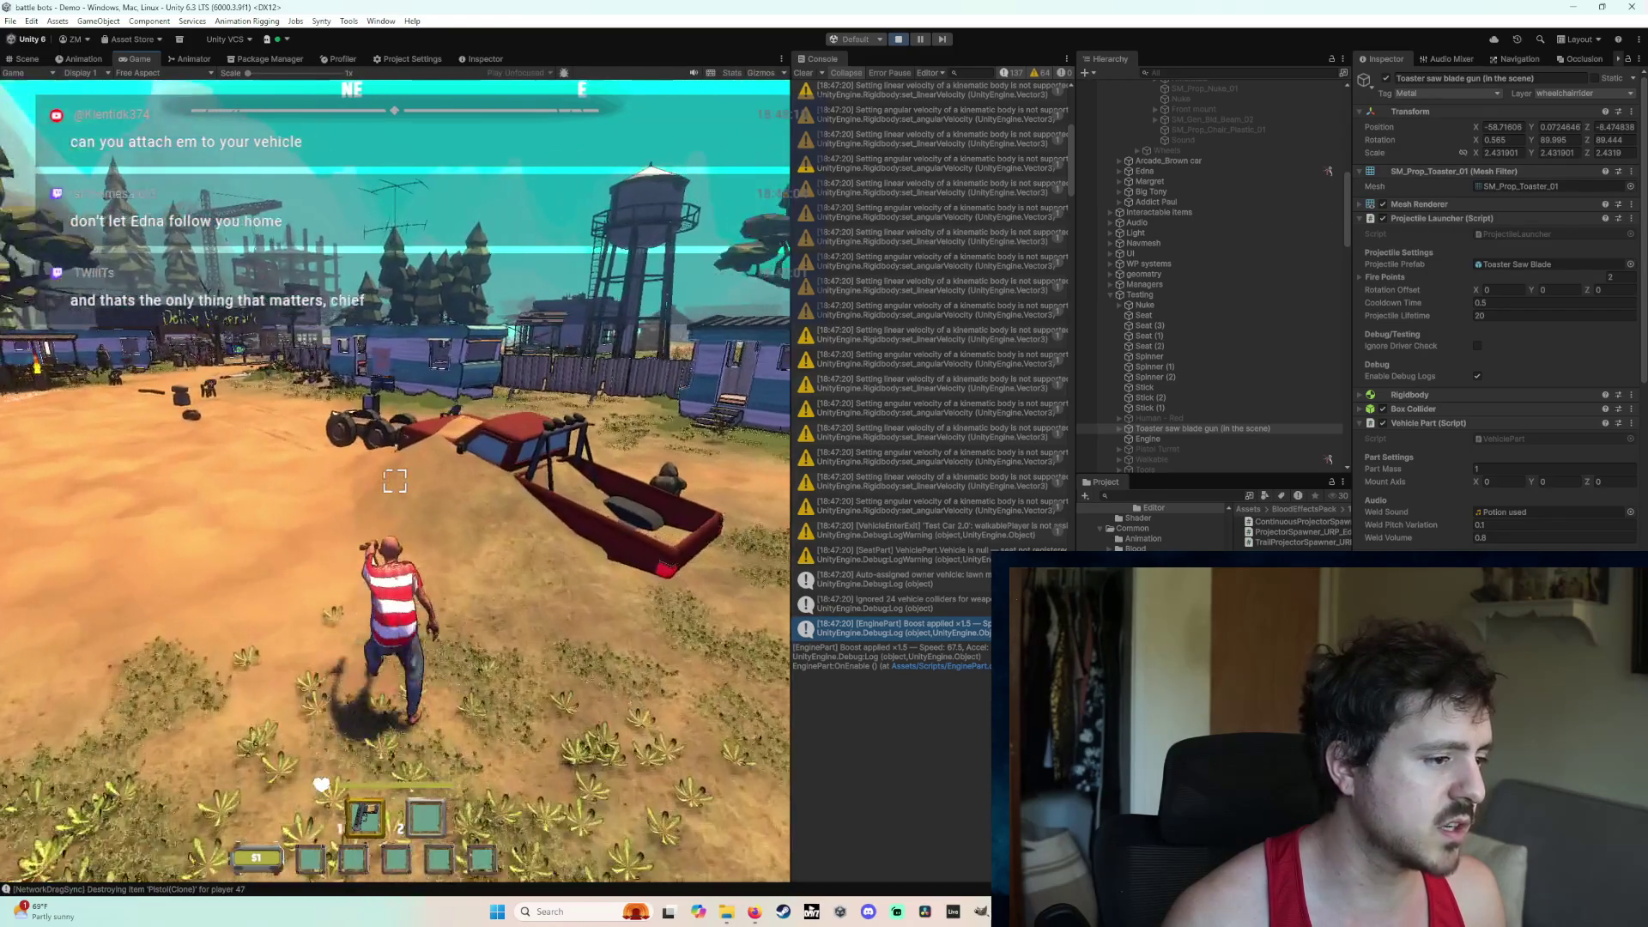
key(w)
key(w)
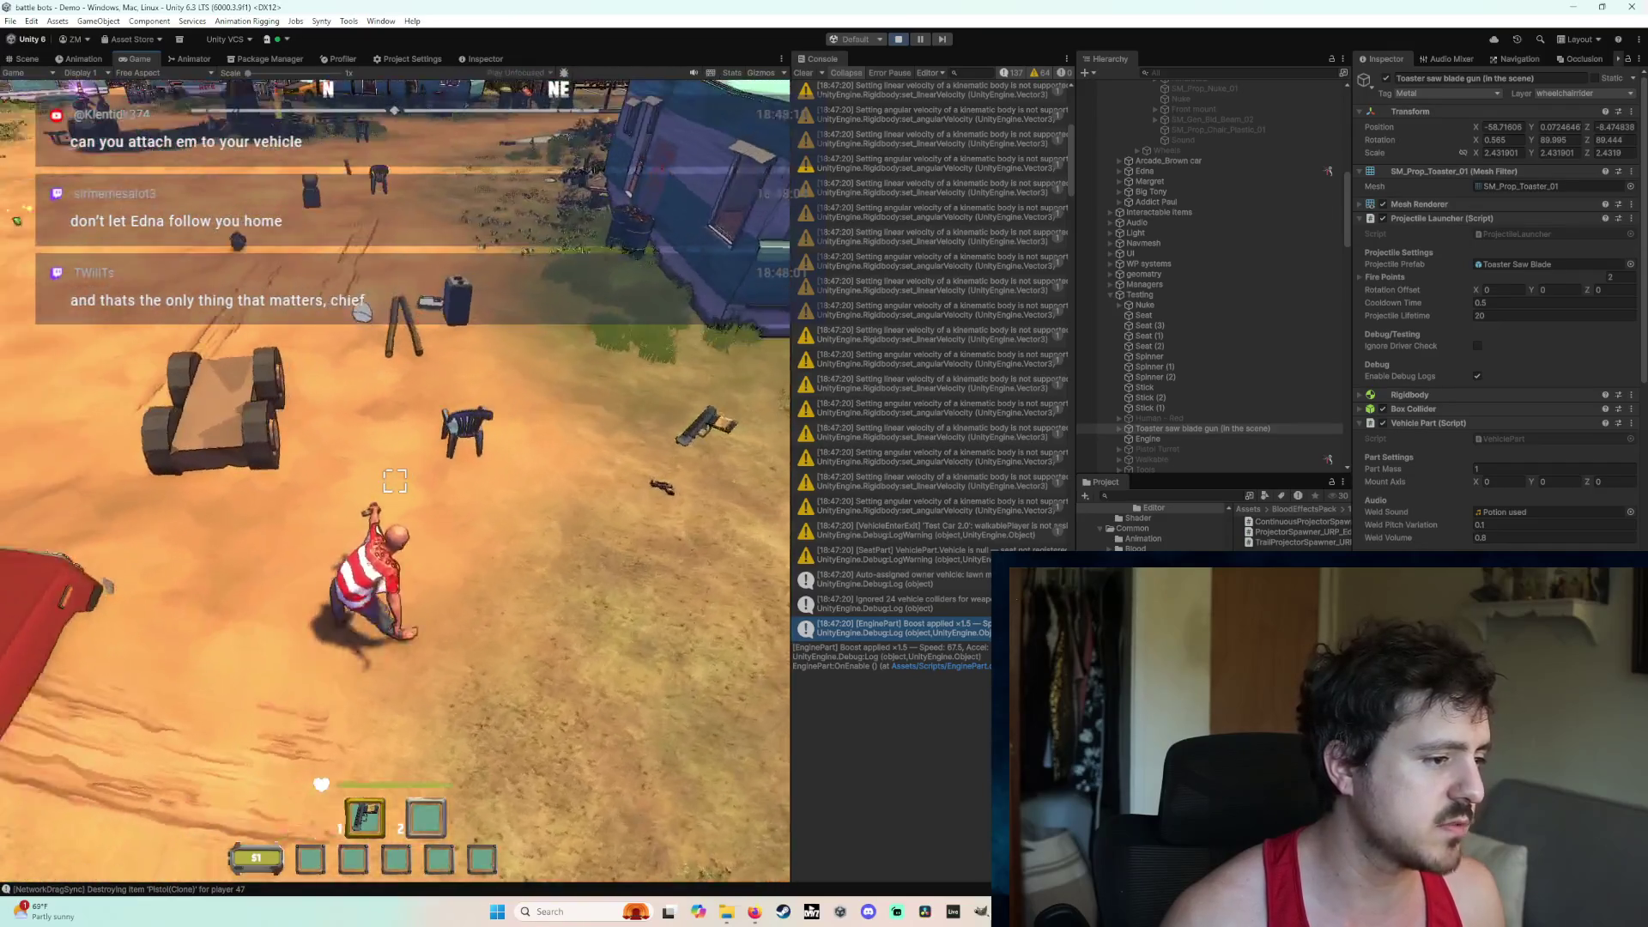
Step: Attach the seat to the chassis, sit on the new vehicle, and drive toward the trailers
click(394, 481)
click(394, 481)
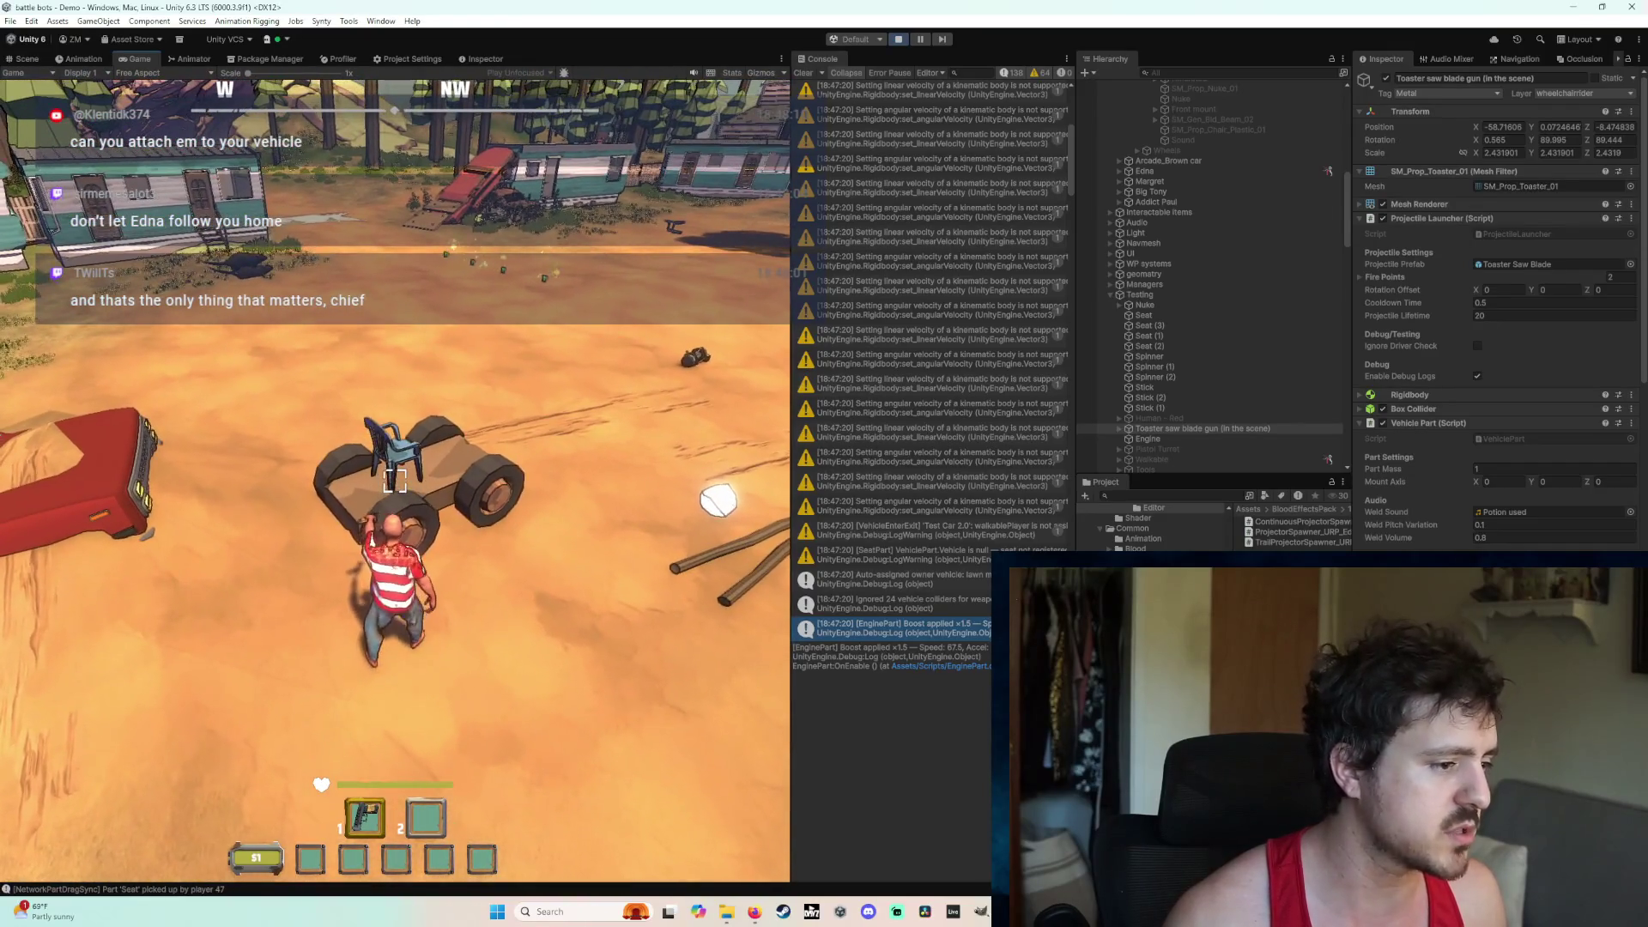
key(e)
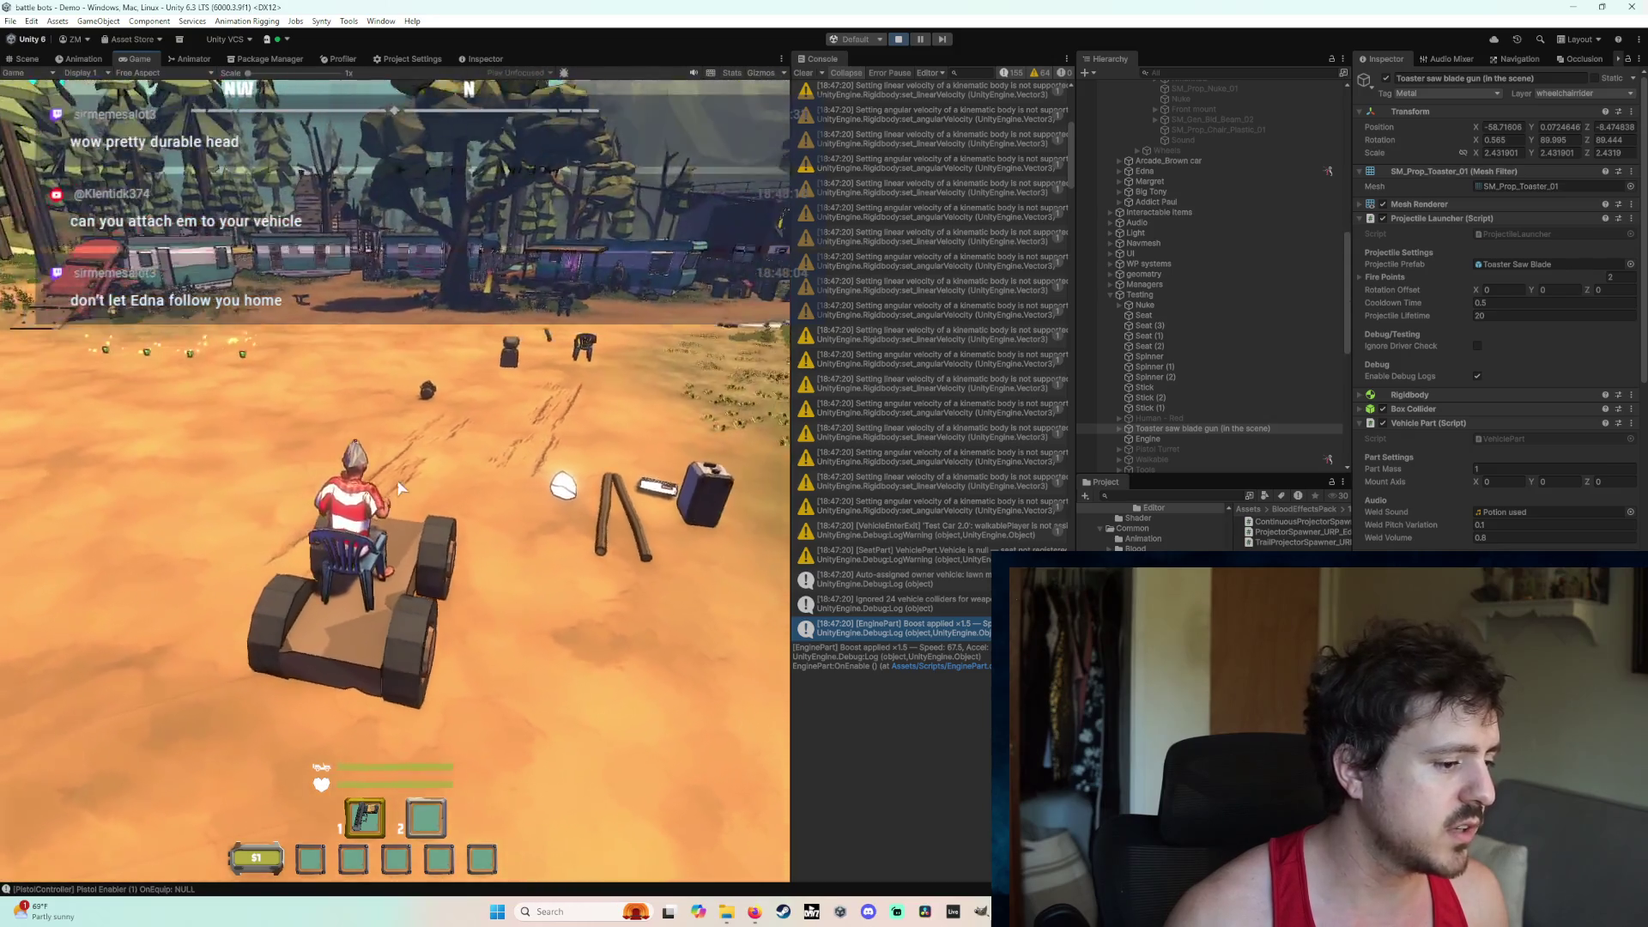
key(w)
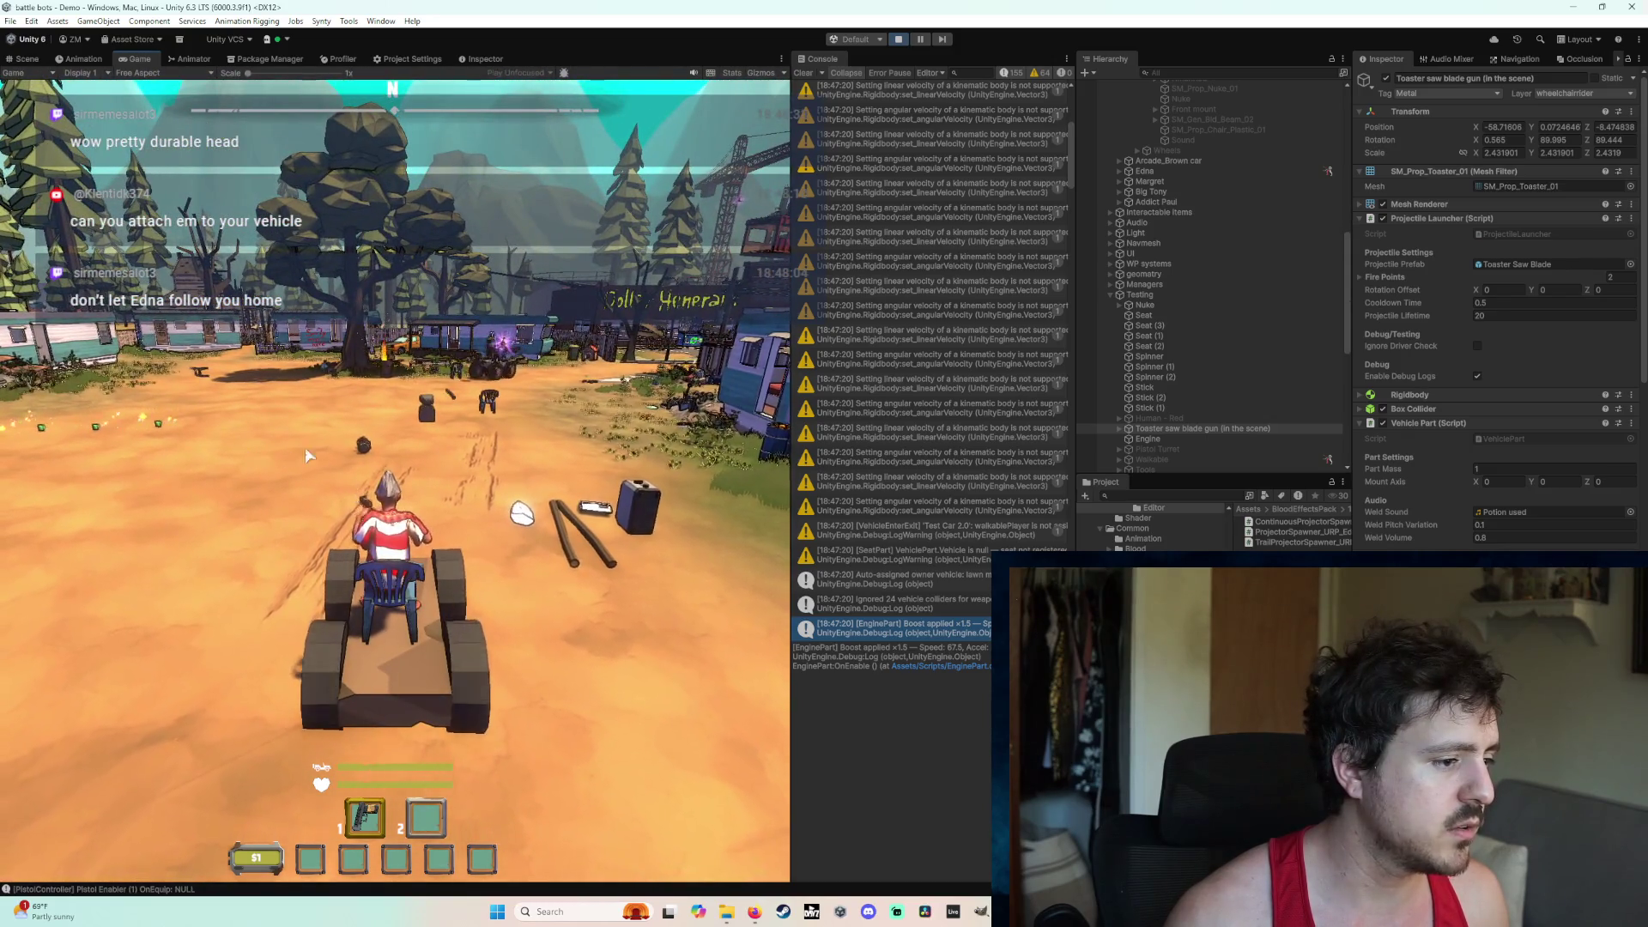
Step: Fire the pistol while driving at a tree, the trailer deck, and the park table
click(295, 415)
click(206, 441)
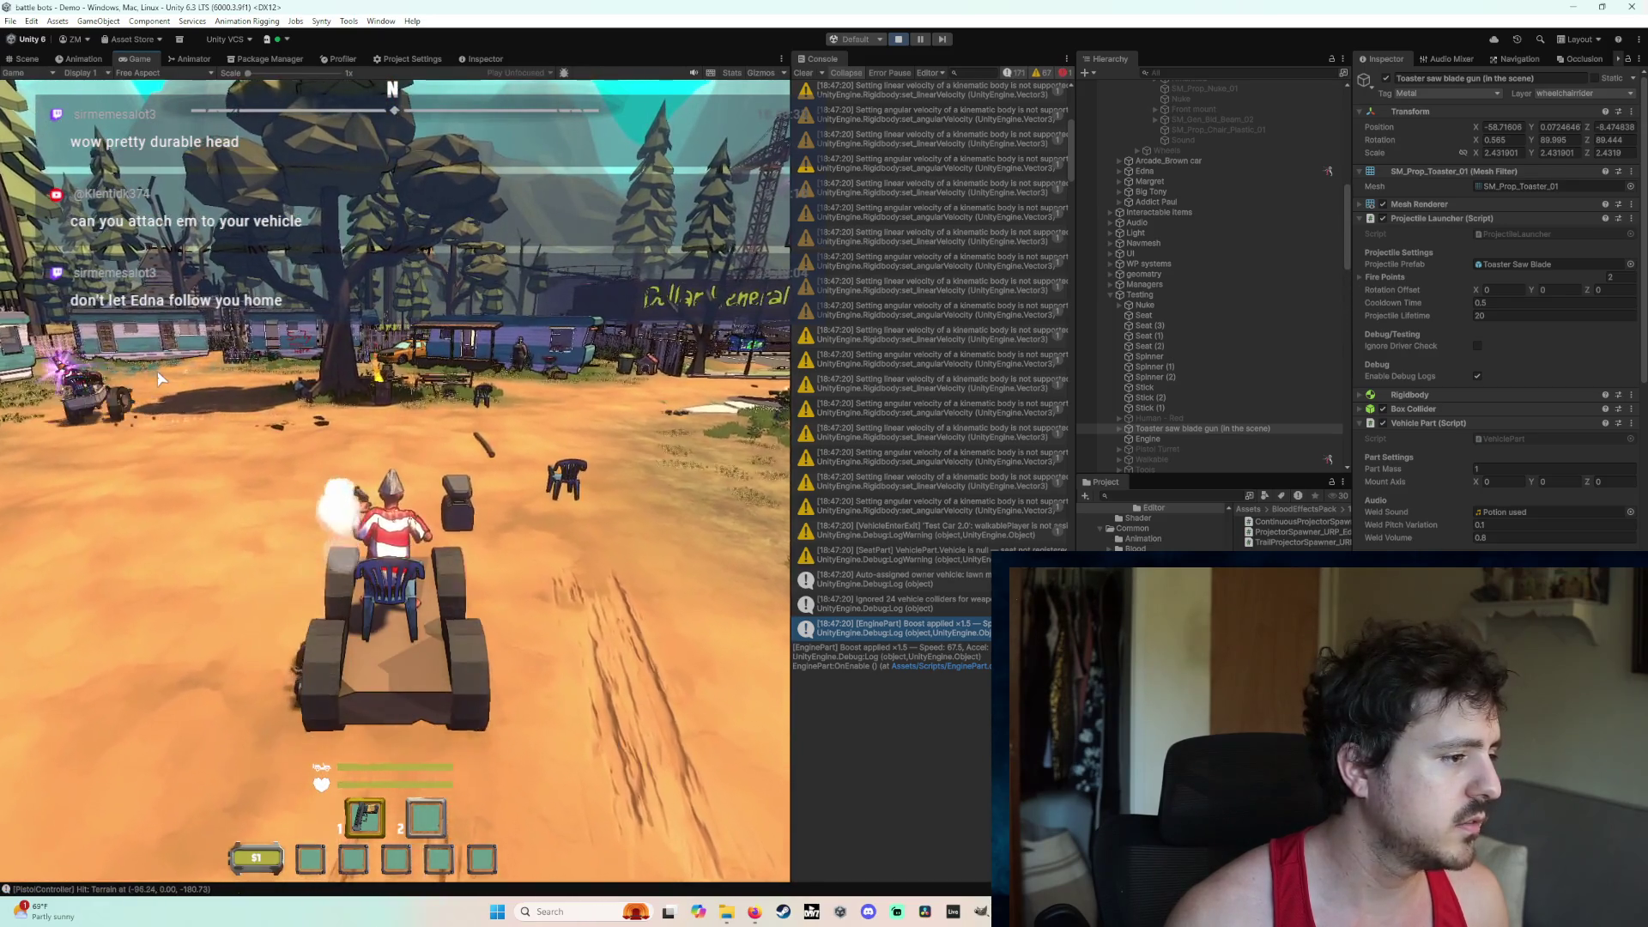
click(207, 358)
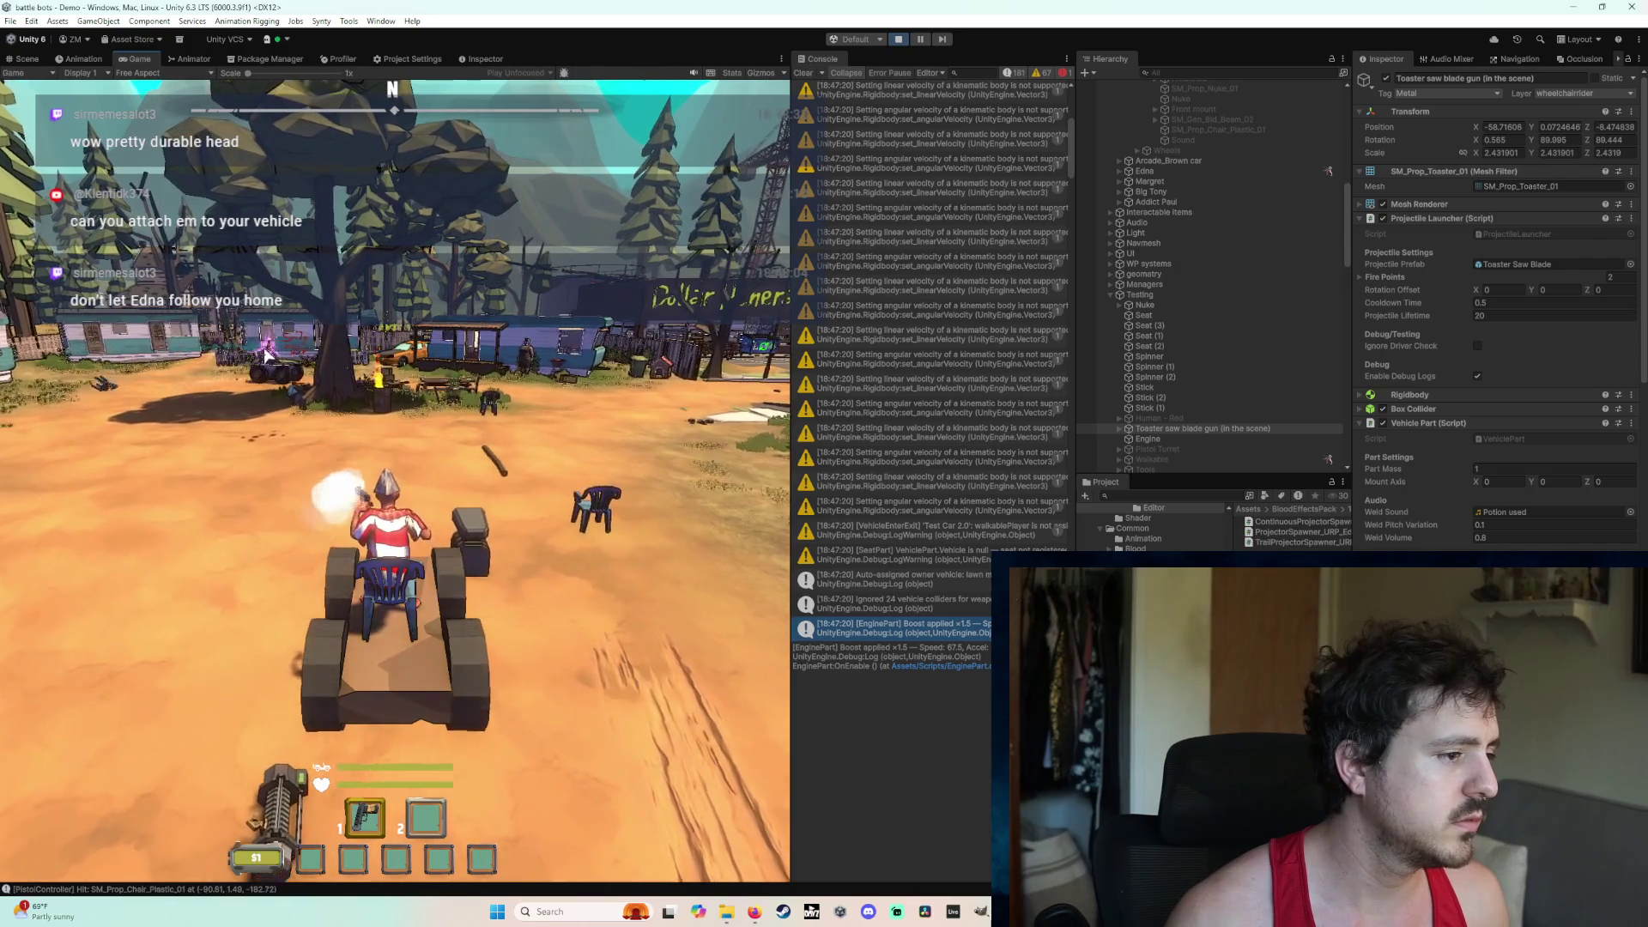
click(400, 348)
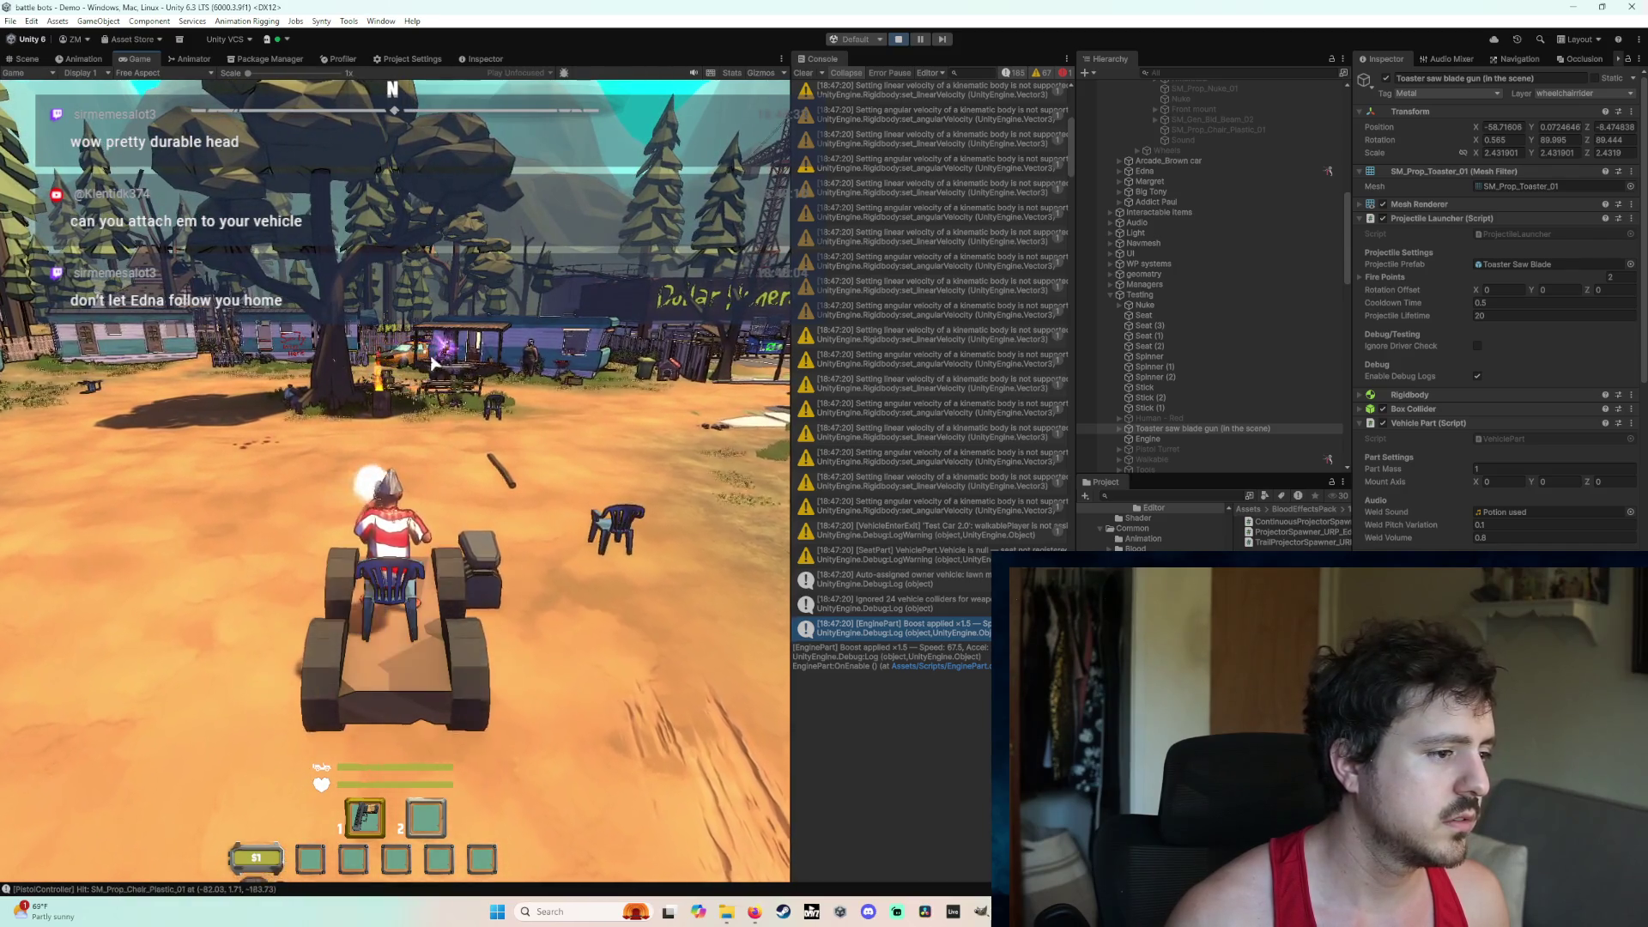
click(437, 499)
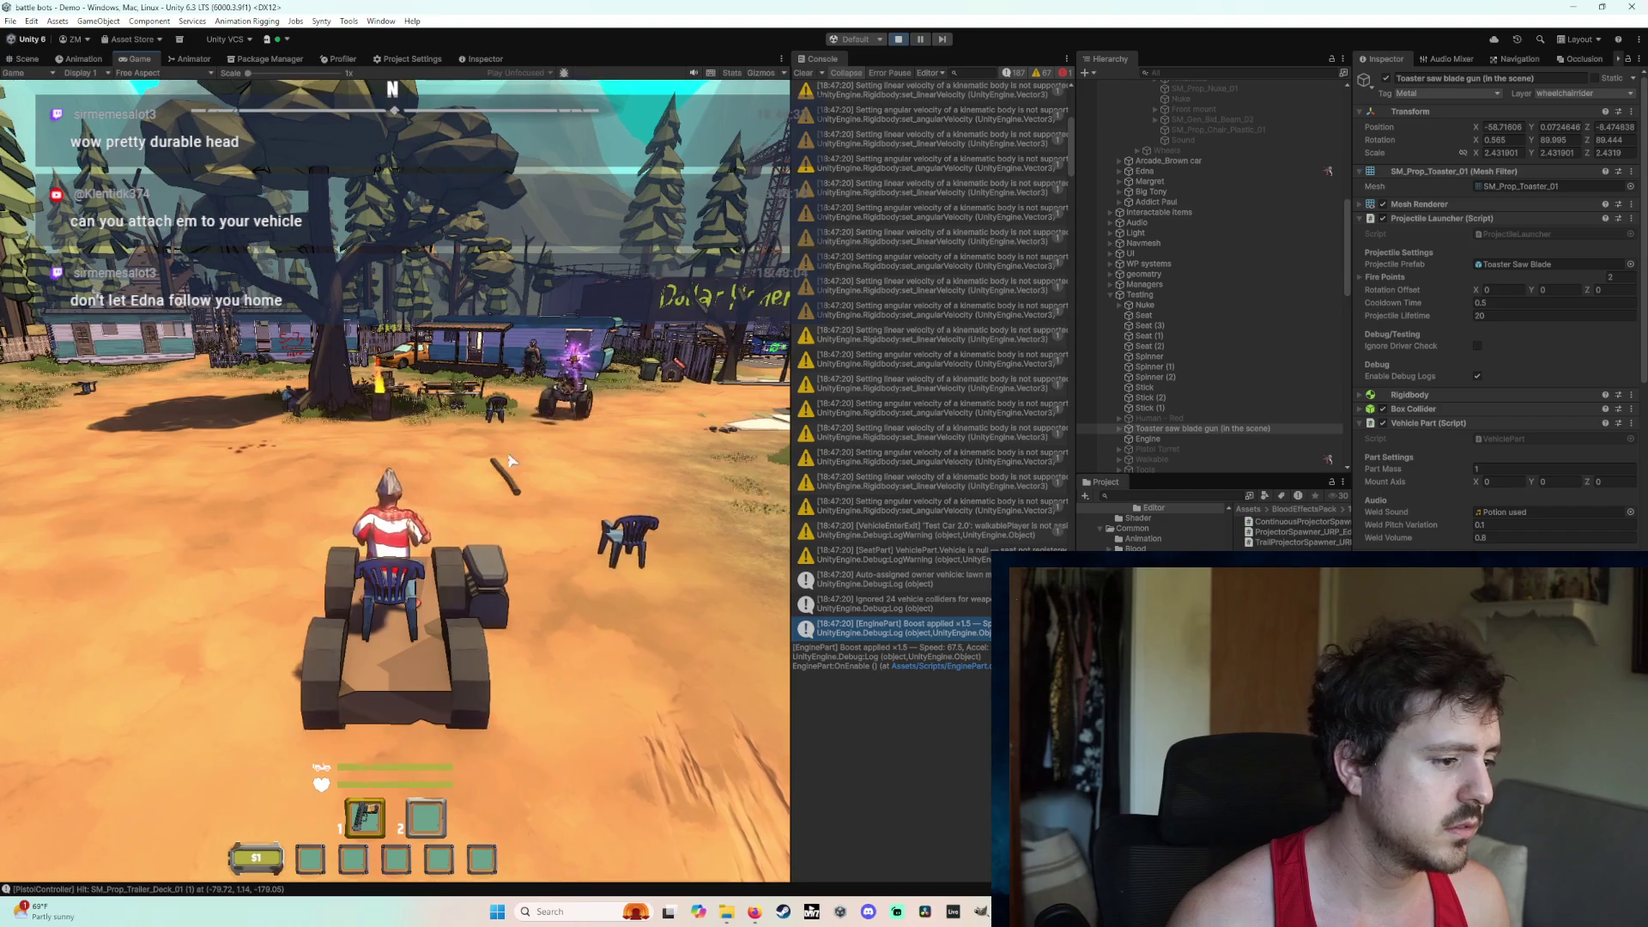
click(461, 383)
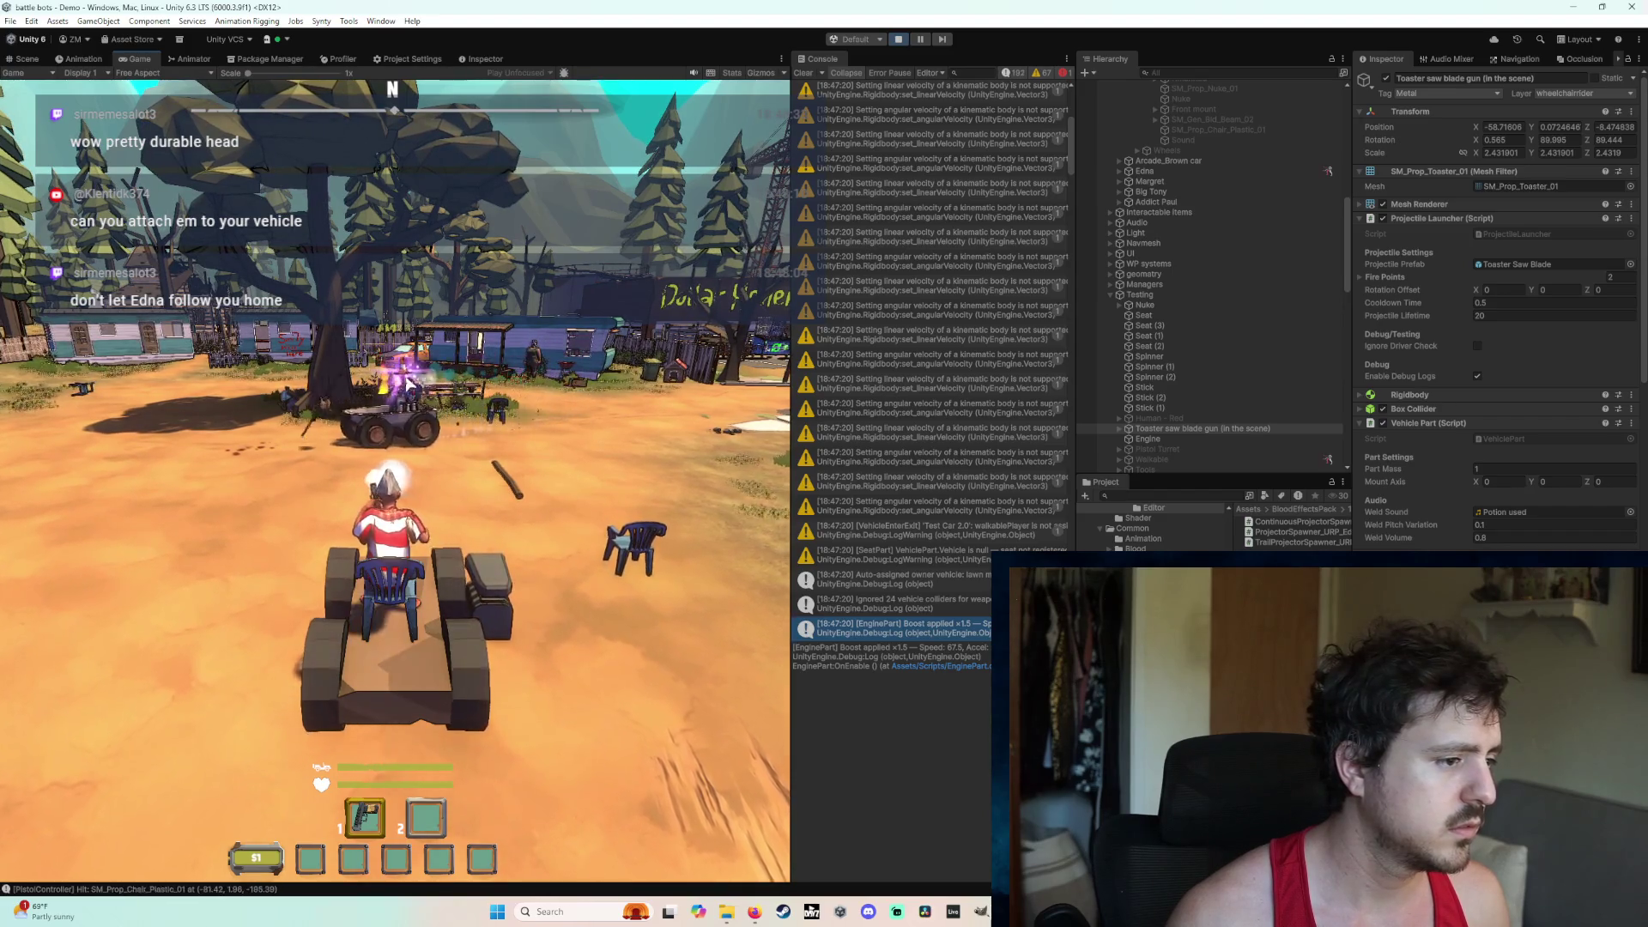
Step: Shoot the enemy vehicle, the enemy character, the parked car, and Edna repeatedly while driving
click(217, 396)
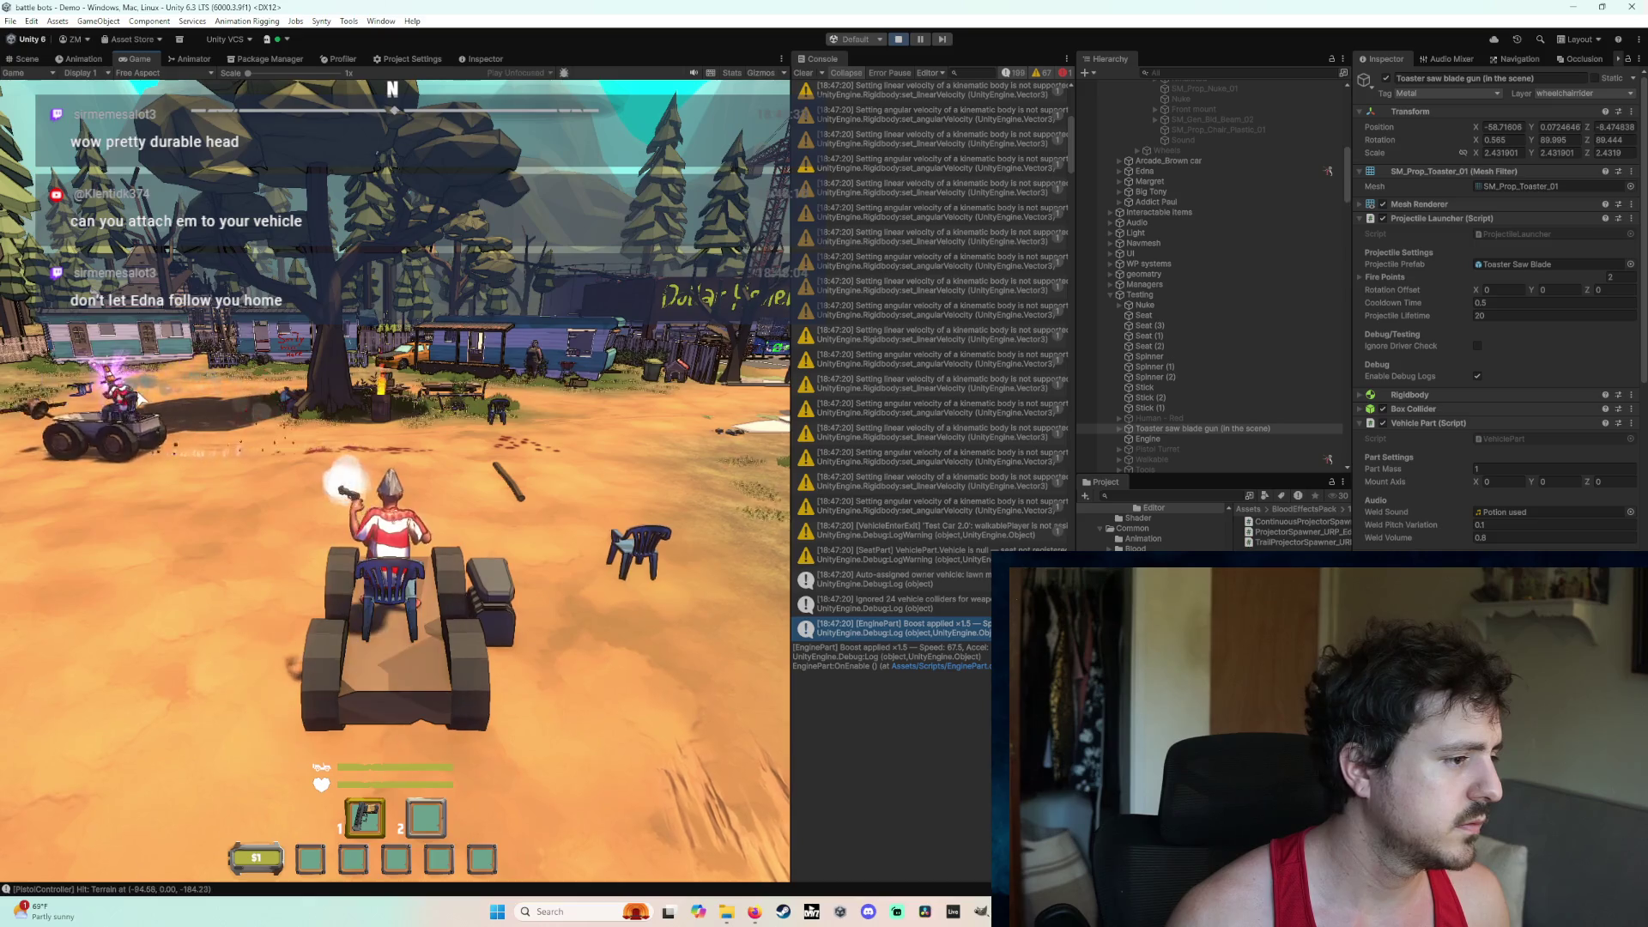
click(133, 375)
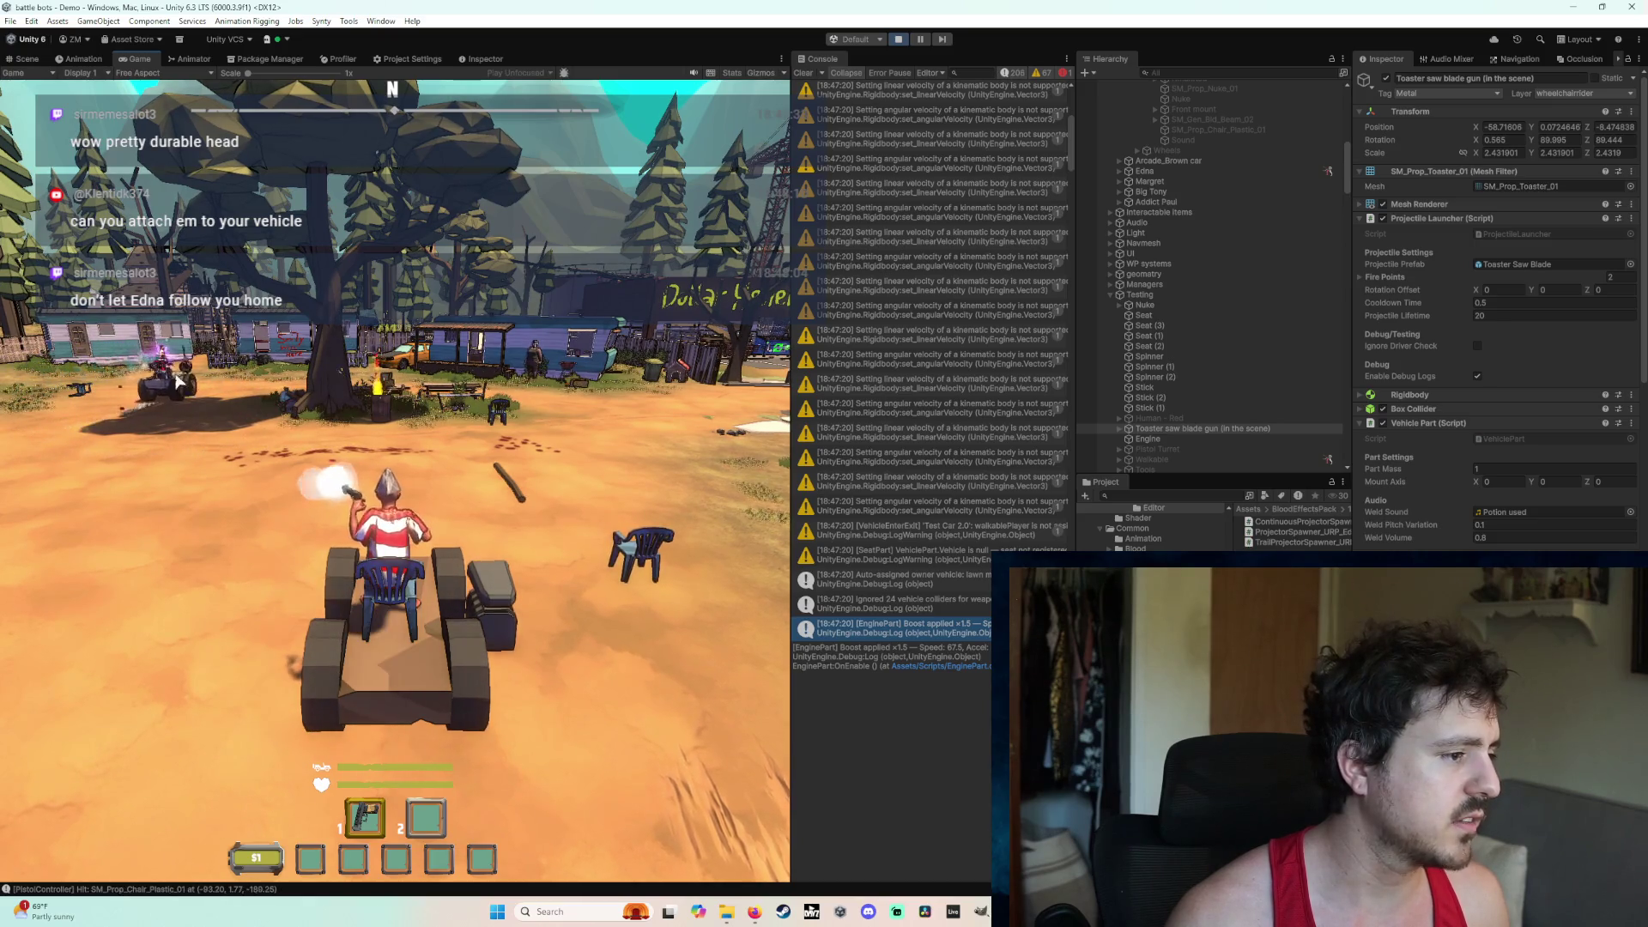
click(269, 355)
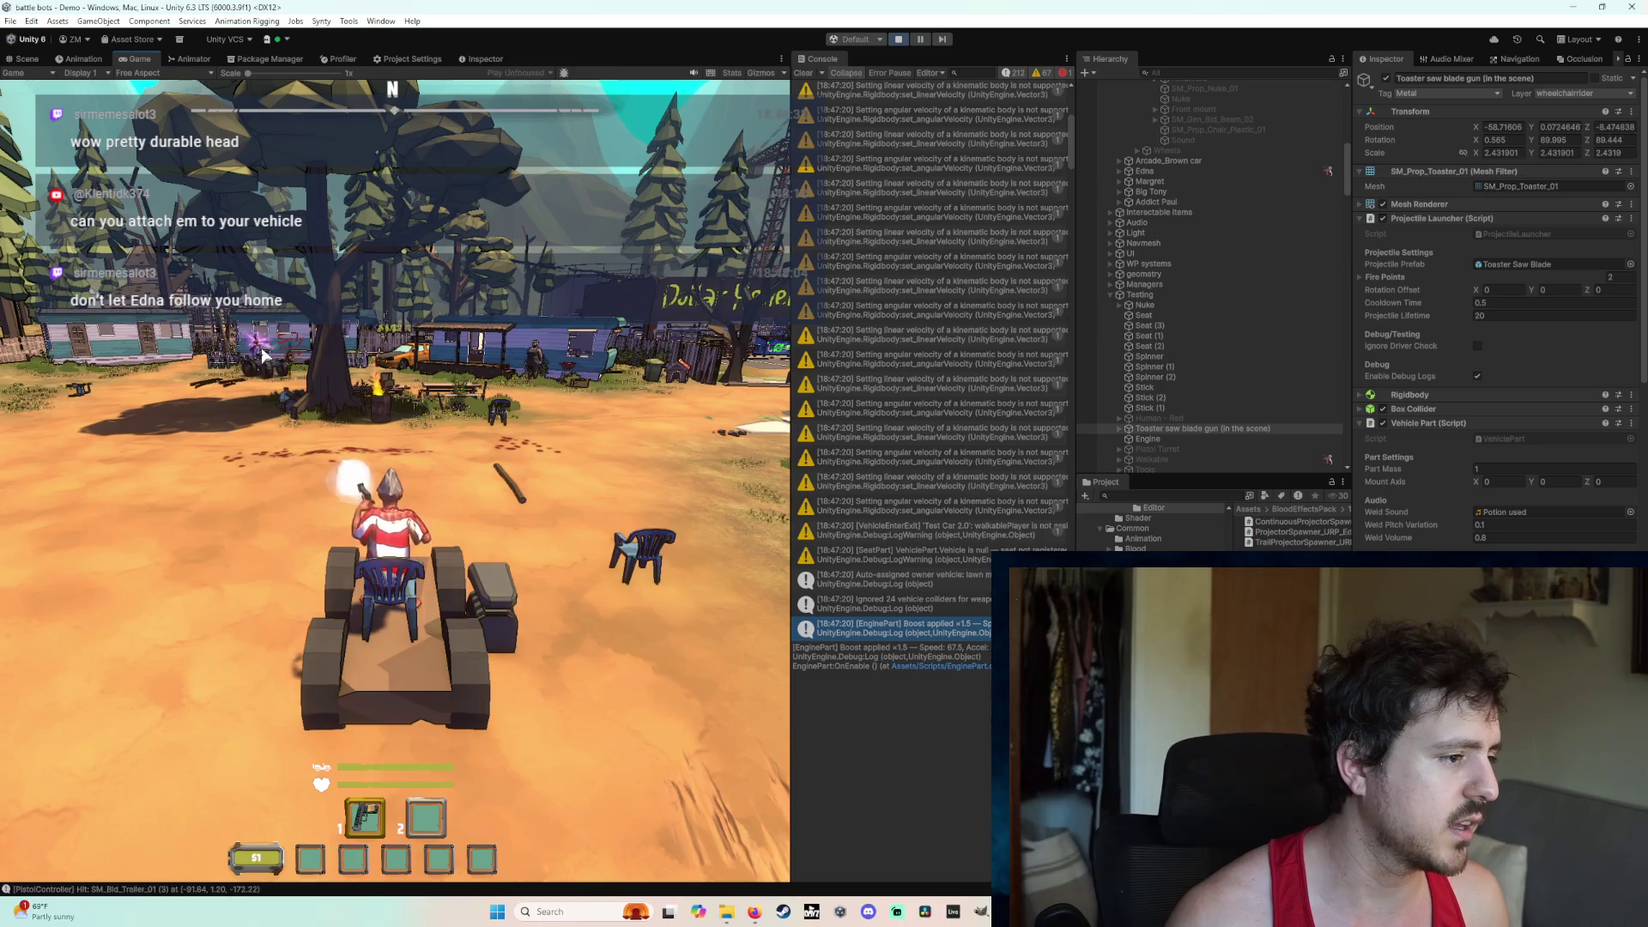
click(277, 357)
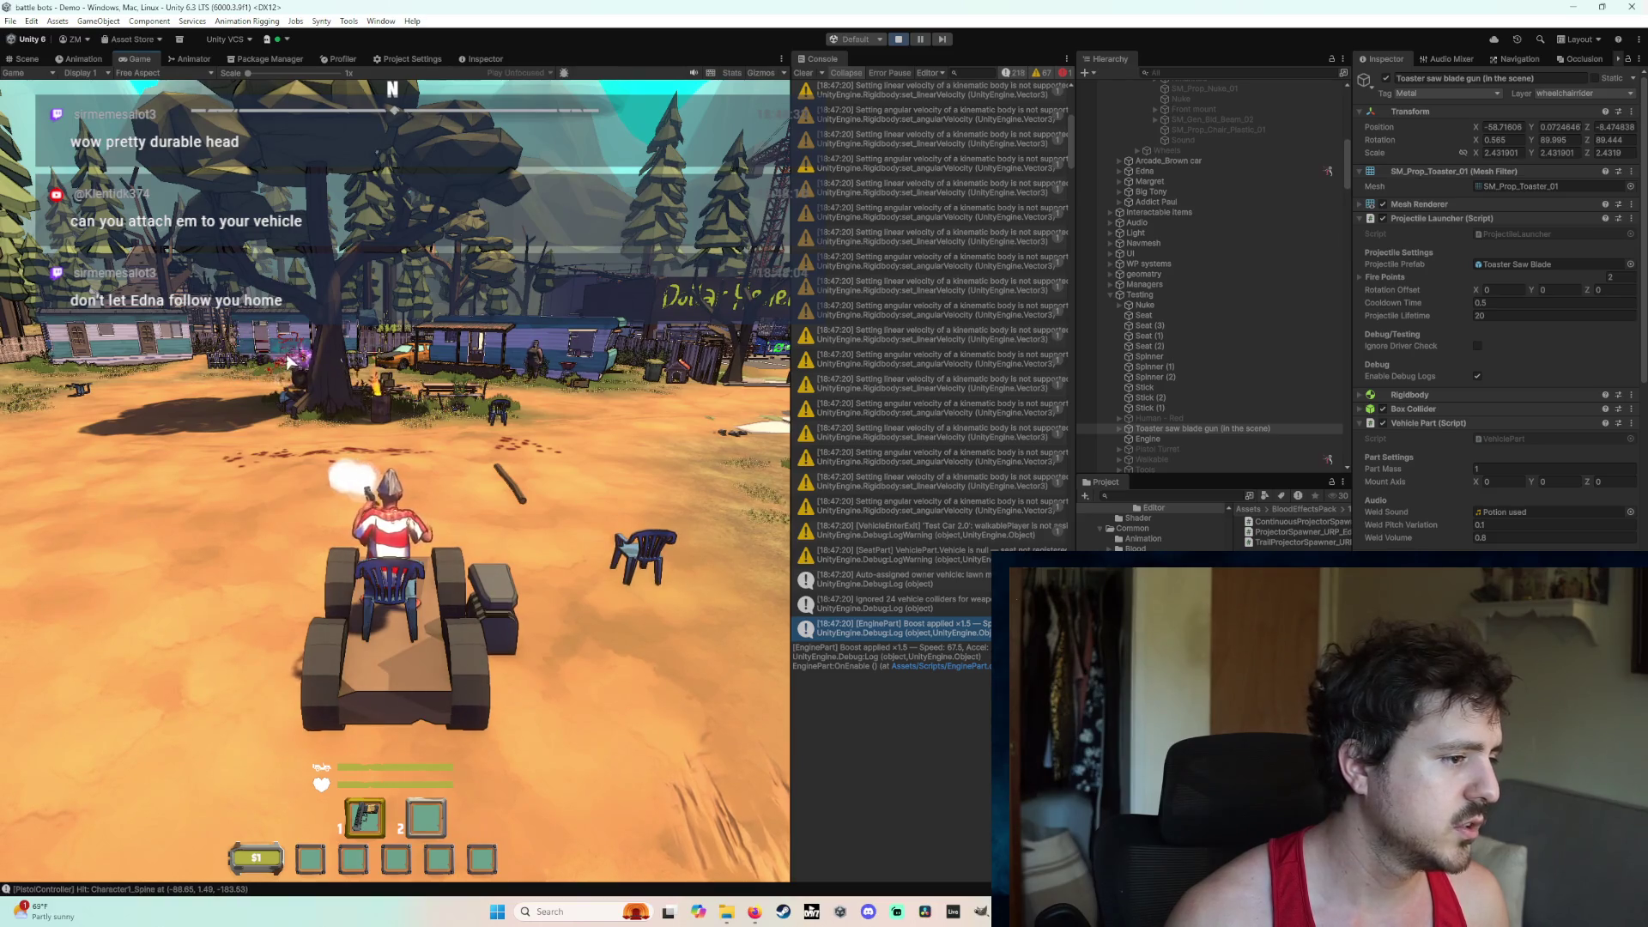
click(416, 362)
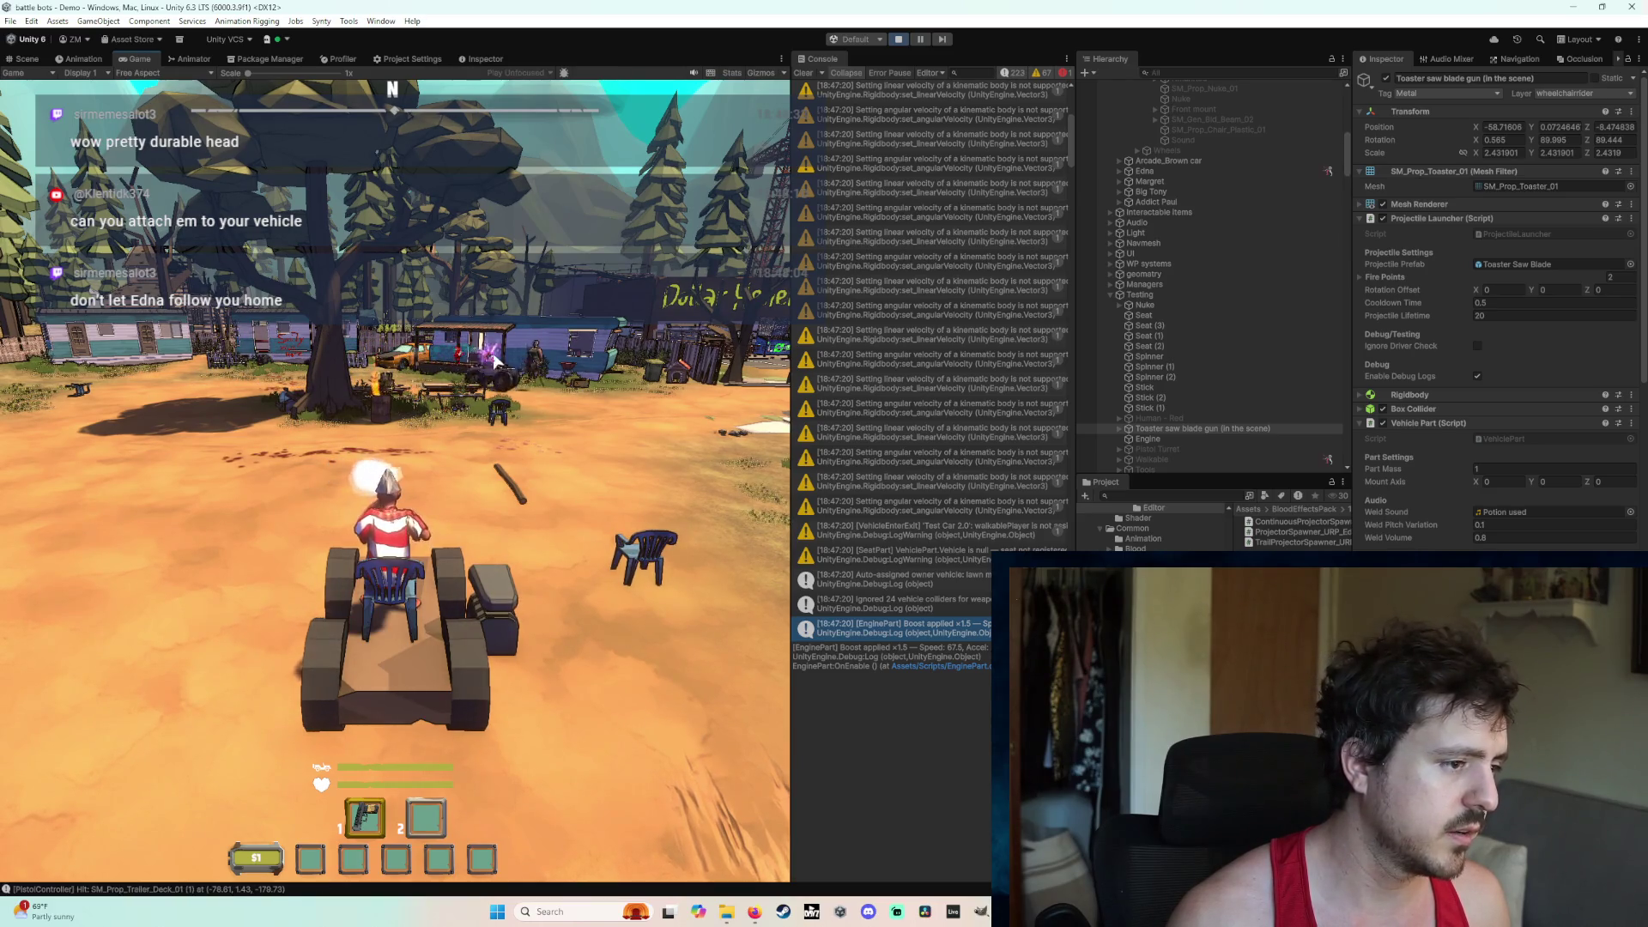
click(532, 353)
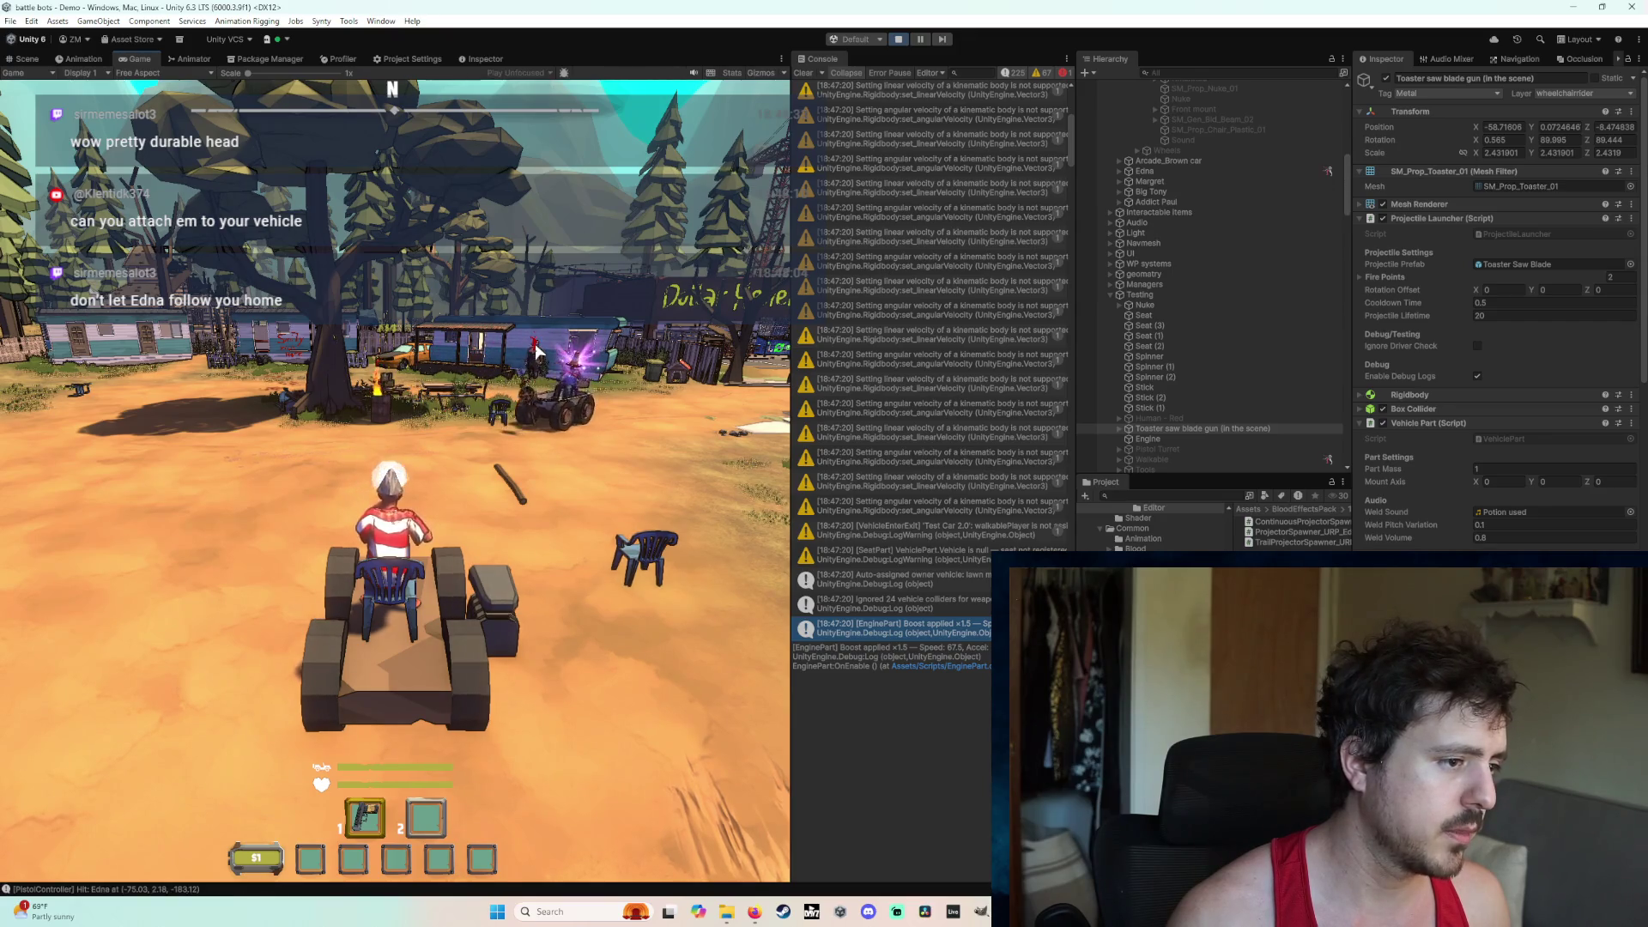
click(538, 352)
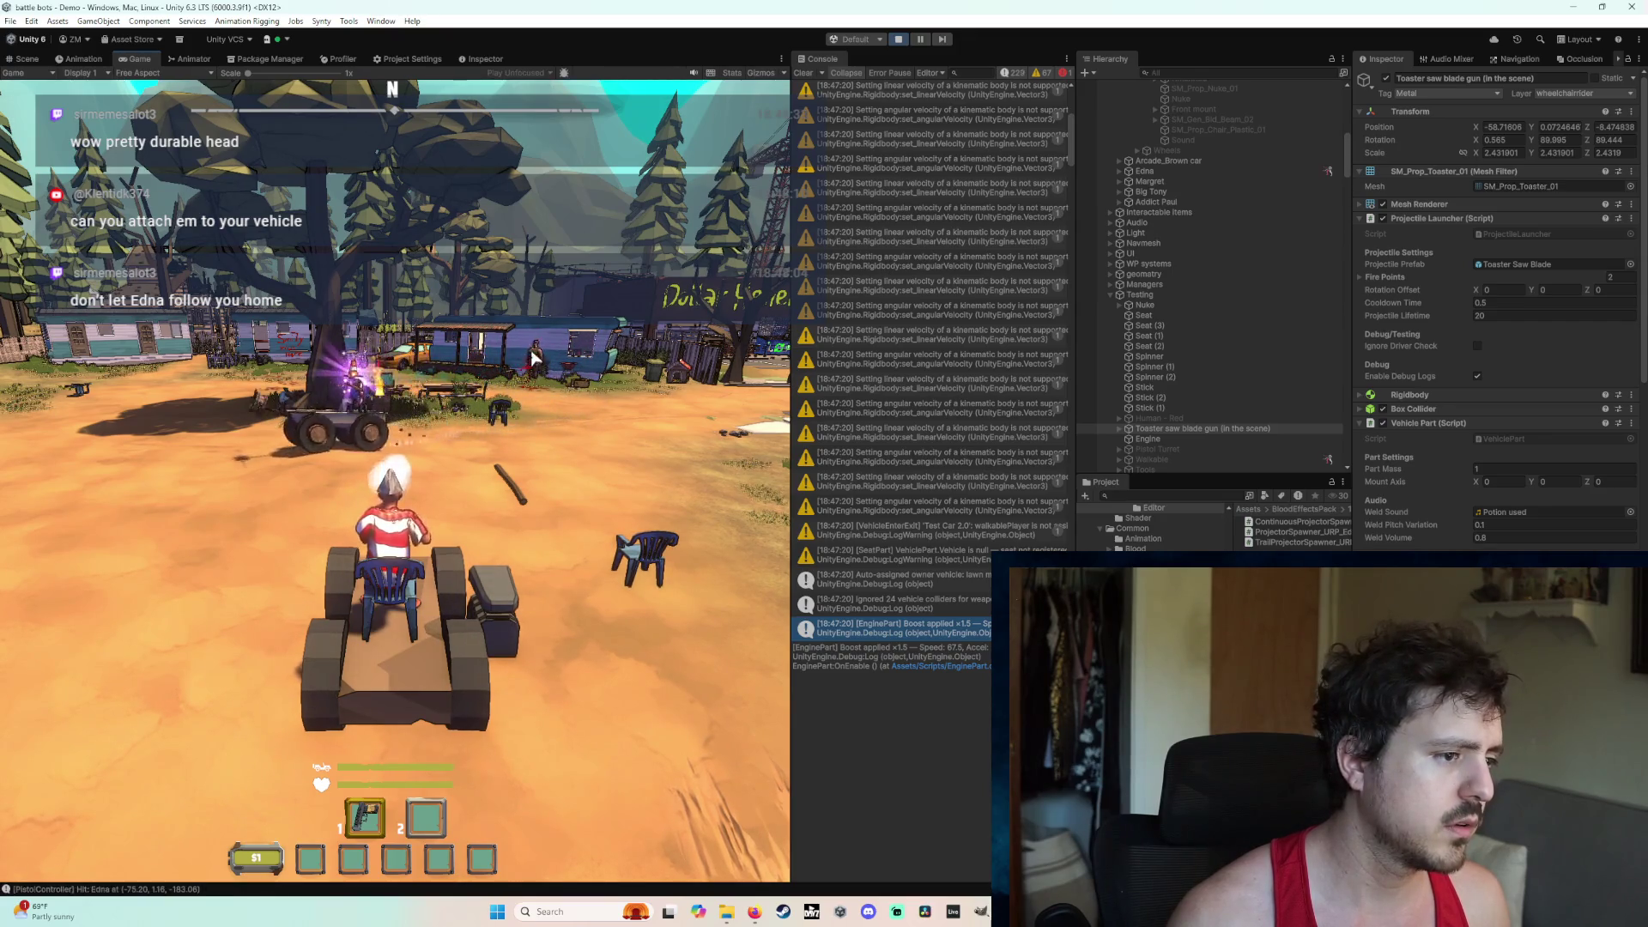
click(535, 359)
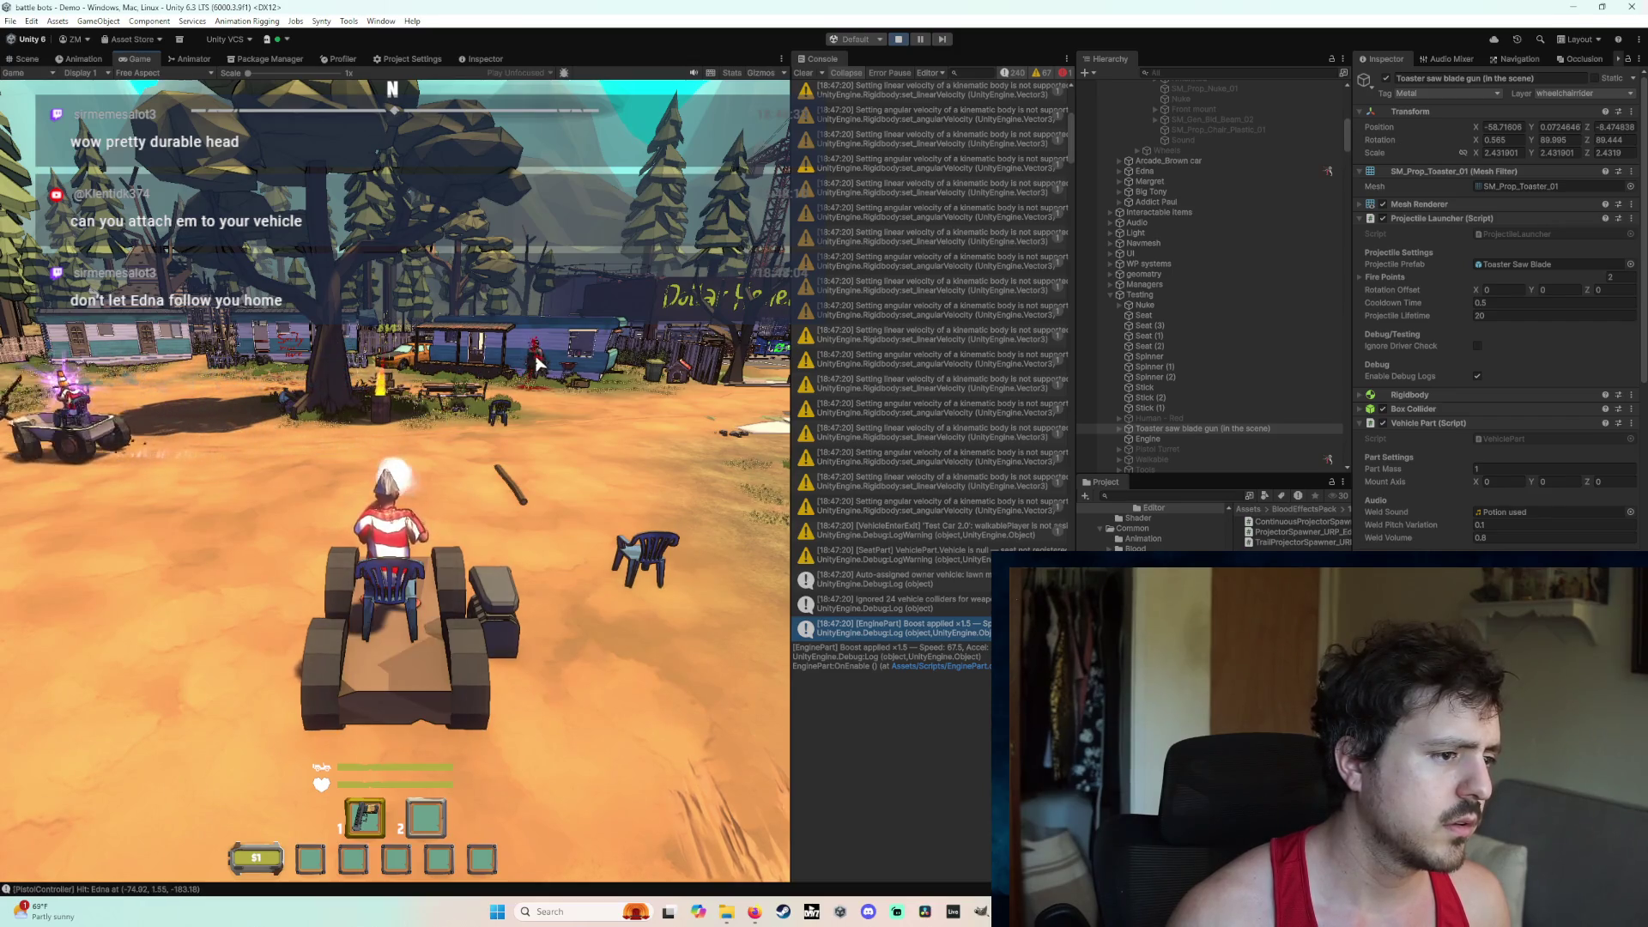
click(535, 351)
click(537, 370)
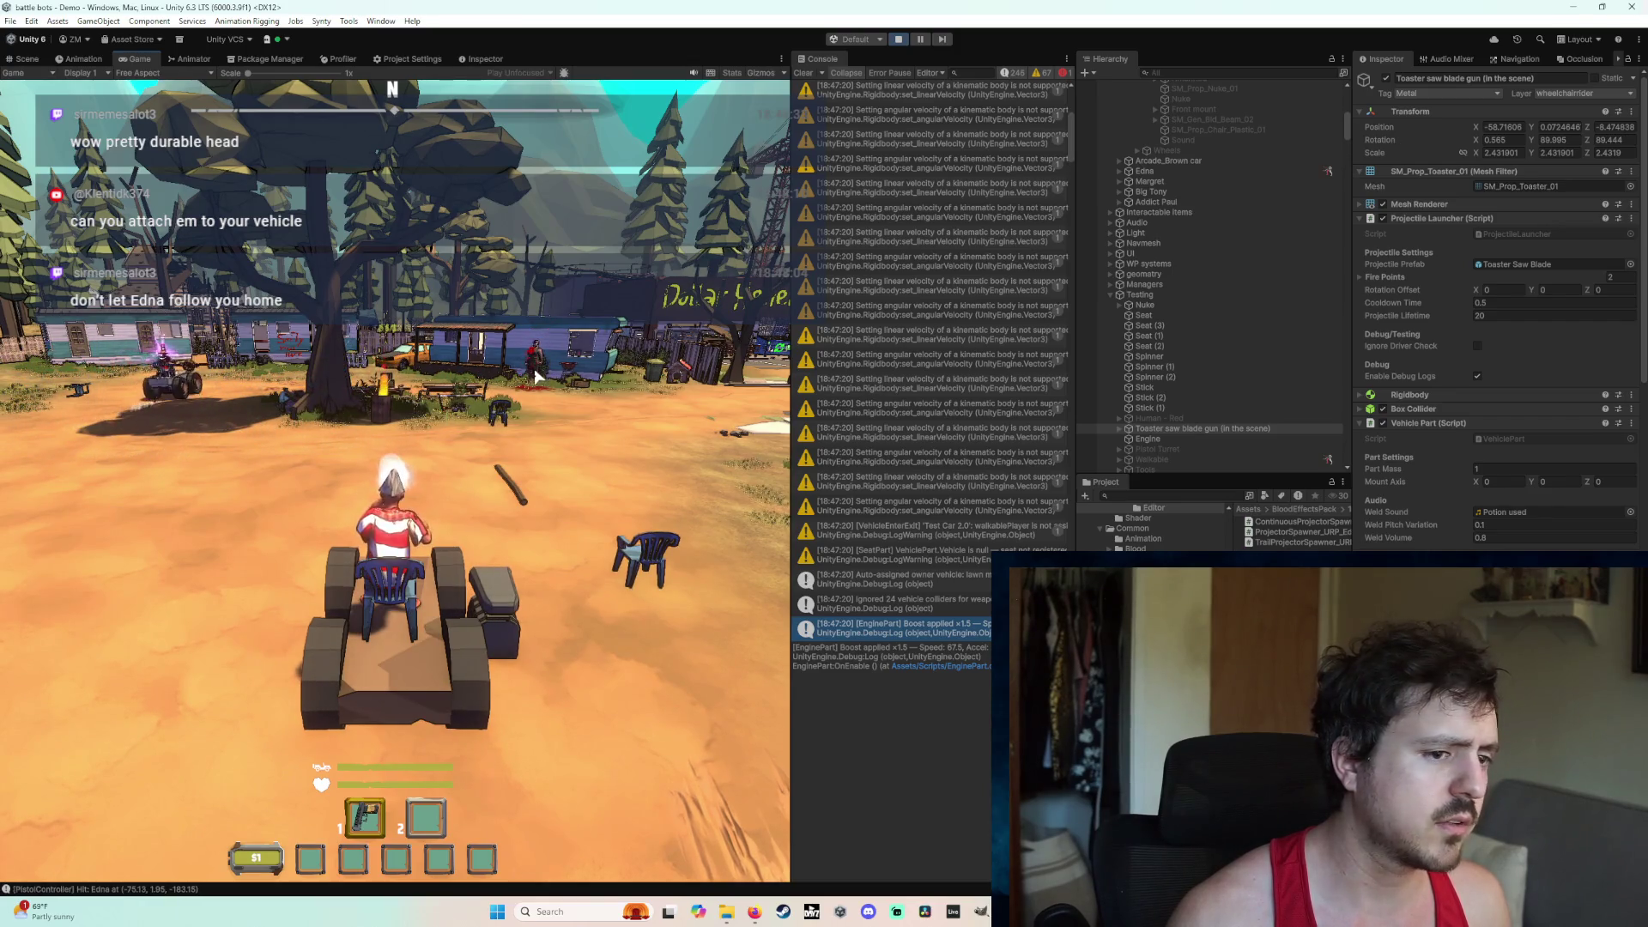
scroll(1245, 366, down, 5)
Step: Read the 'Disconnecting connection' error's full stack trace in the Console, then exit Play mode
scroll(1056, 387, down, 8)
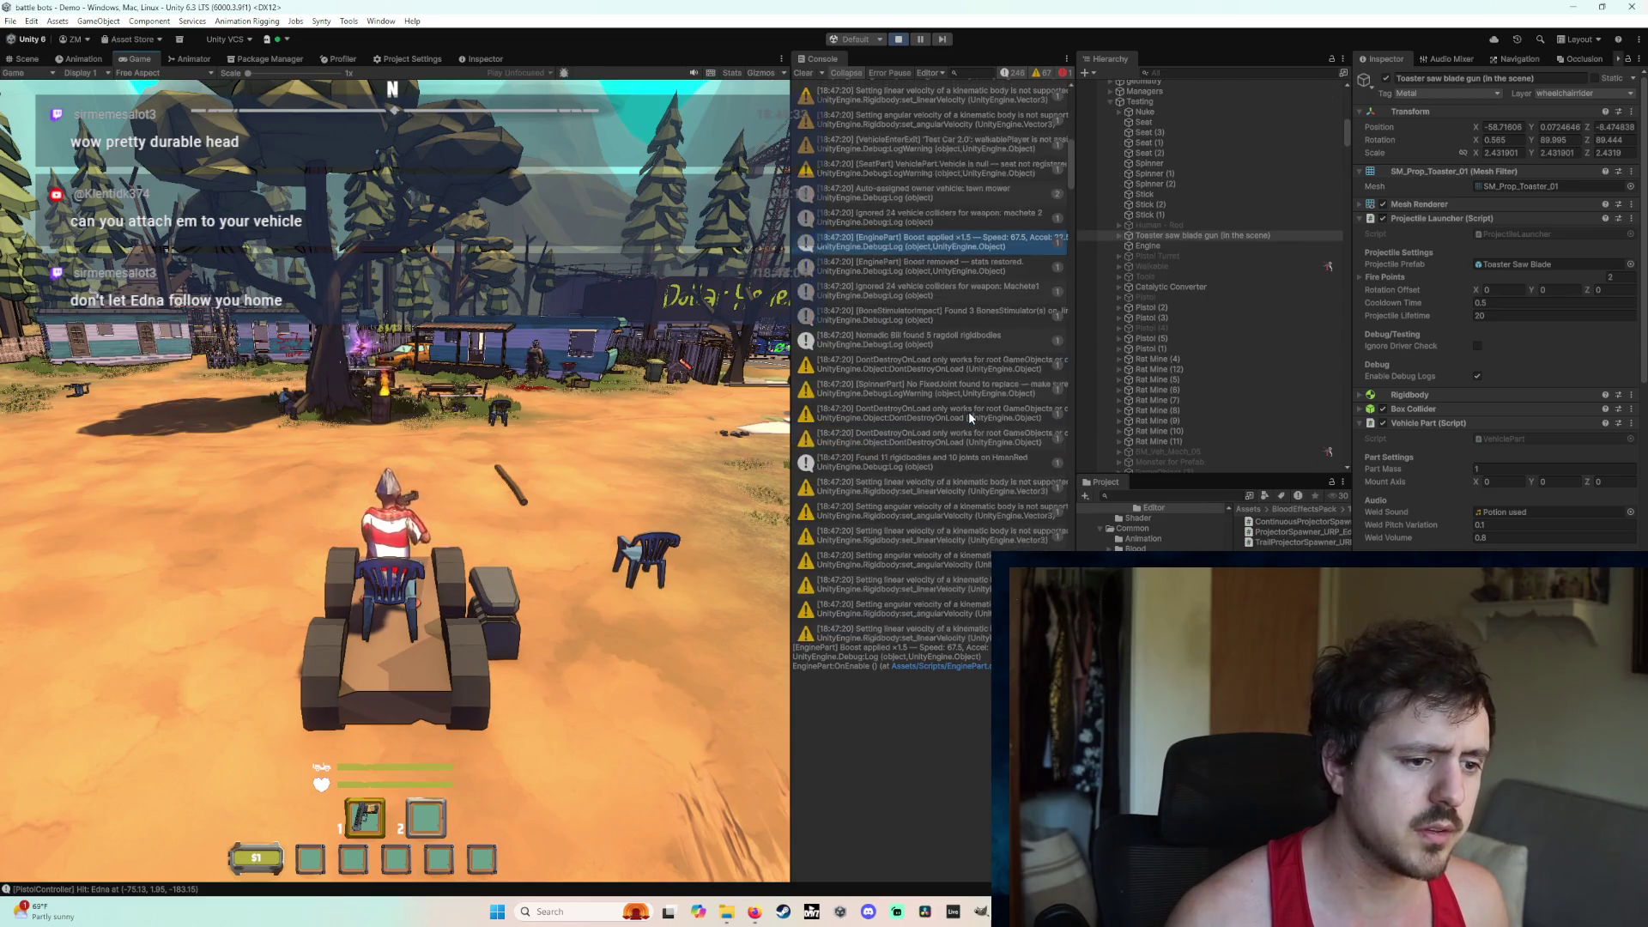
mouse_move(1074, 200)
mouse_down()
mouse_move(1094, 534)
mouse_move(1085, 506)
mouse_up()
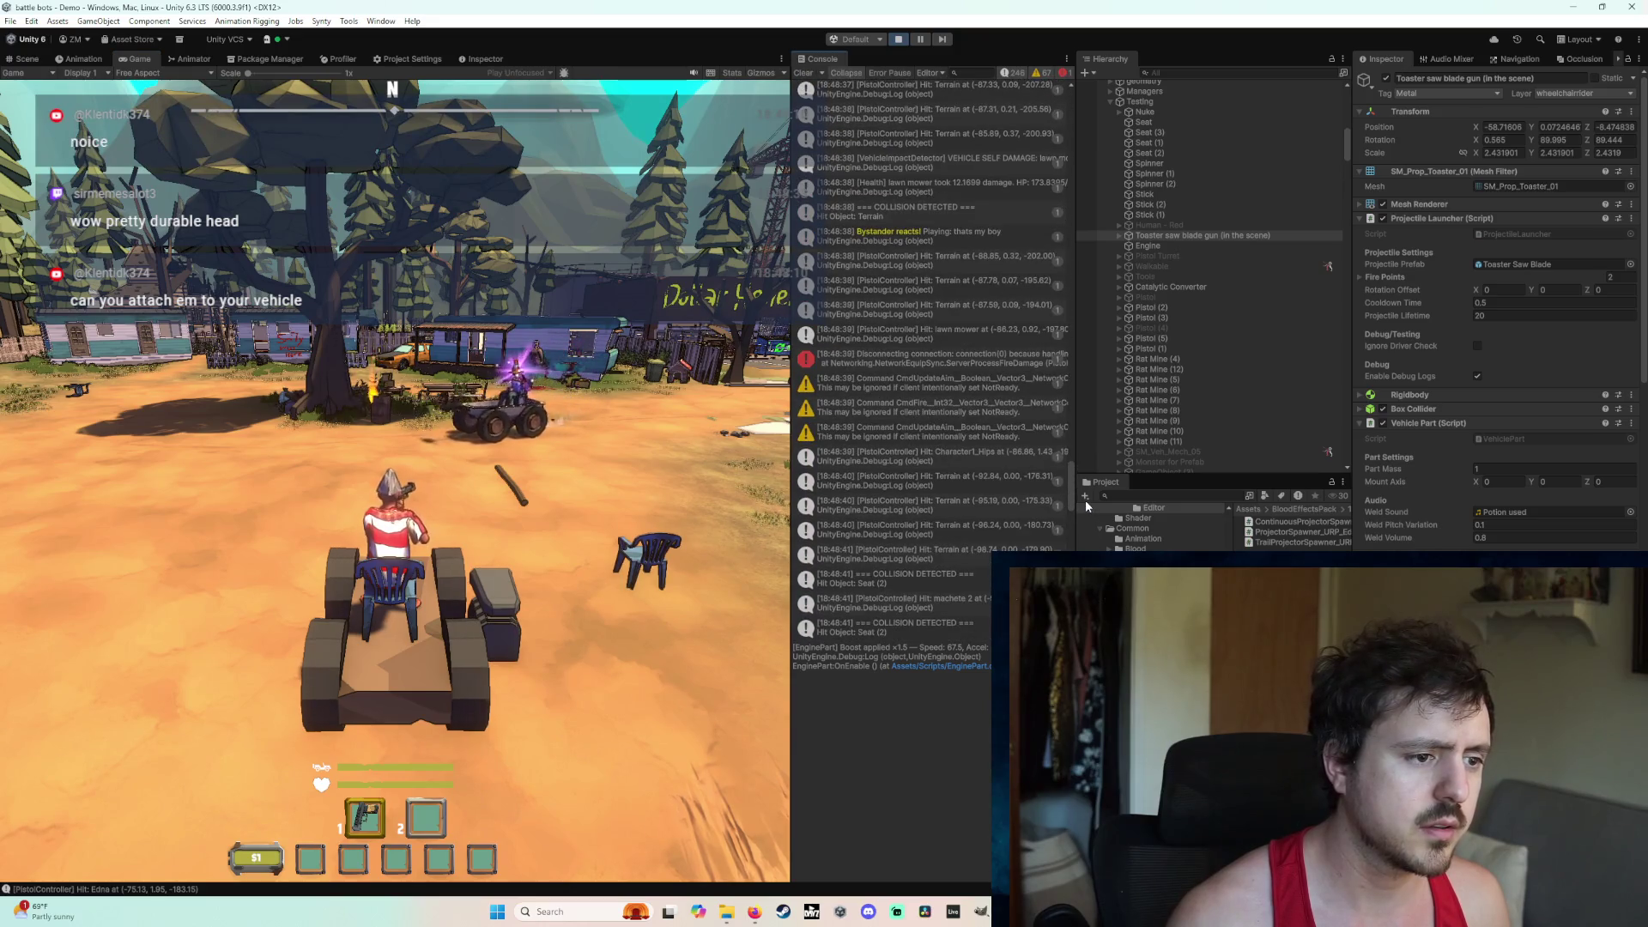
click(922, 358)
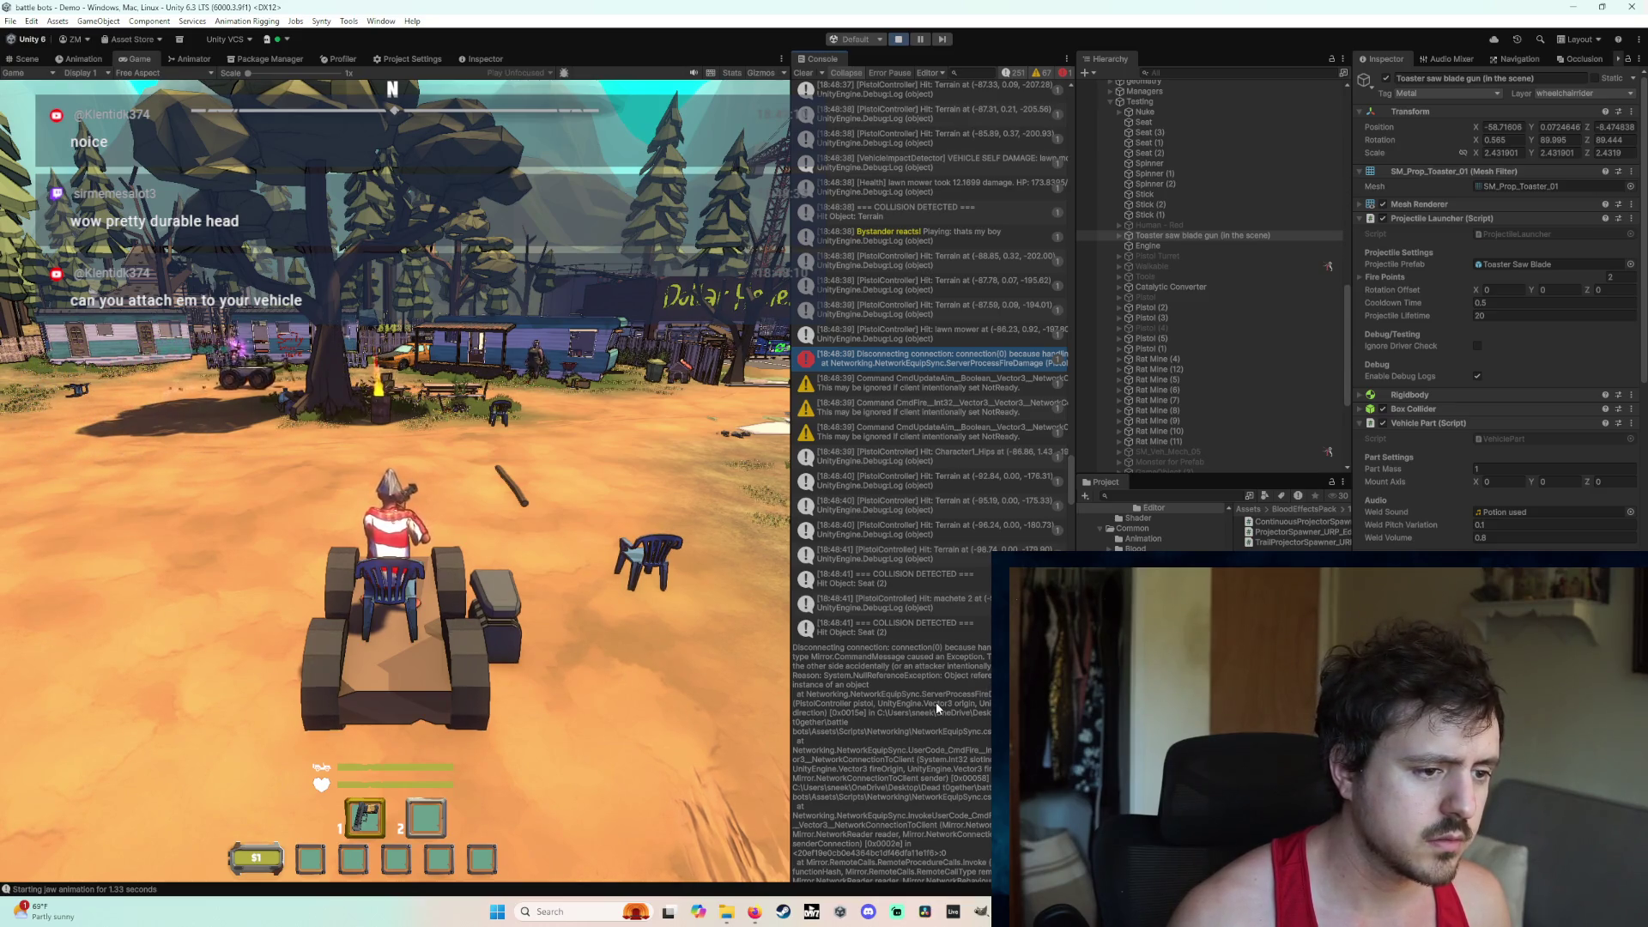
scroll(925, 592, down, 3)
scroll(925, 592, down, 3)
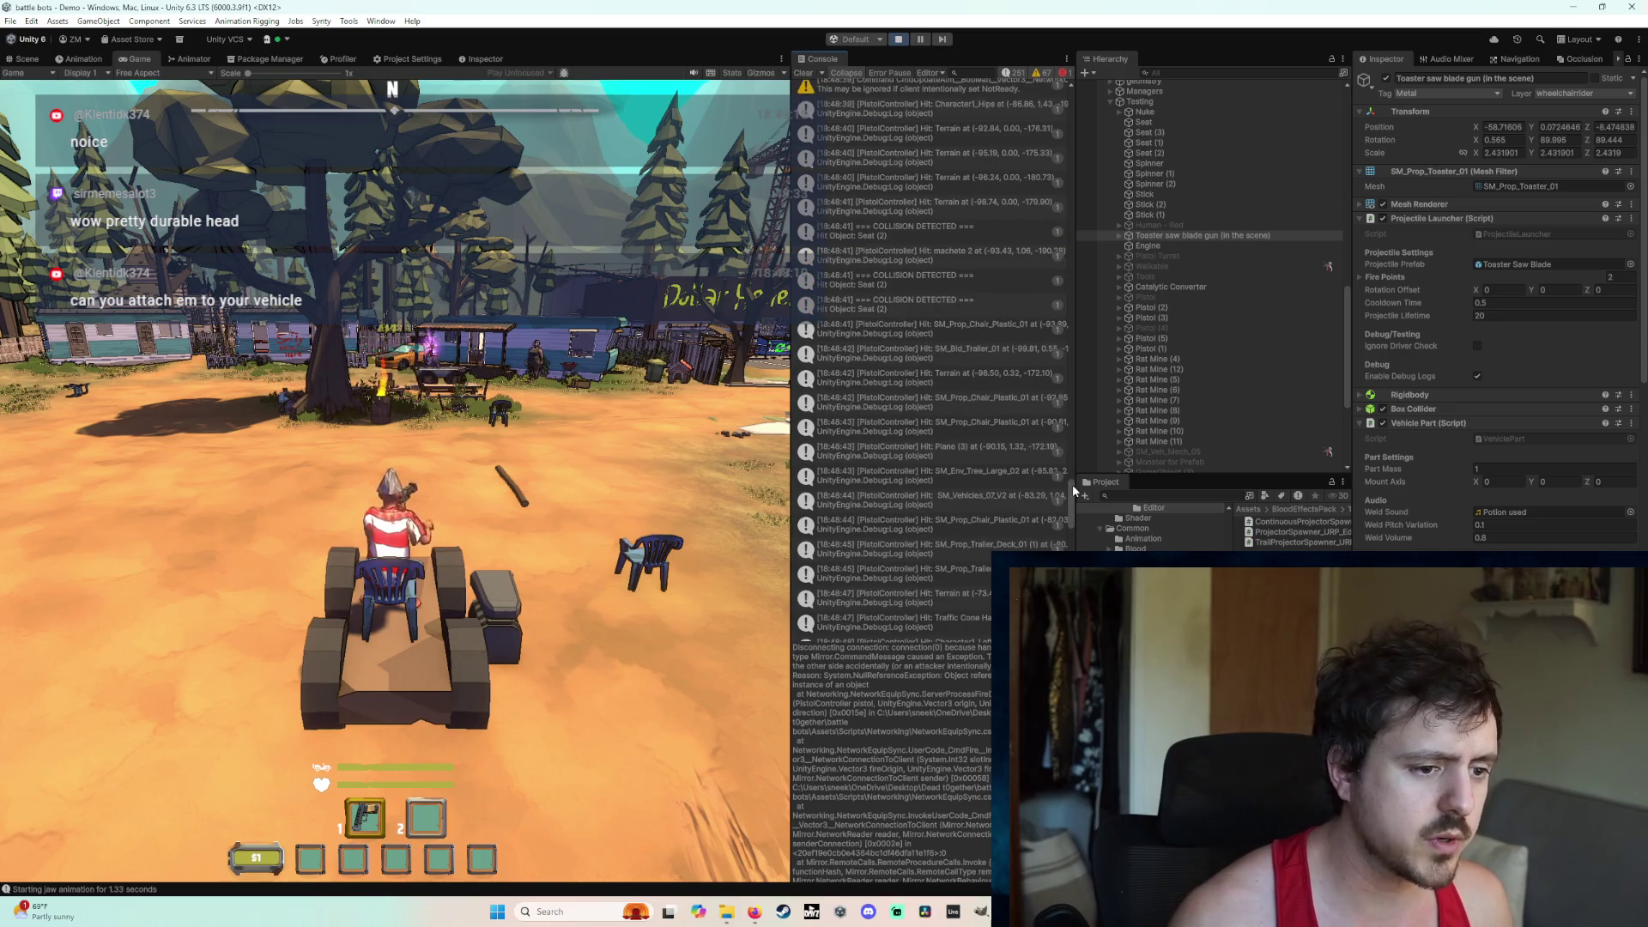
scroll(1079, 536, down, 10)
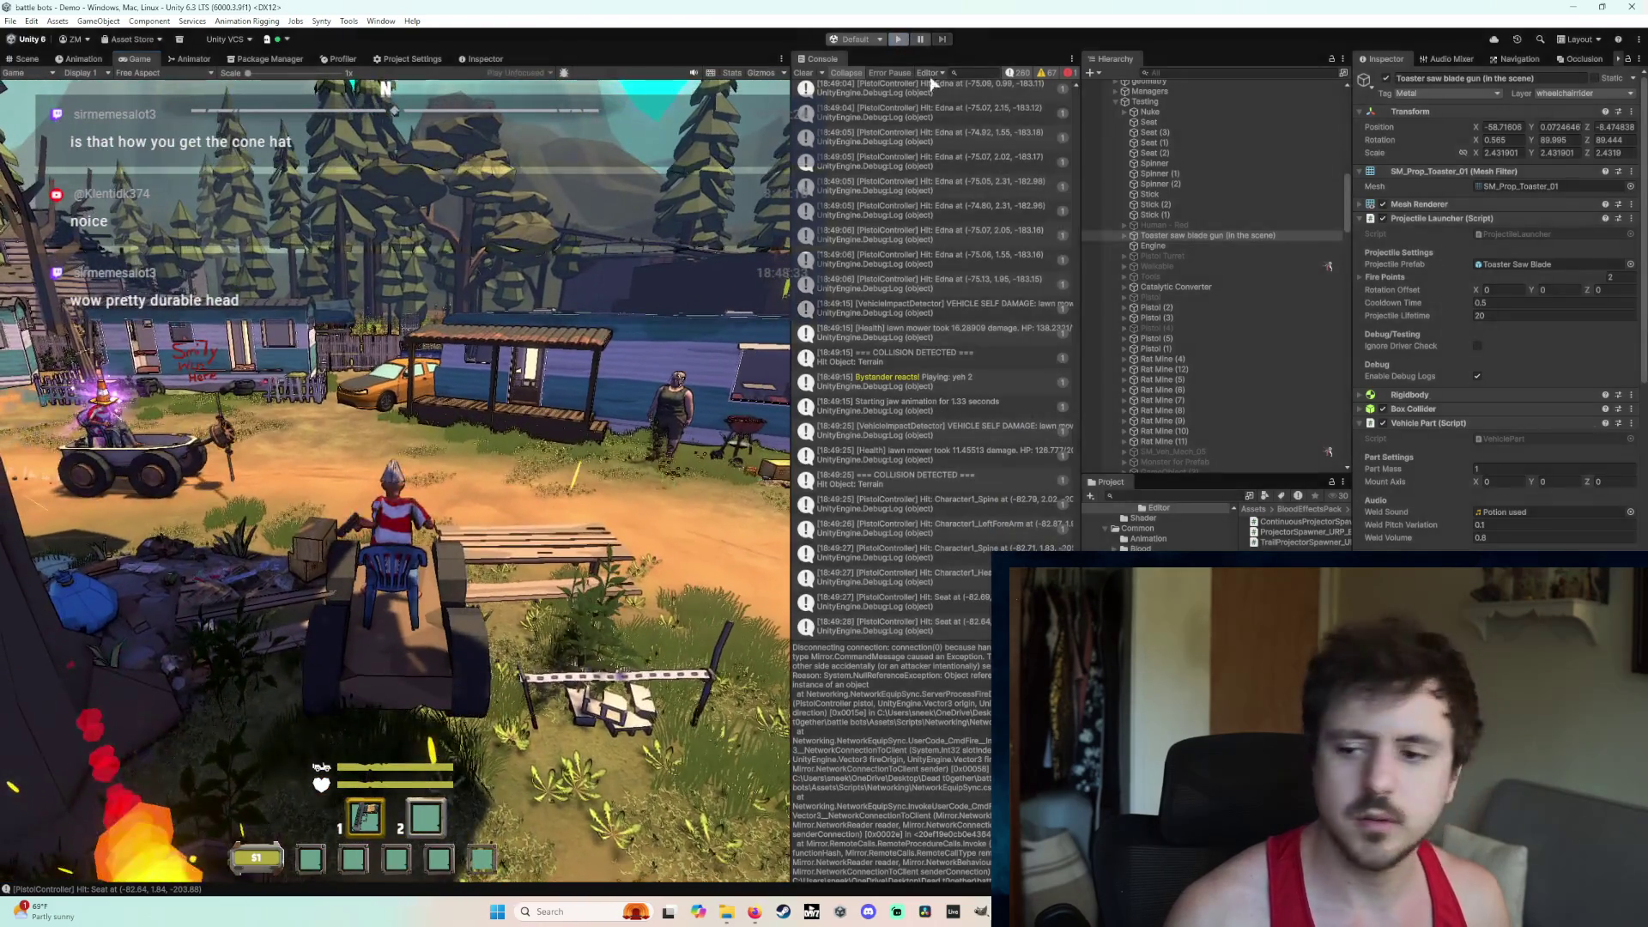
key(ctrl+p)
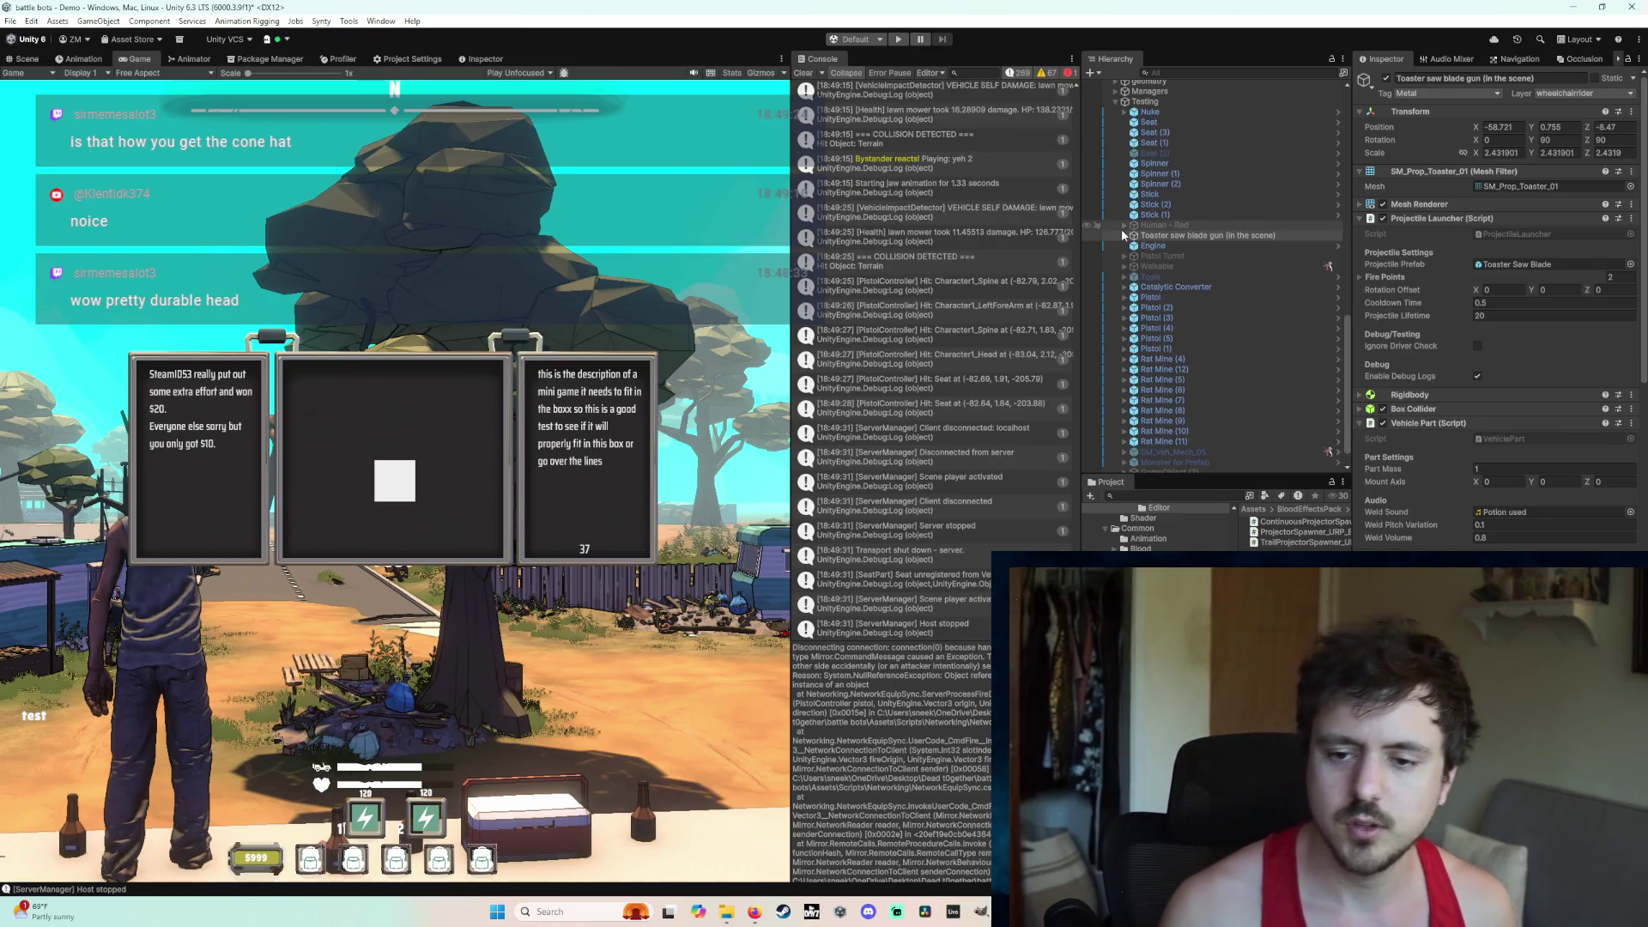
Step: Save the current scene with File > Save
click(11, 22)
click(49, 84)
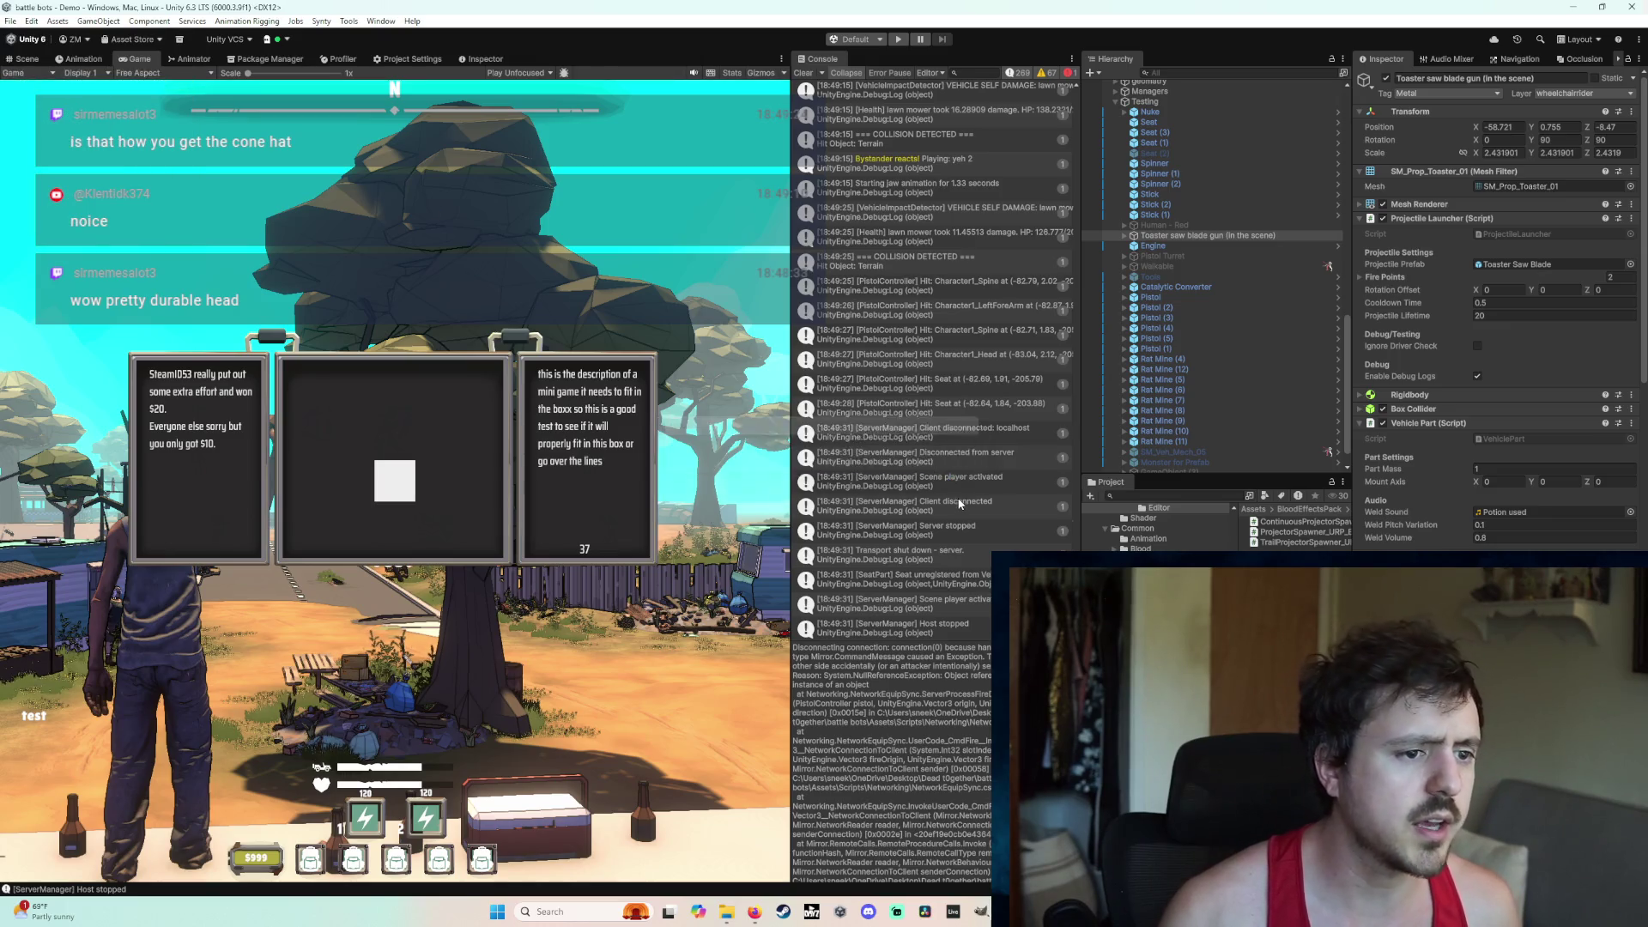
scroll(938, 524, up, 10)
scroll(978, 519, up, 5)
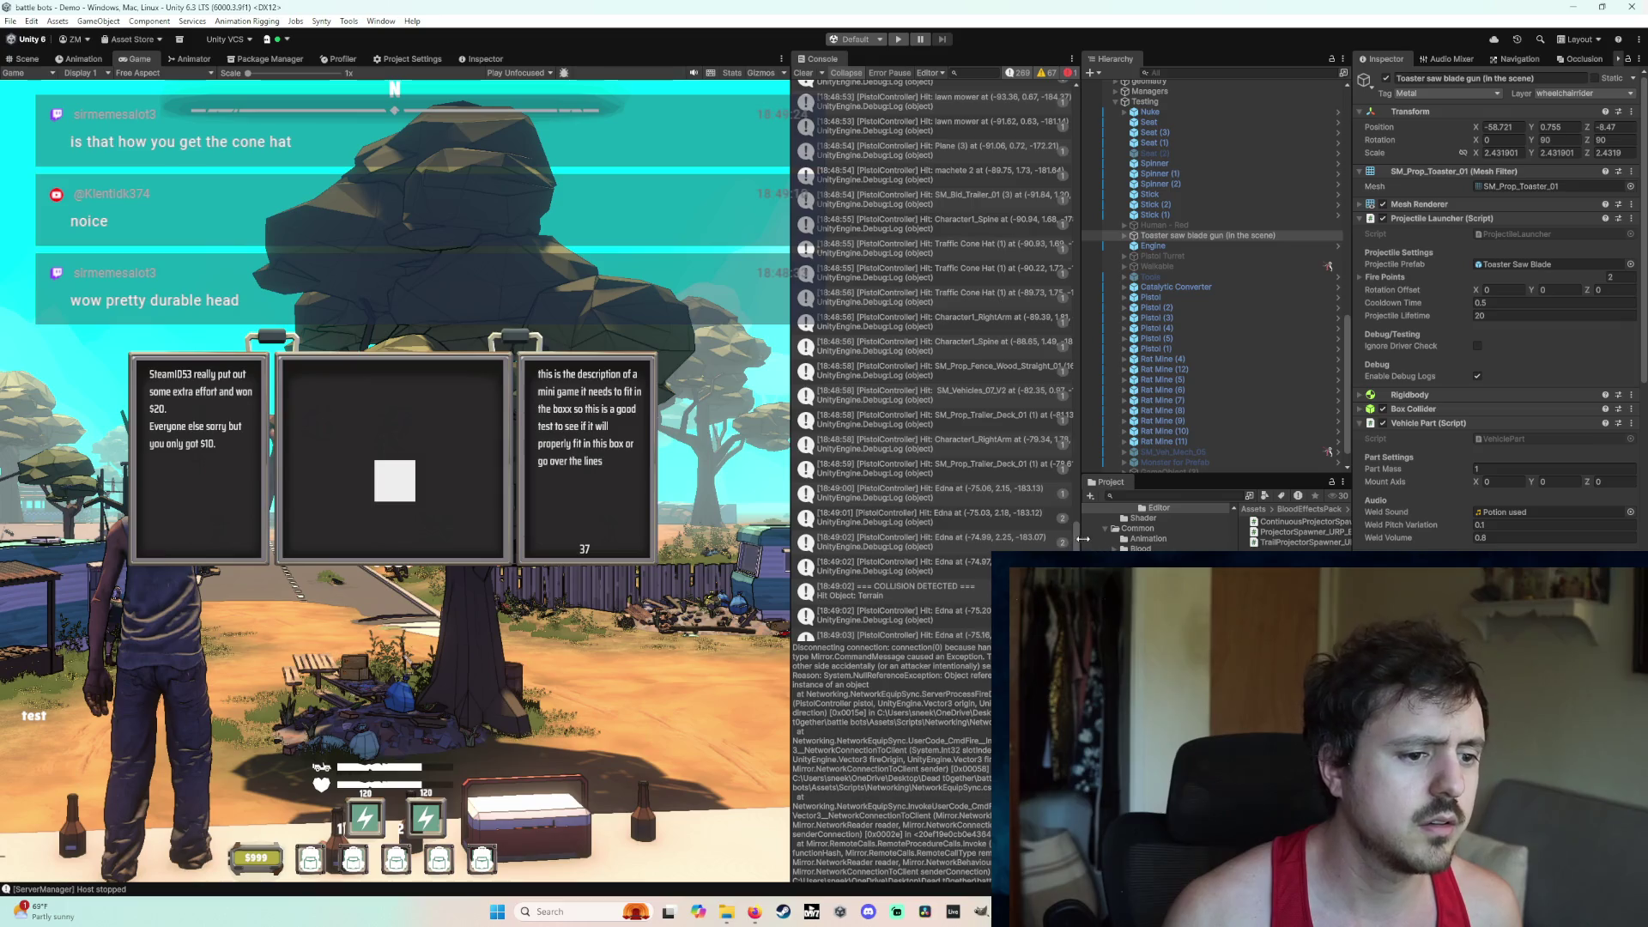
Step: Enlarge, then shrink, the Console's stack-trace pane; bring up the crackheads bug notes document and move it aside
drag(1077, 539, 1069, 452)
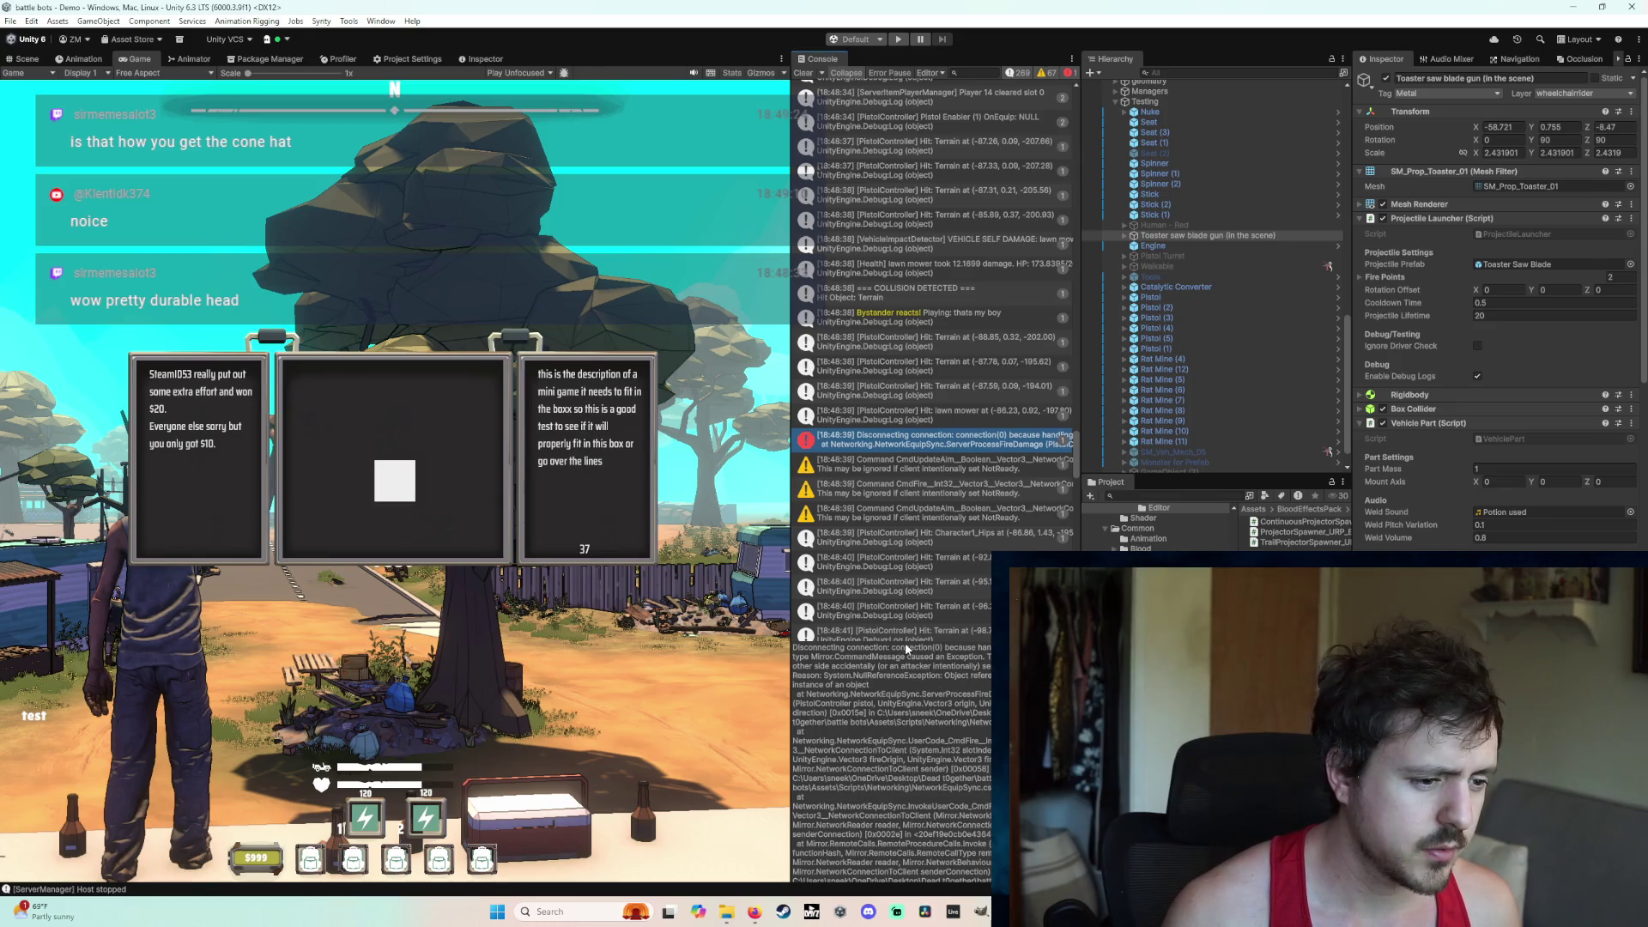
drag(907, 650, 903, 419)
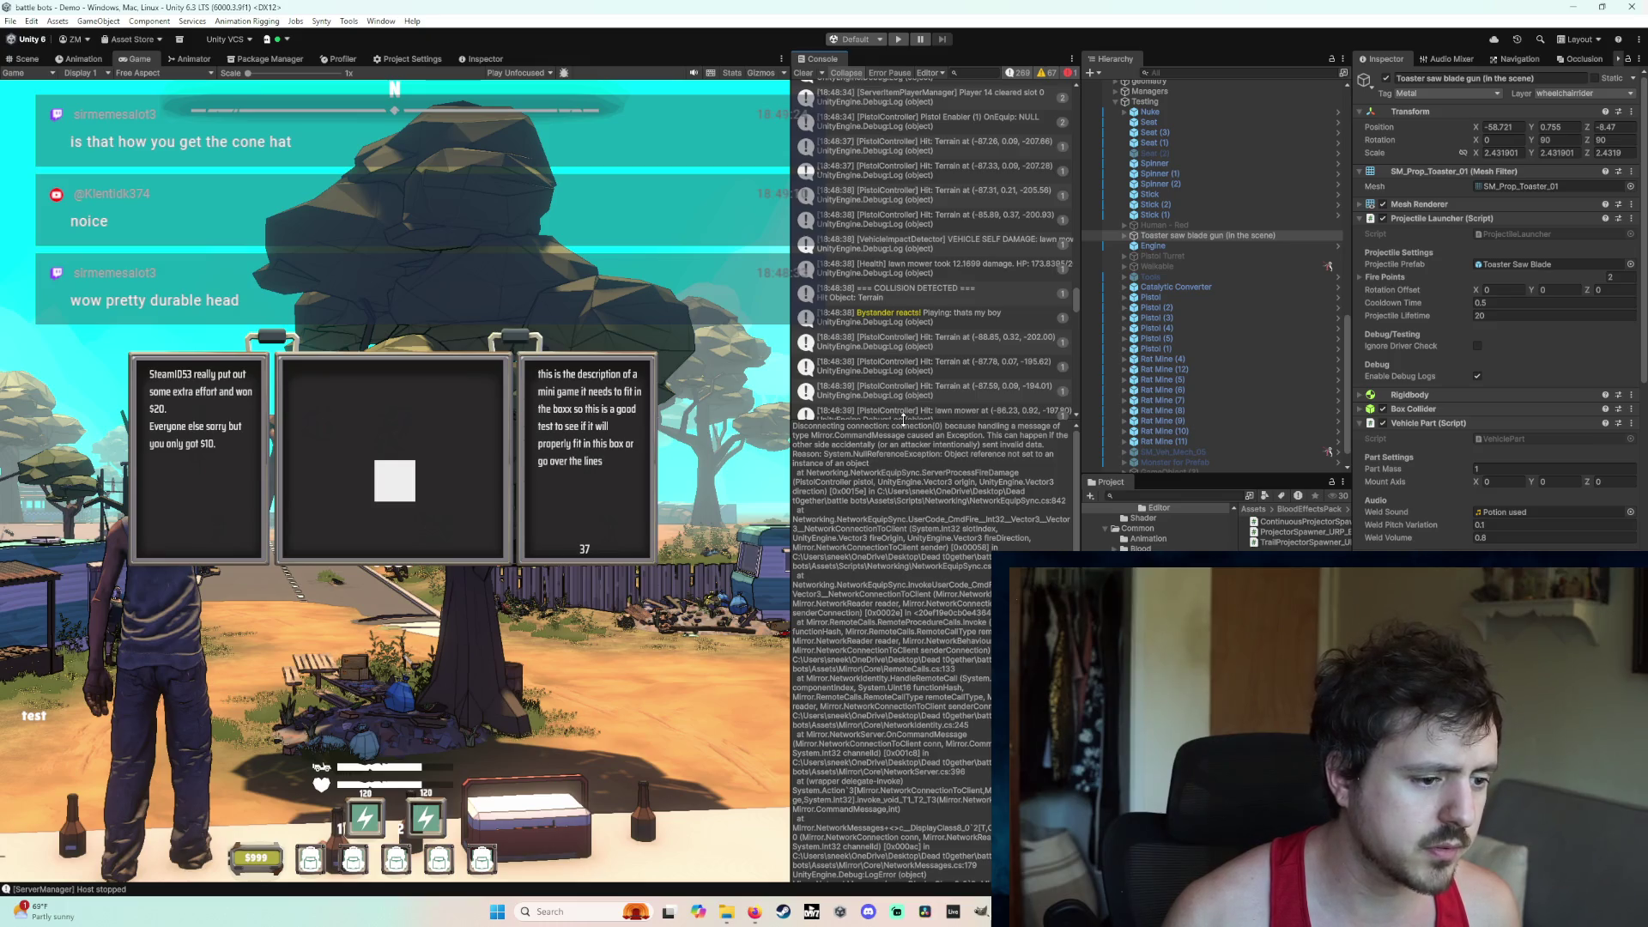
drag(903, 419, 911, 752)
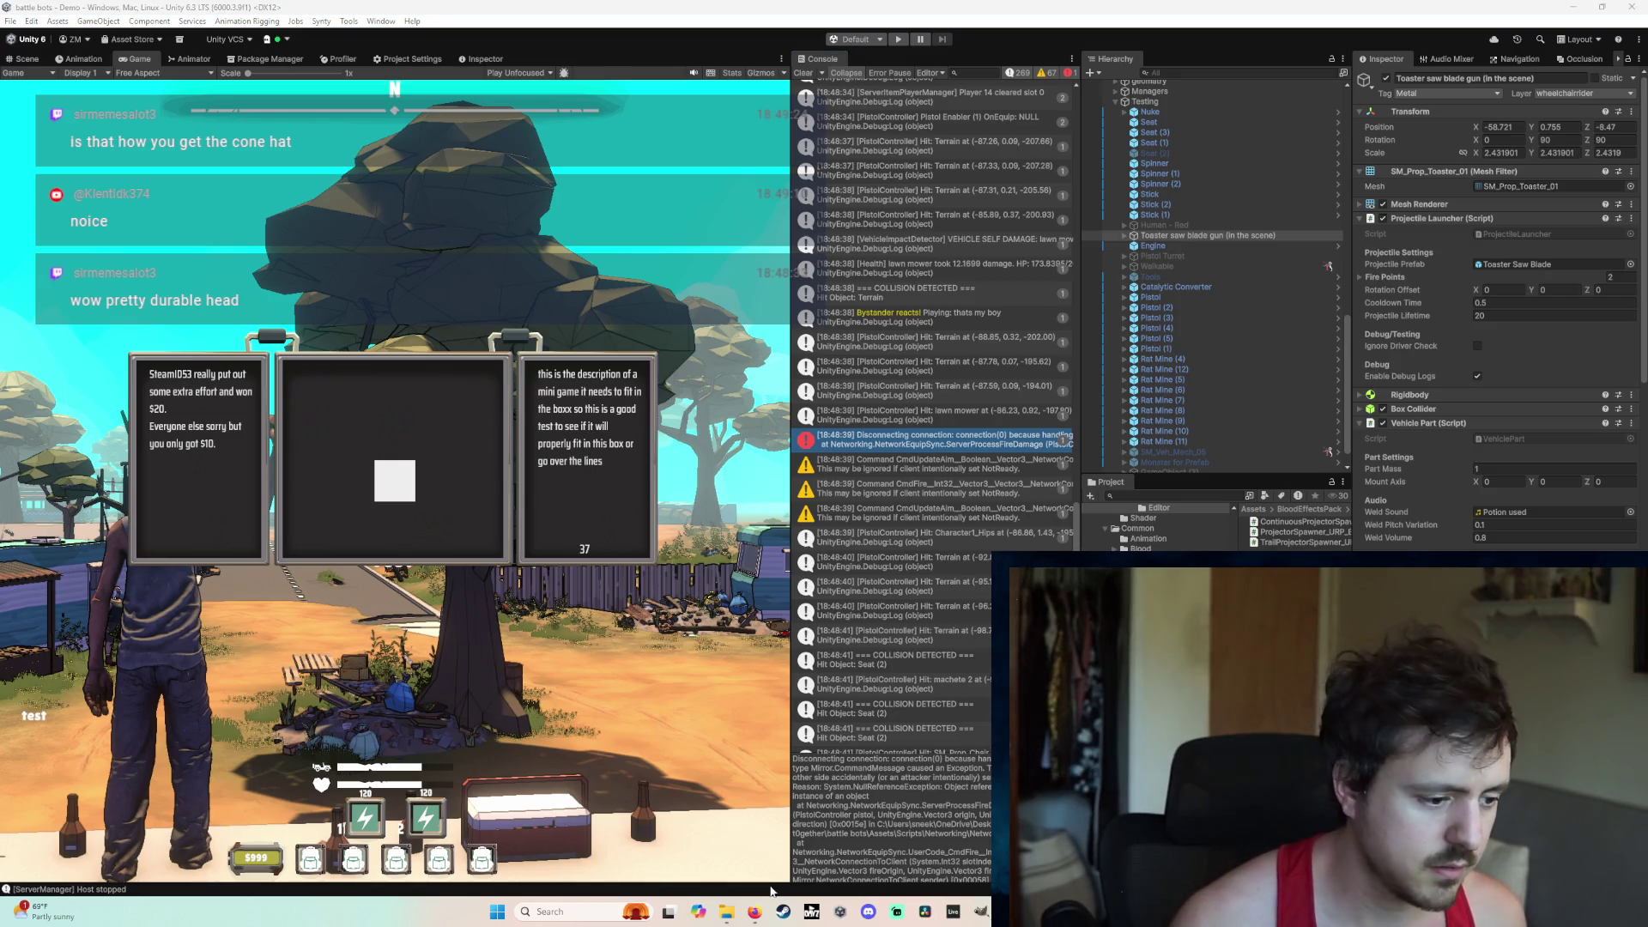
click(755, 912)
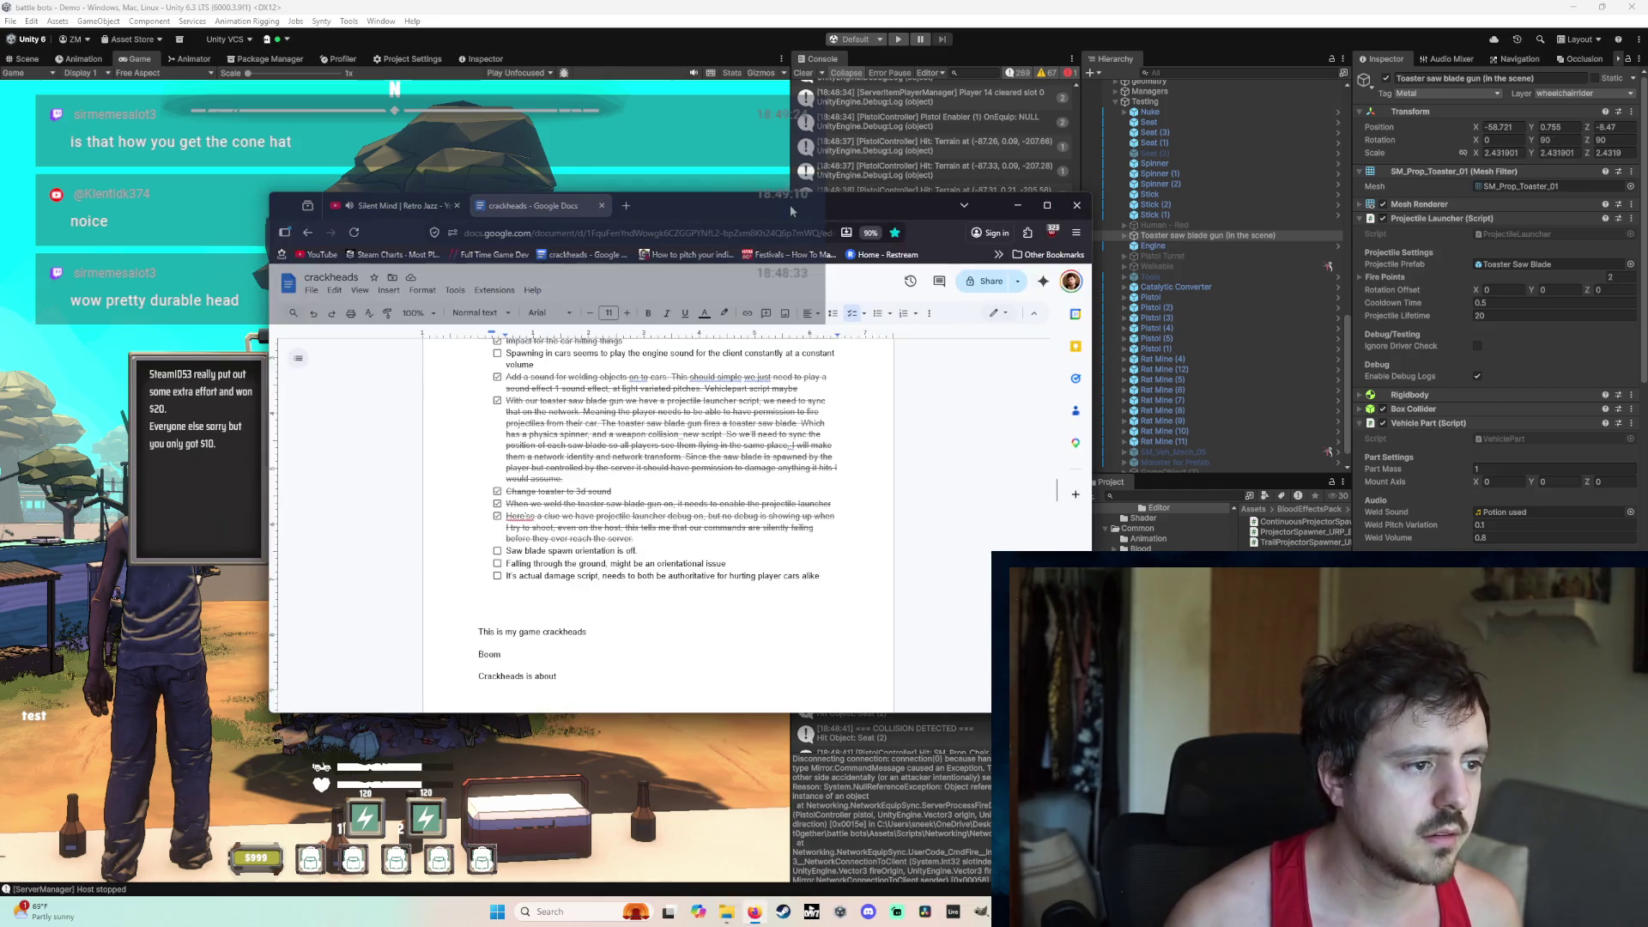
drag(791, 211, 1647, 210)
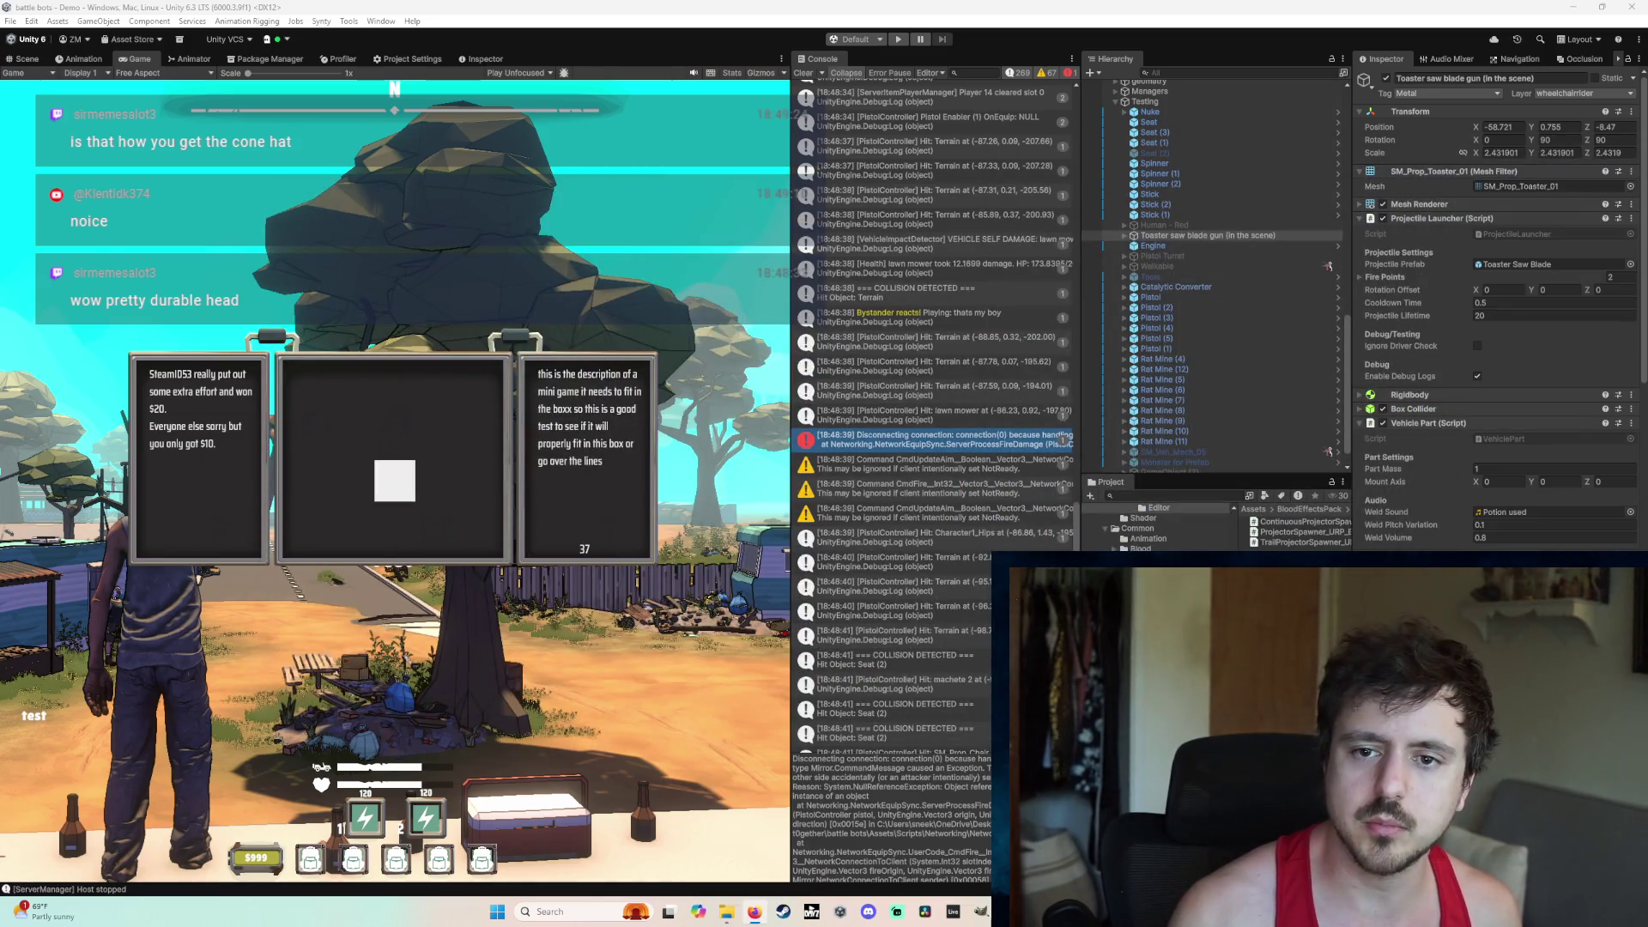